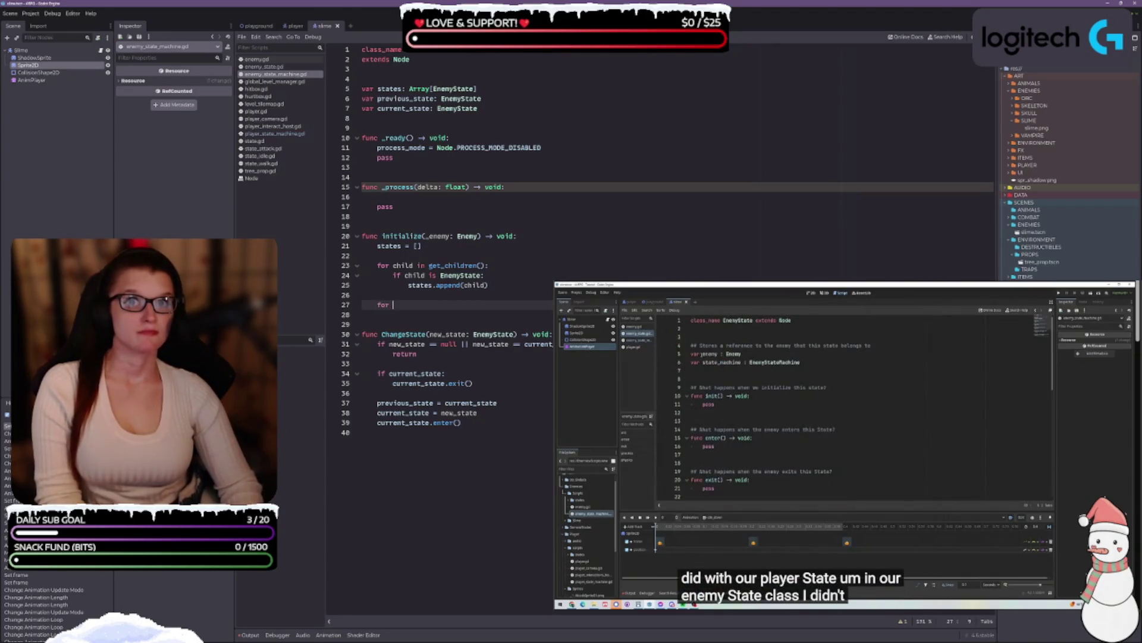
Step: Begin a second 'for' loop on line 27 after checking player_state_machine.gd for reference
type("for")
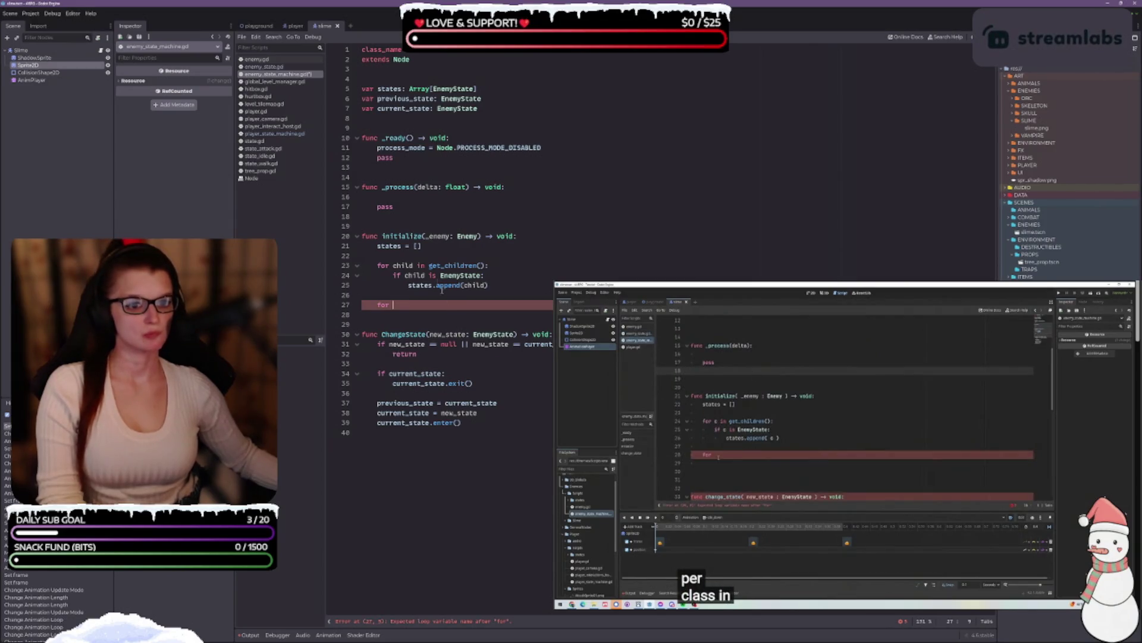
left_click(782, 430)
left_click(299, 134)
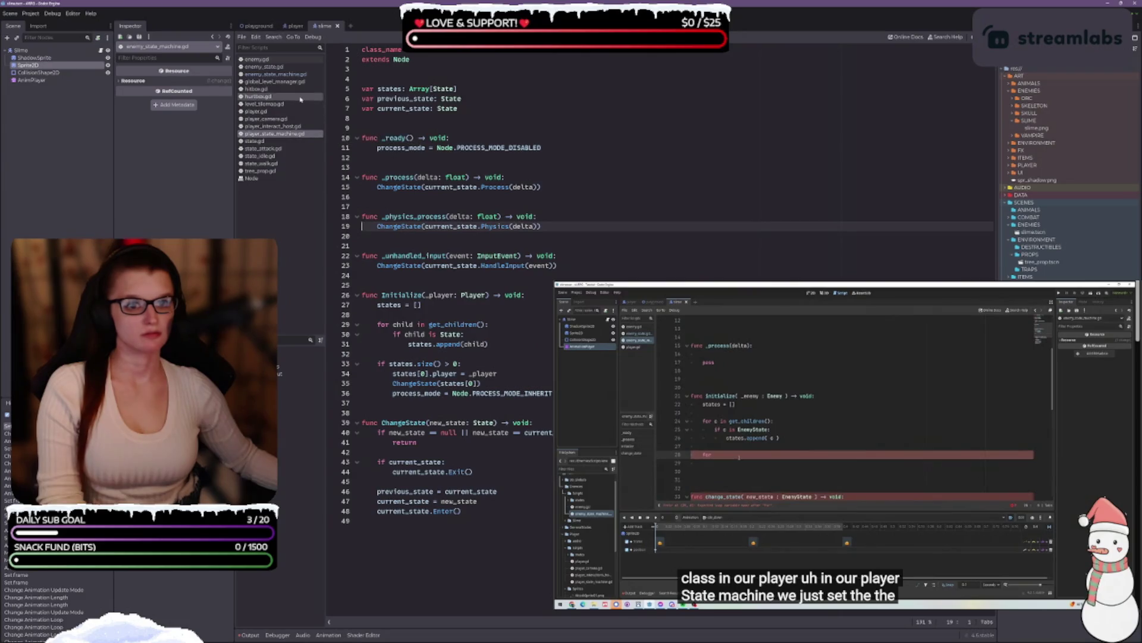
left_click(276, 74)
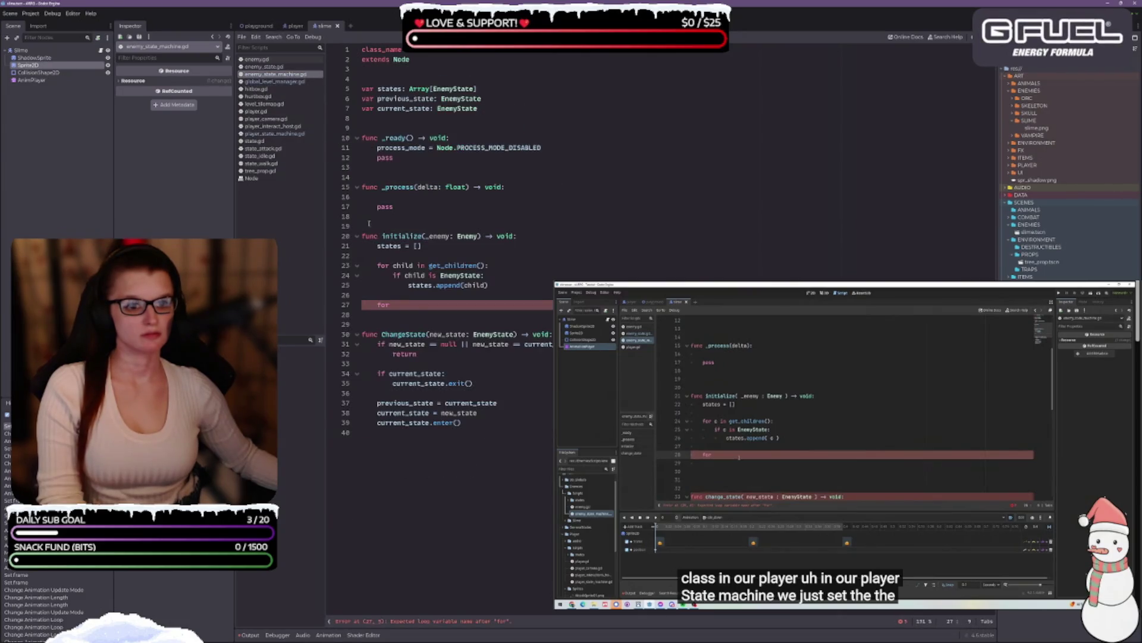
left_click(384, 236)
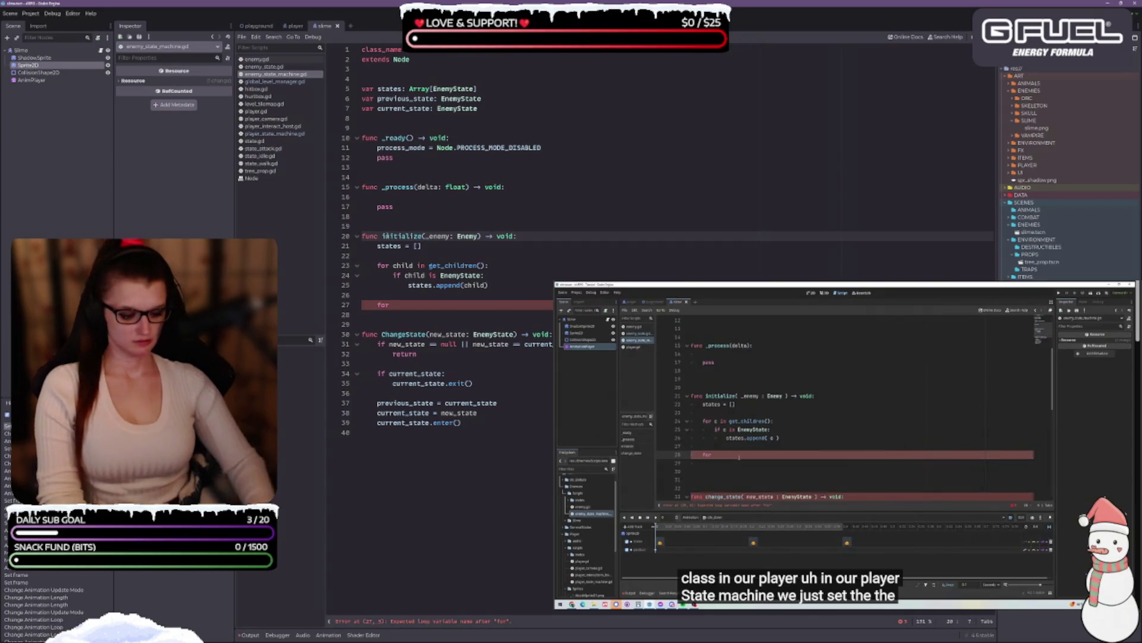
left_click(491, 447)
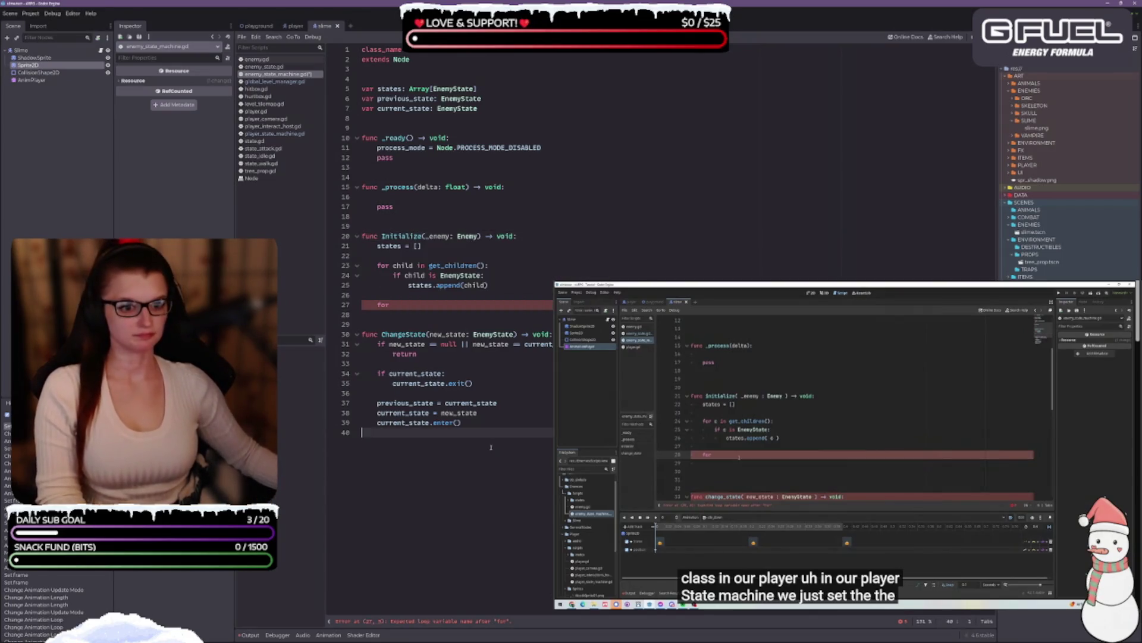
left_click(414, 304)
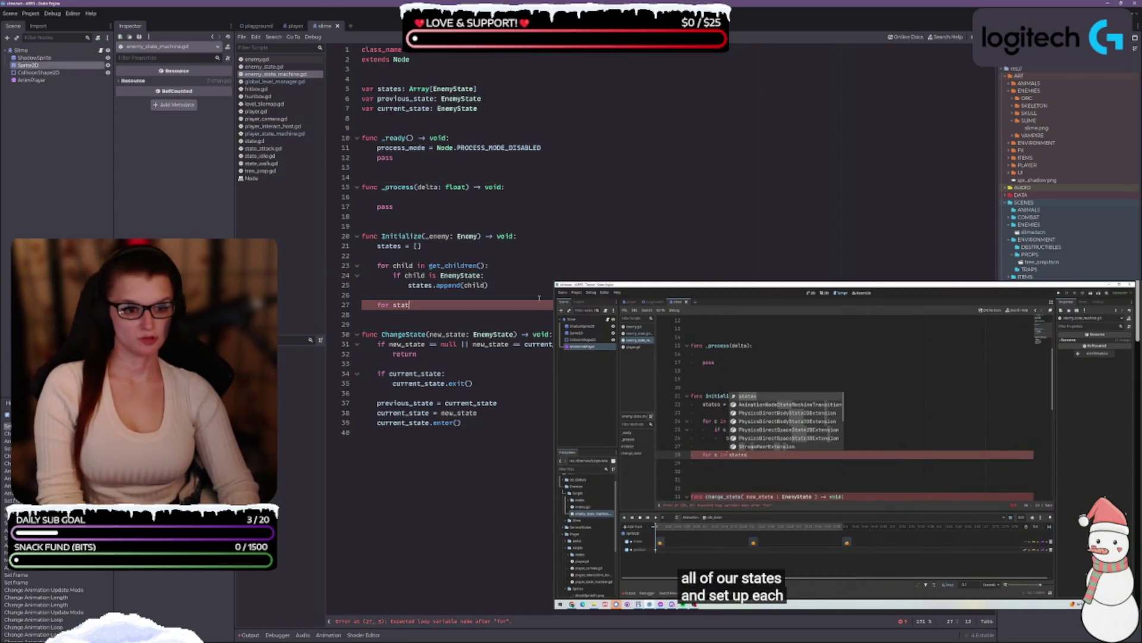
Step: Complete the header 'for state in states:' and add the body line state.enemy = _enemy
type("in states:")
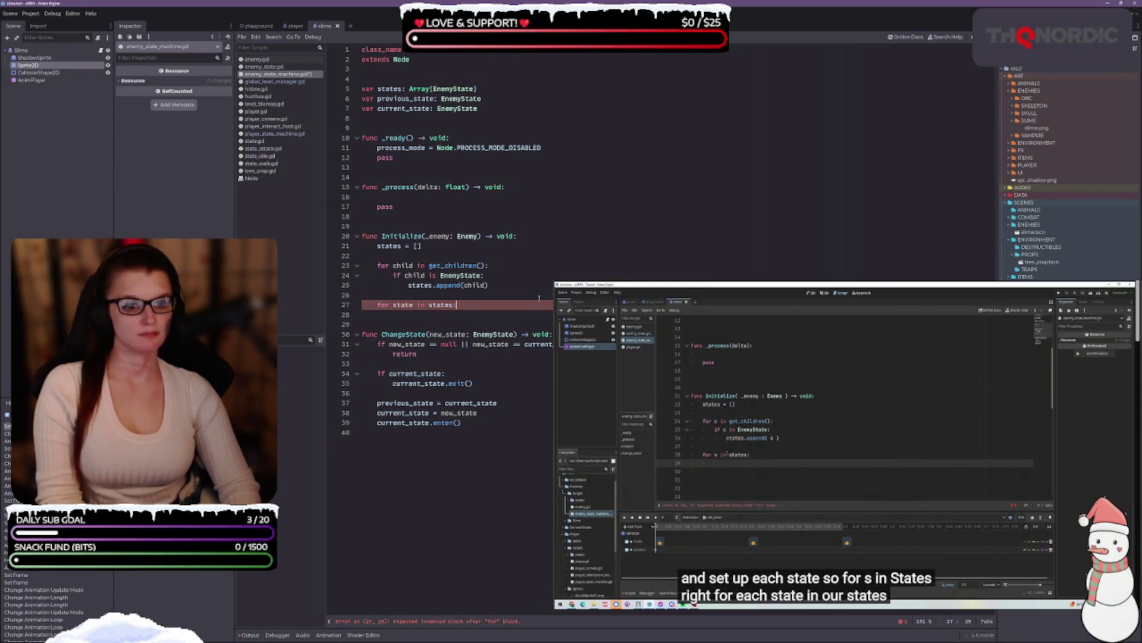
key("Return")
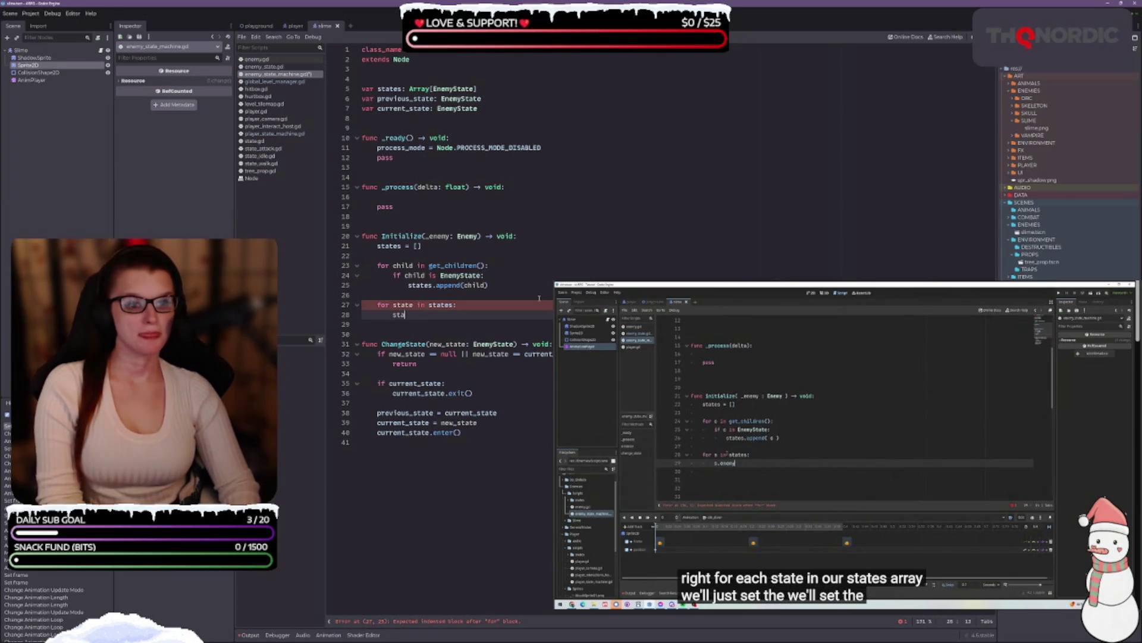
type("enemy ")
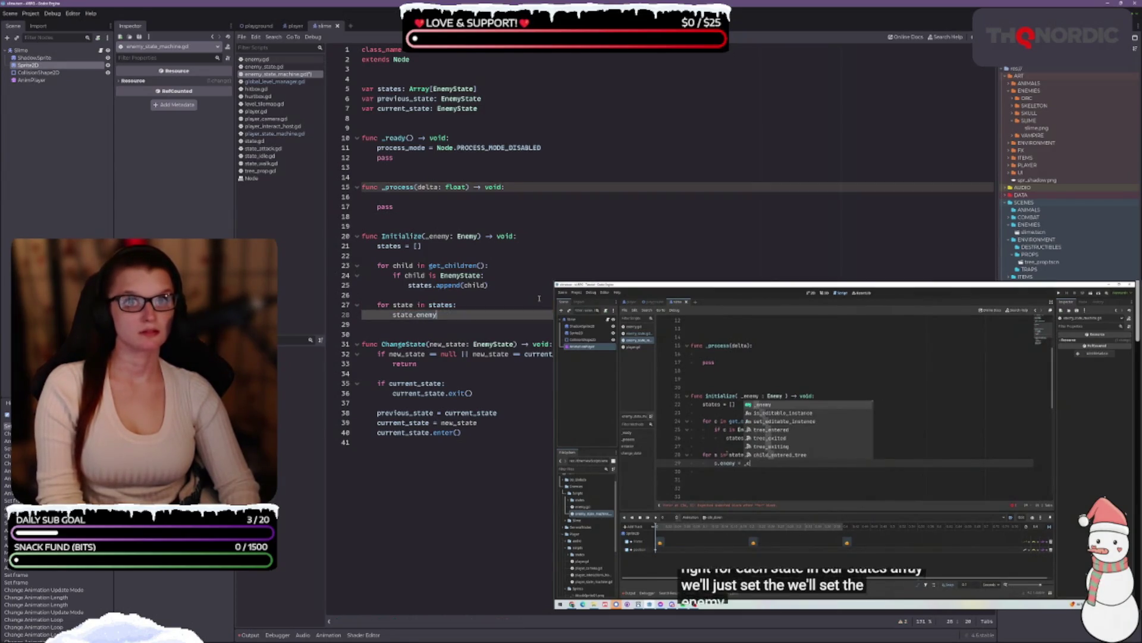
type("= _enem")
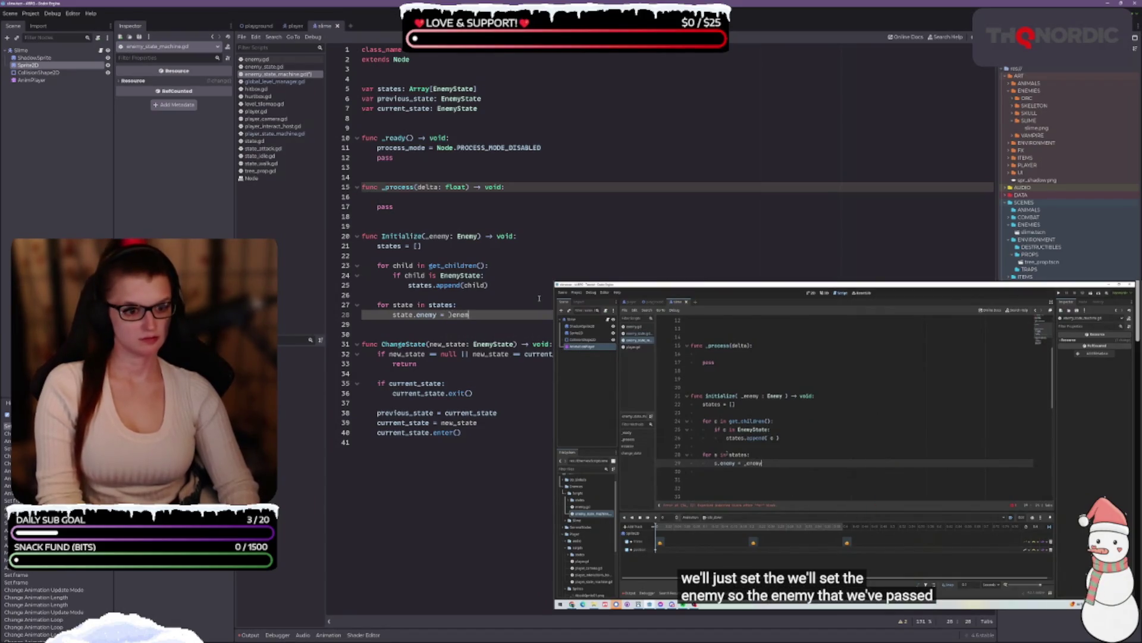
key("BackSpace")
key("BackSpace")
key("BackSpace")
type("my")
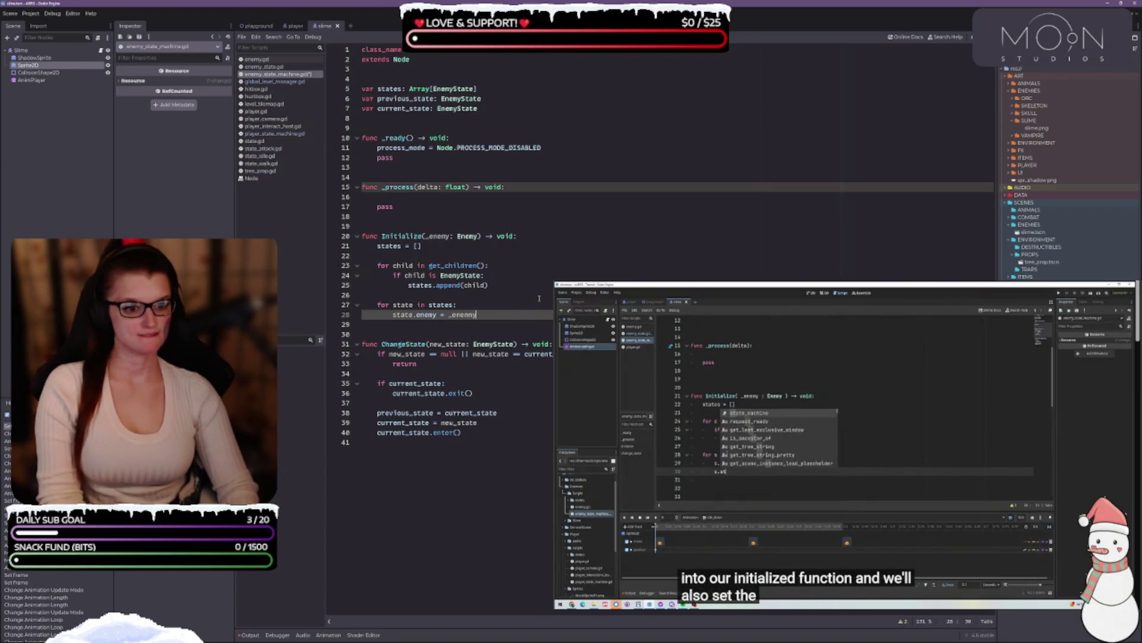
key("BackSpace")
key("BackSpace")
key("Return")
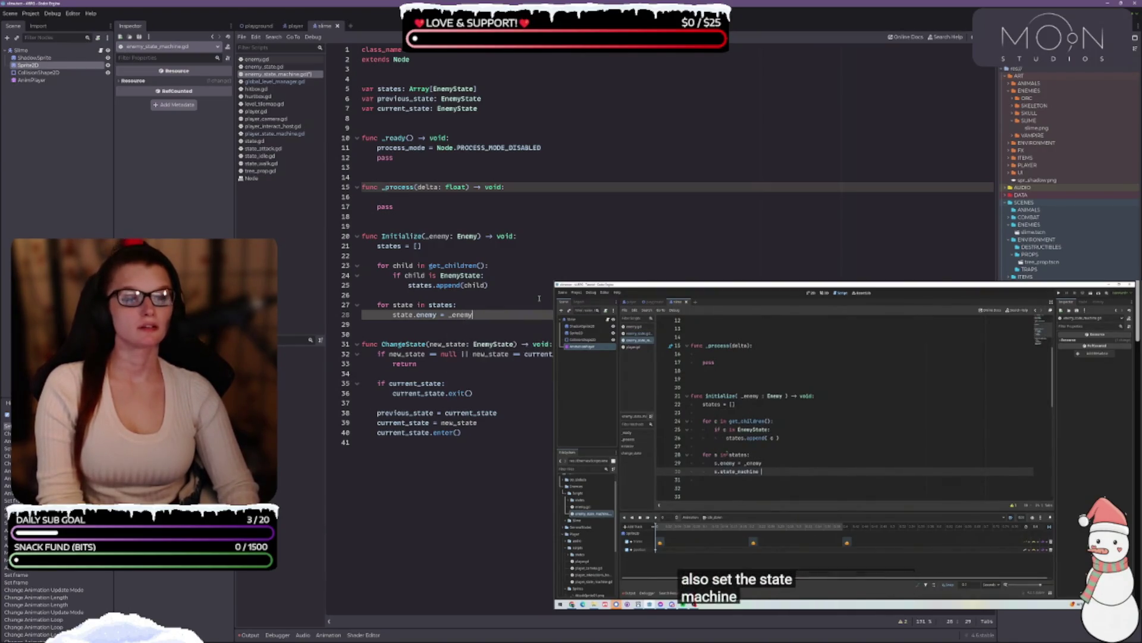
key("Return")
Step: Add state.state_machine = self and a state.init() call to the loop body
type("state.sate")
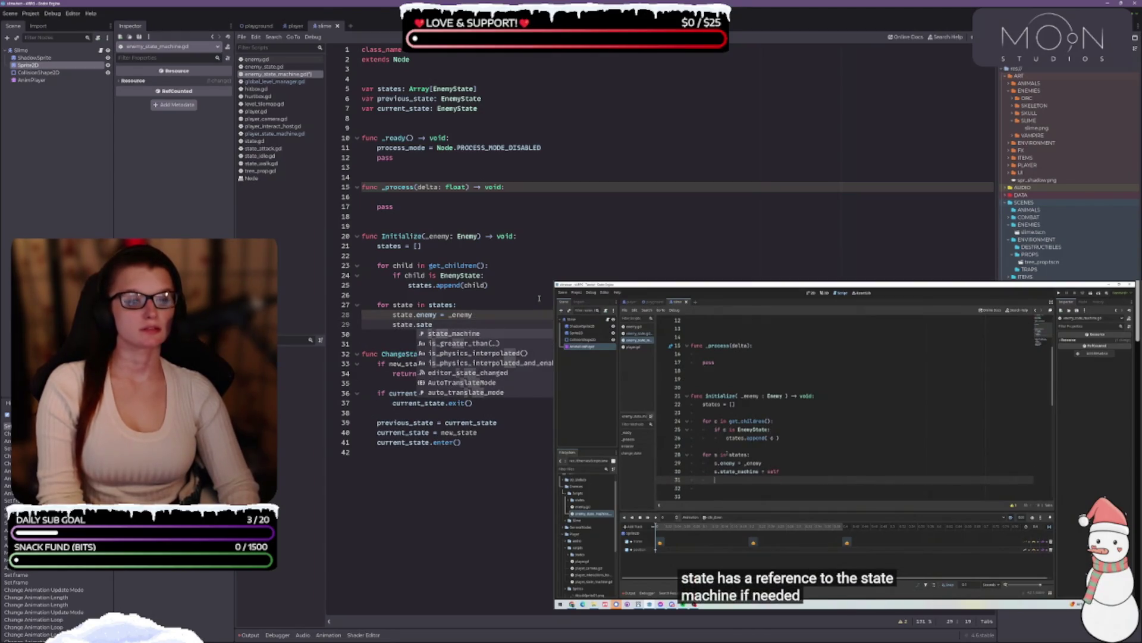
key("Return")
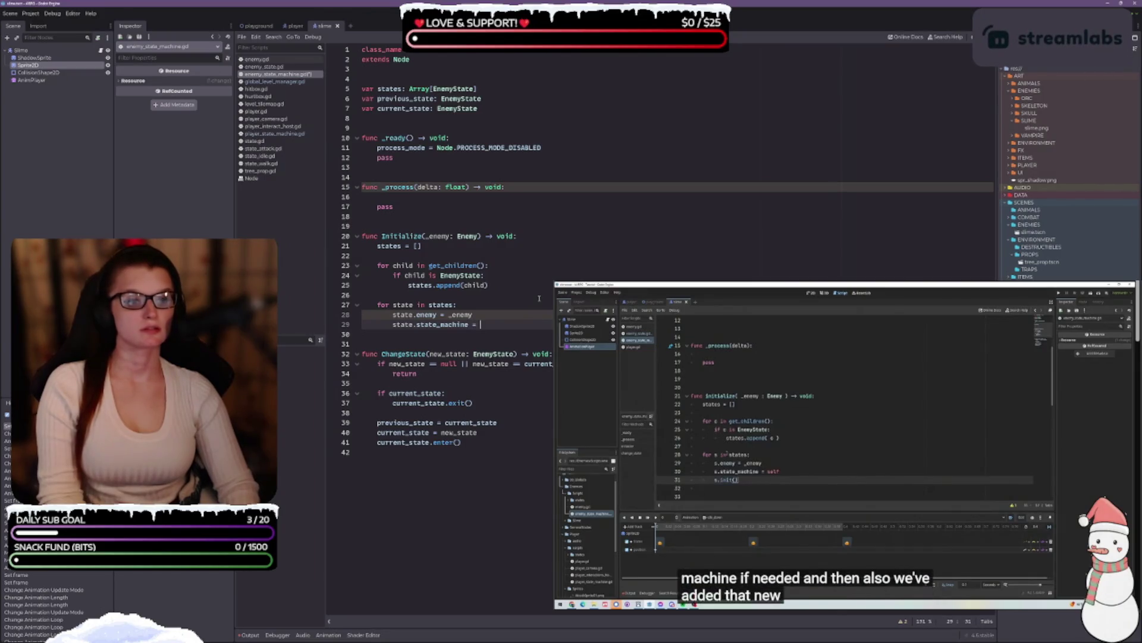
type("= self")
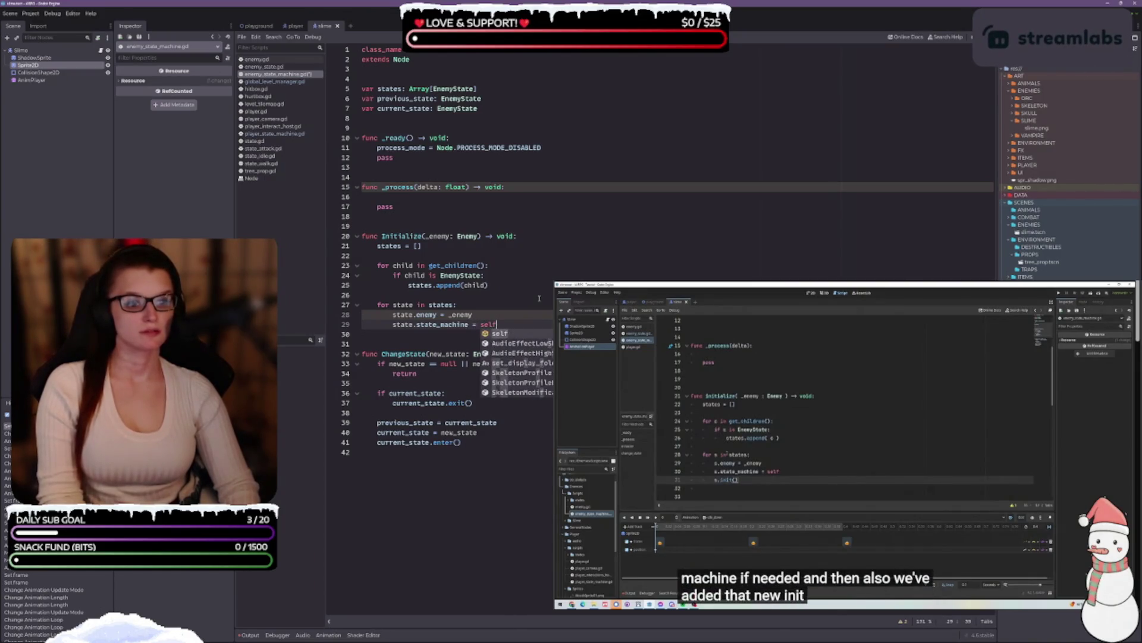
key("Return")
type("state.ini")
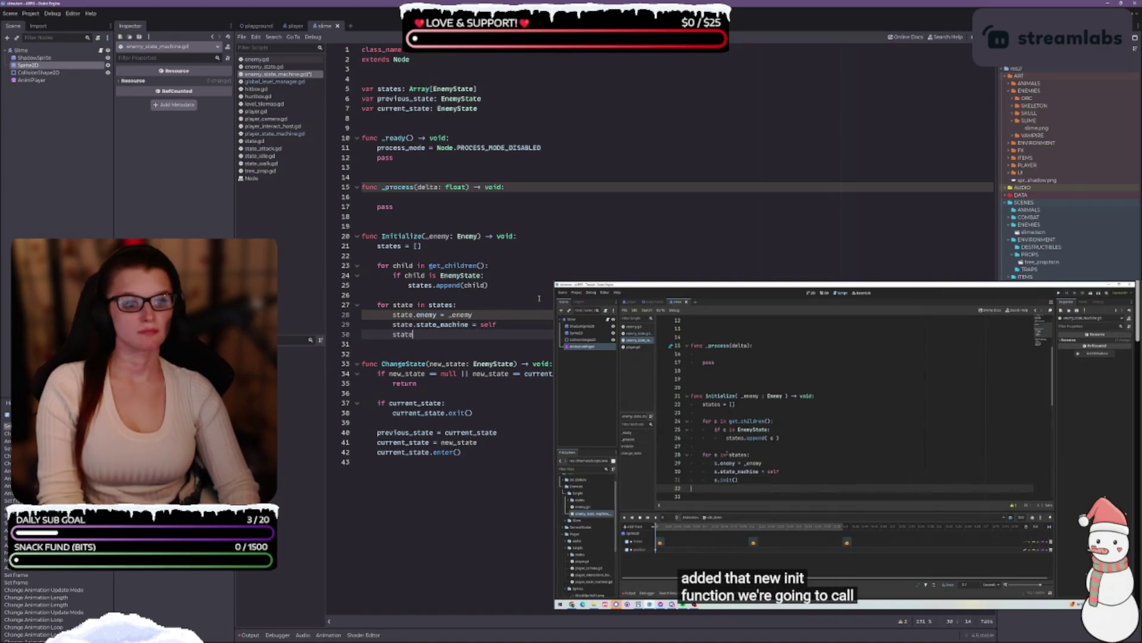
key("Return")
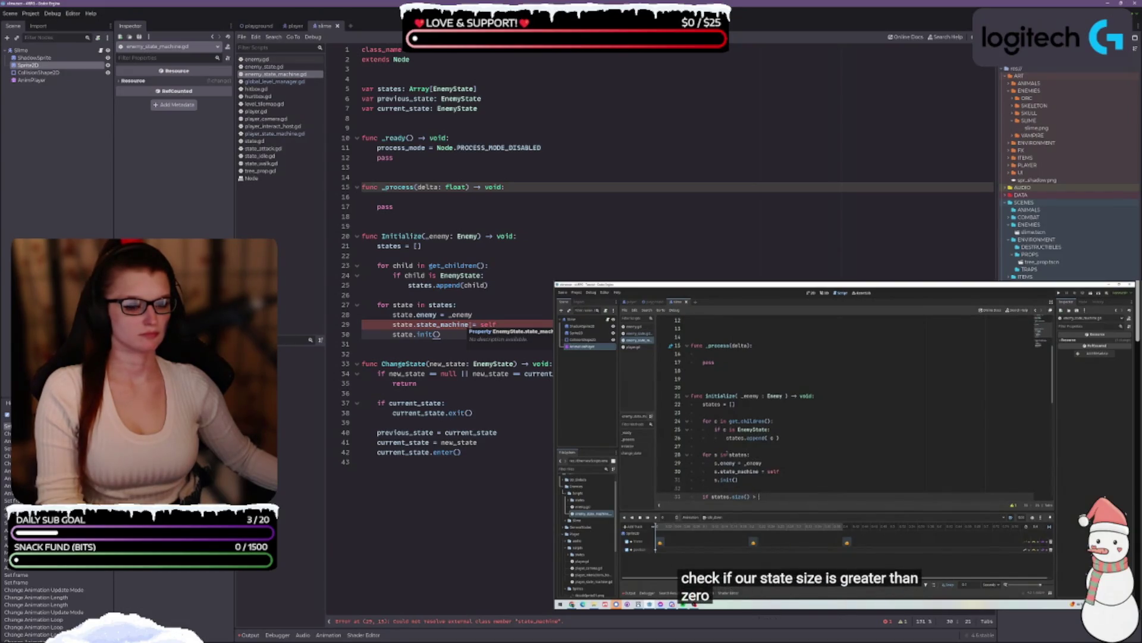
left_click(867, 453)
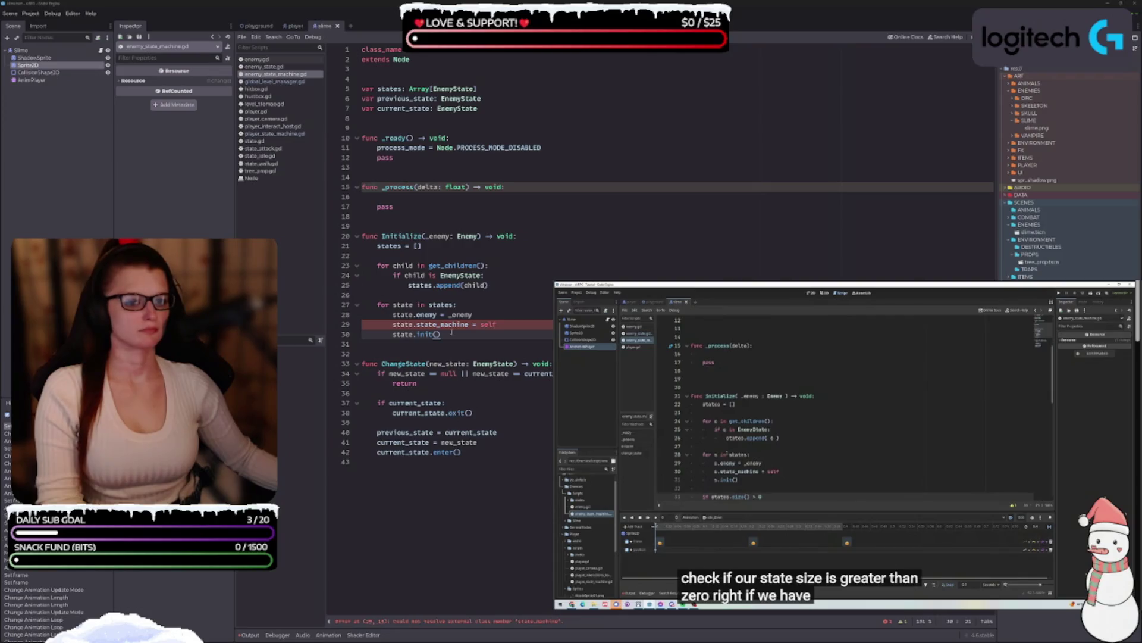
Step: Check enemy_state.gd's members, then add an 'if states.size() > 0:' check after the loop
left_click(290, 68)
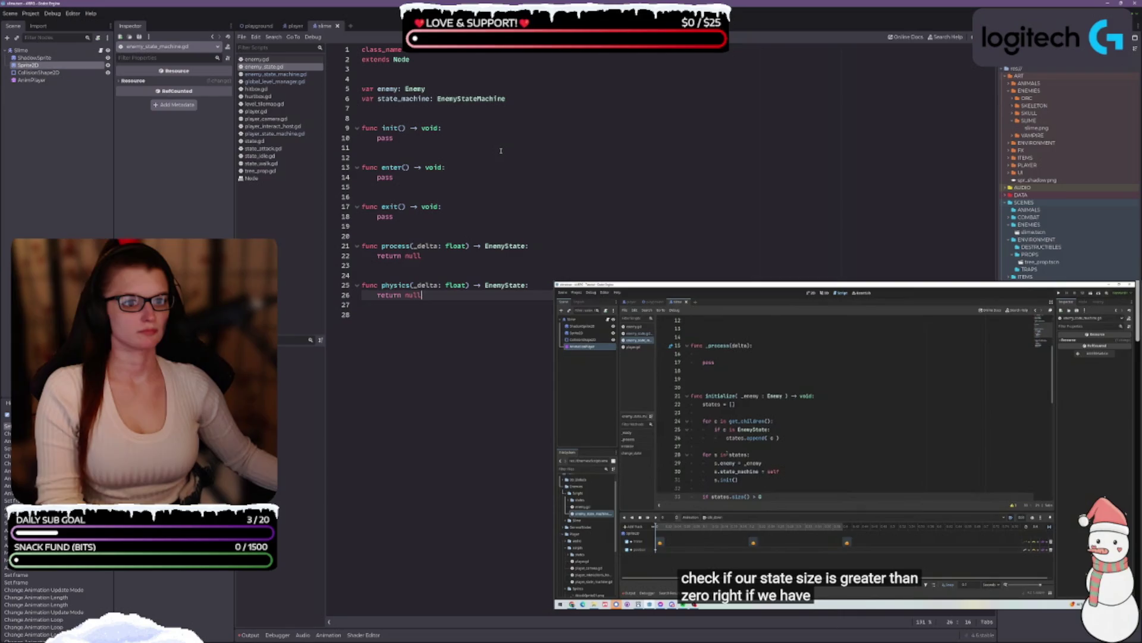
left_click(275, 75)
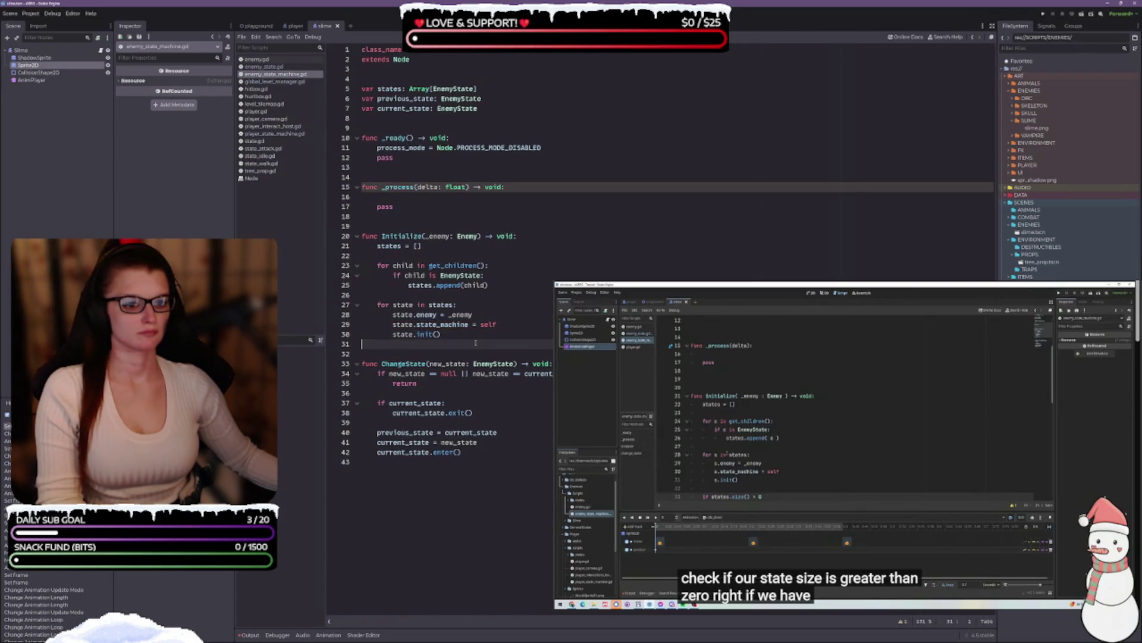
mouse_move(1082, 595)
scroll(1082, 596, "down", 1)
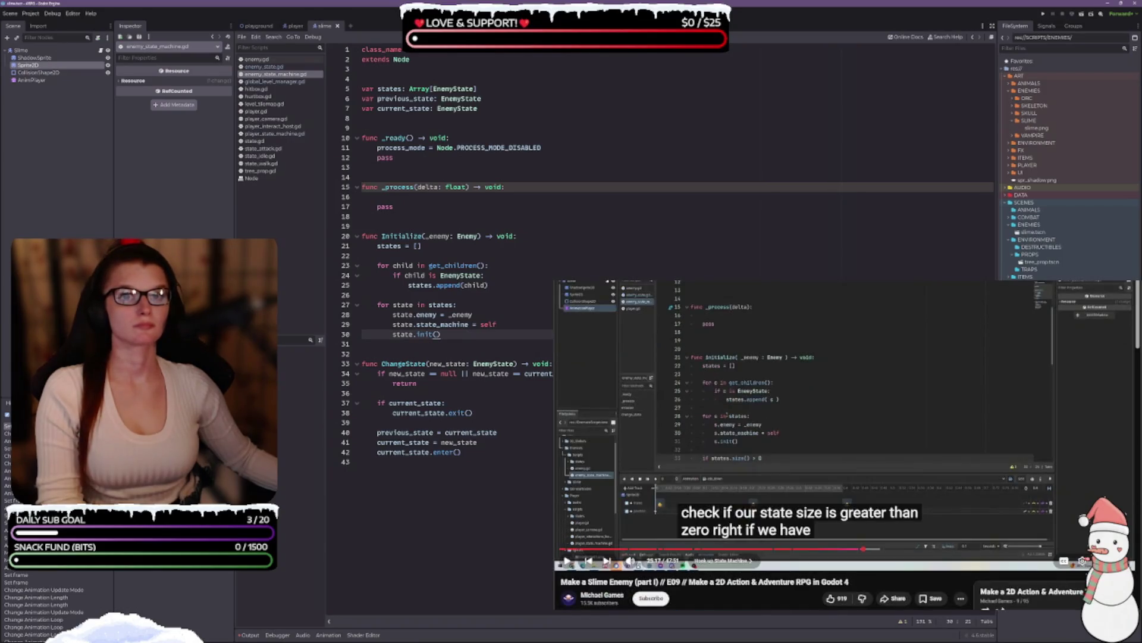
key("Return")
key("Return")
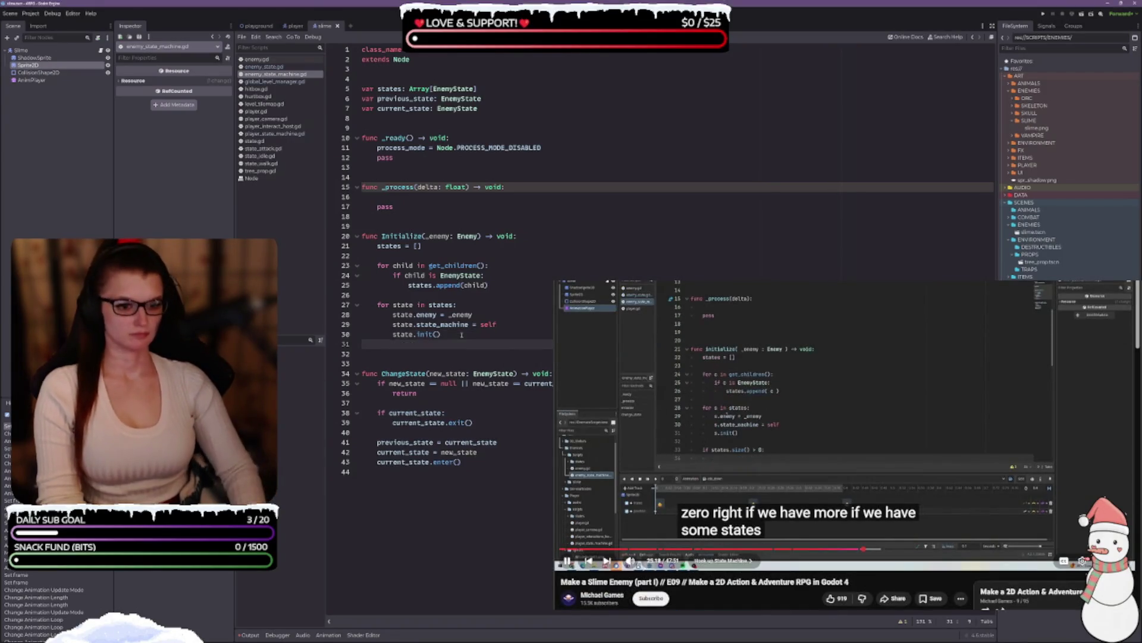
type("if stat")
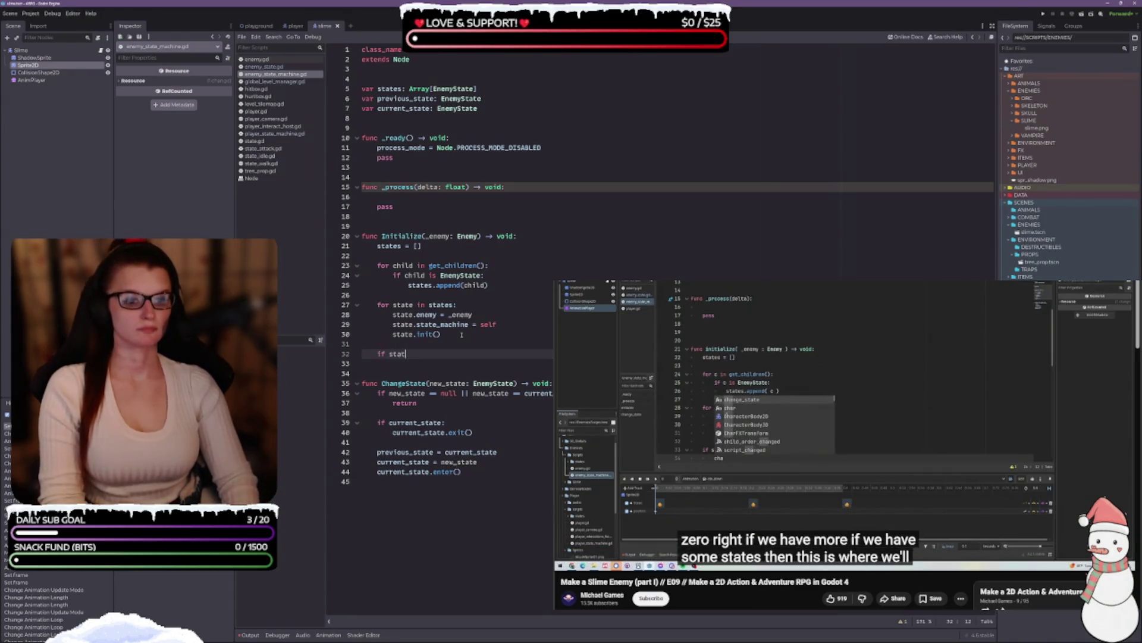
type("es.size")
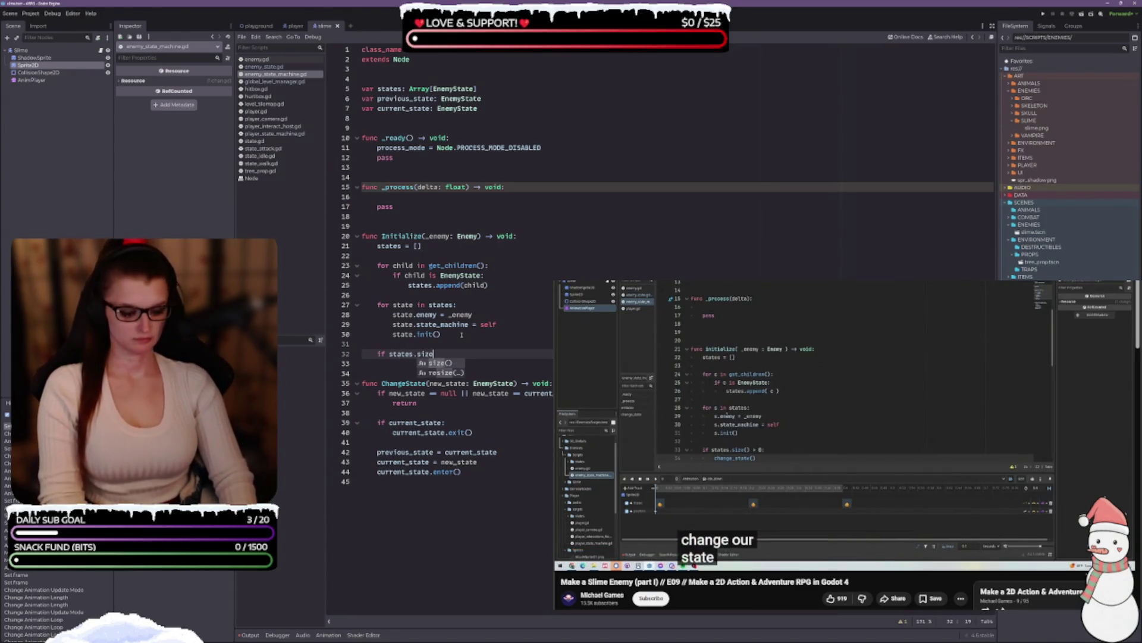
key("Return")
type("> 0")
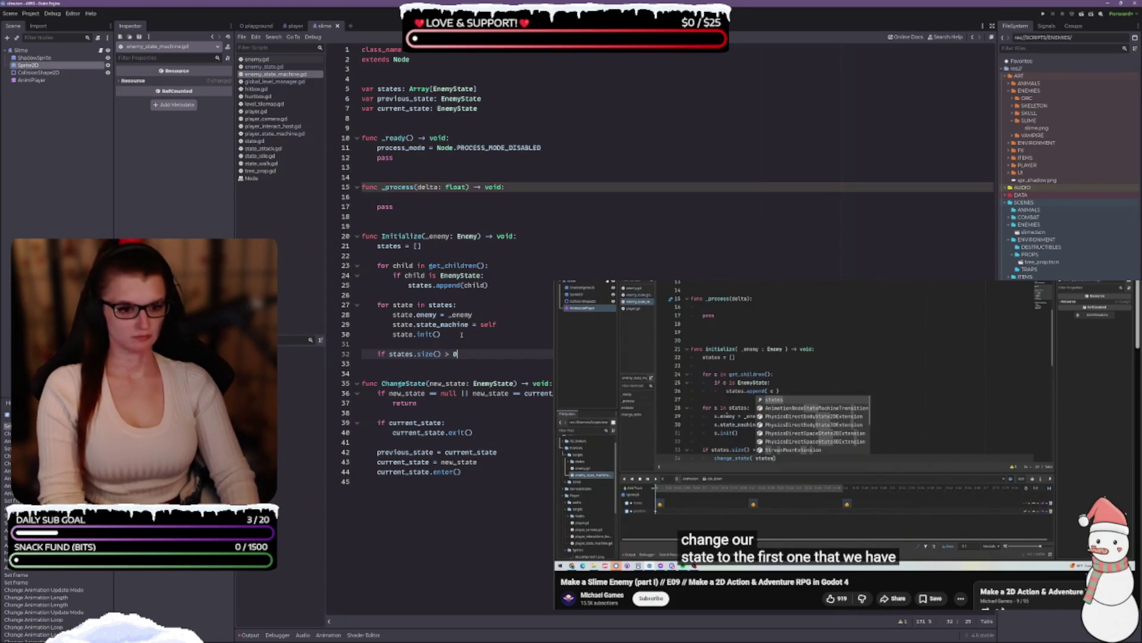
type(":")
Step: Call ChangeState(states[0]) inside the if block
key("Return")
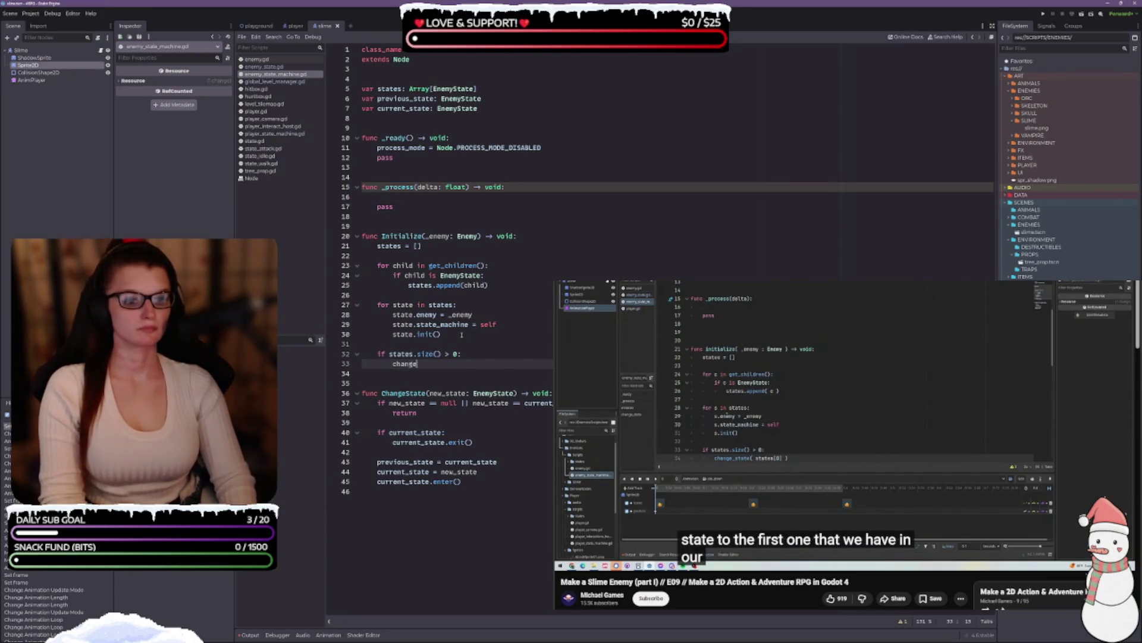
key("Return")
type("s")
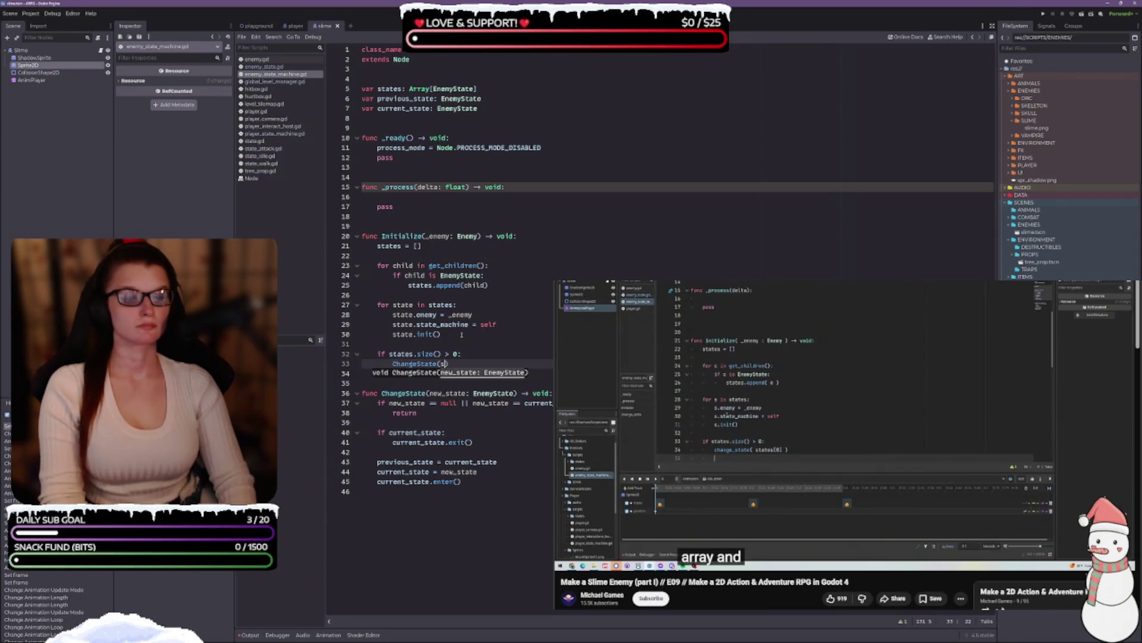
type("[0")
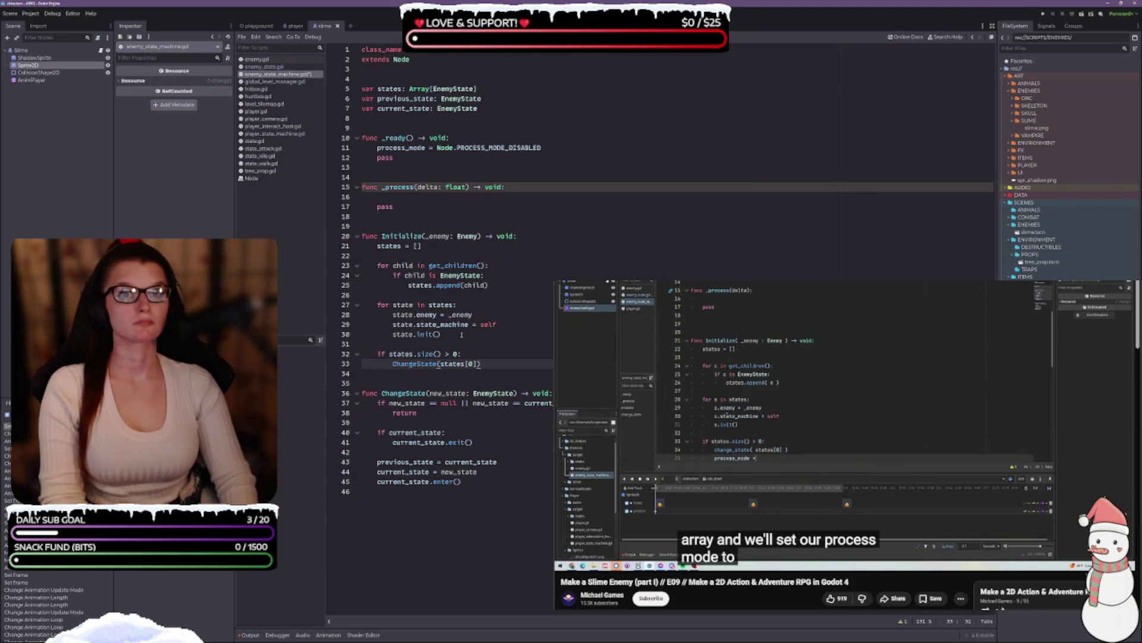
key("Return")
Step: Set process_mode to Node.PROCESS_MODE_INHERIT and save enemy_state_machine.gd
type("proc")
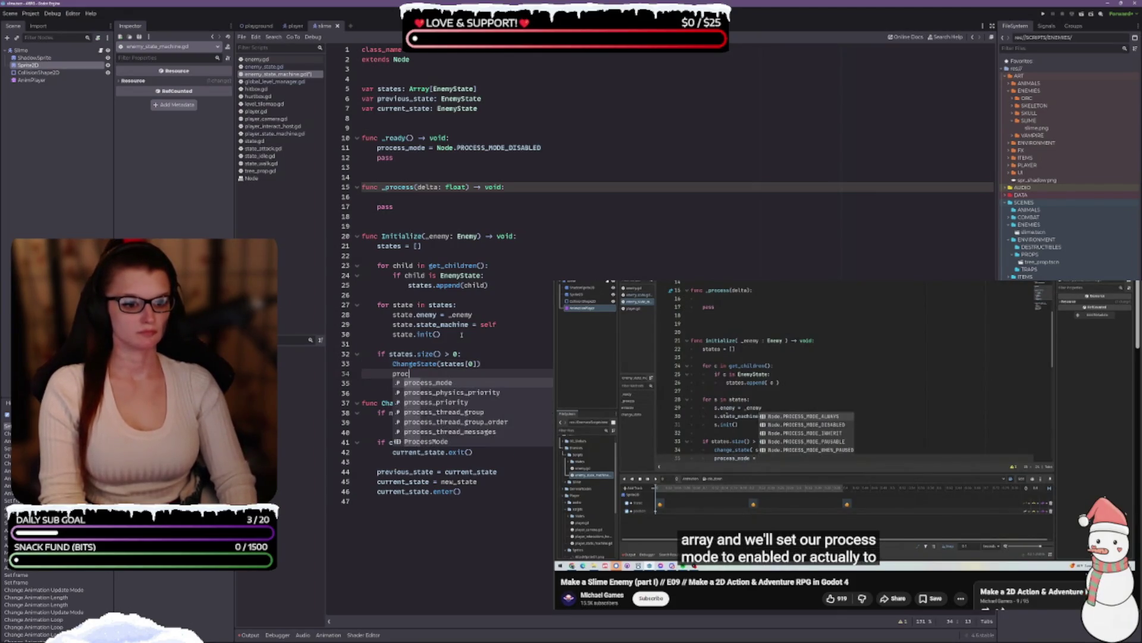
key("Return")
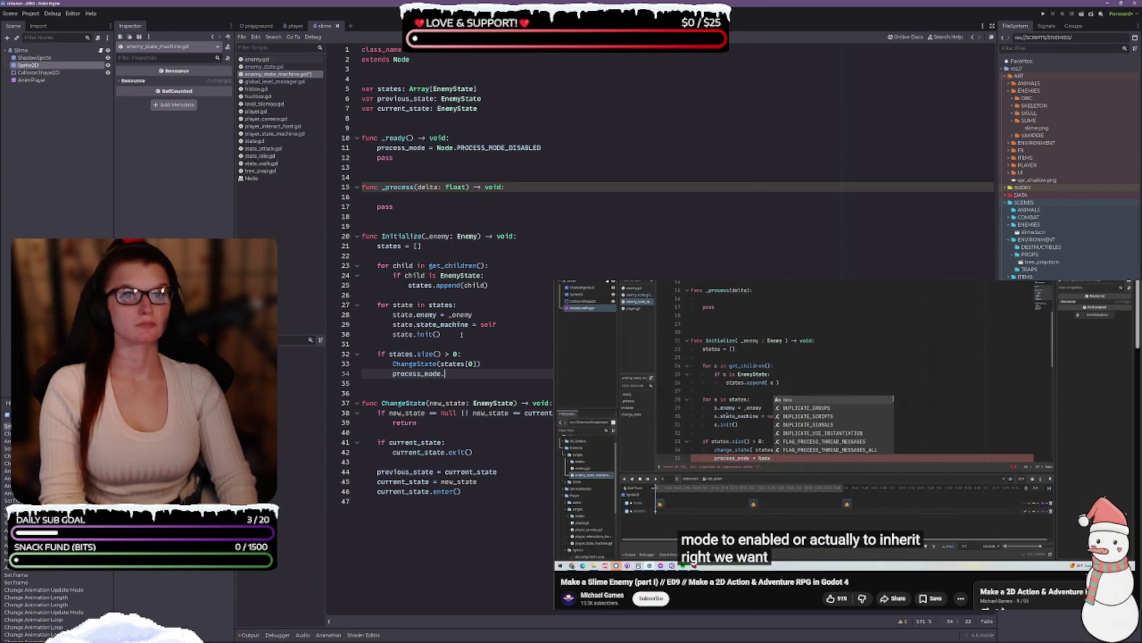
type(".= Node.")
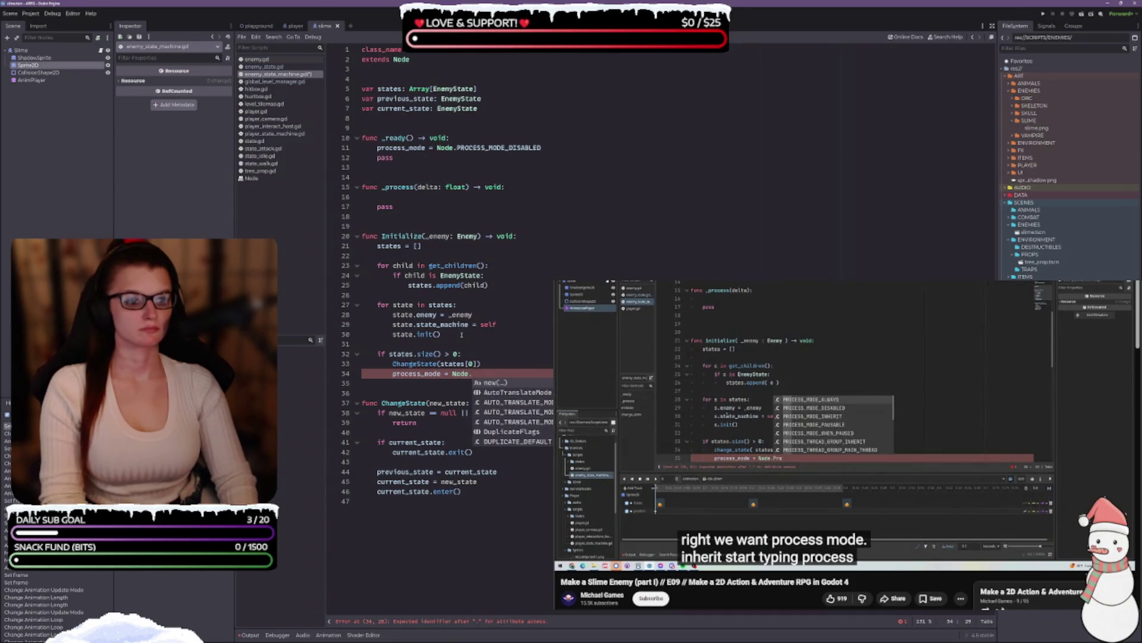
type("Pr")
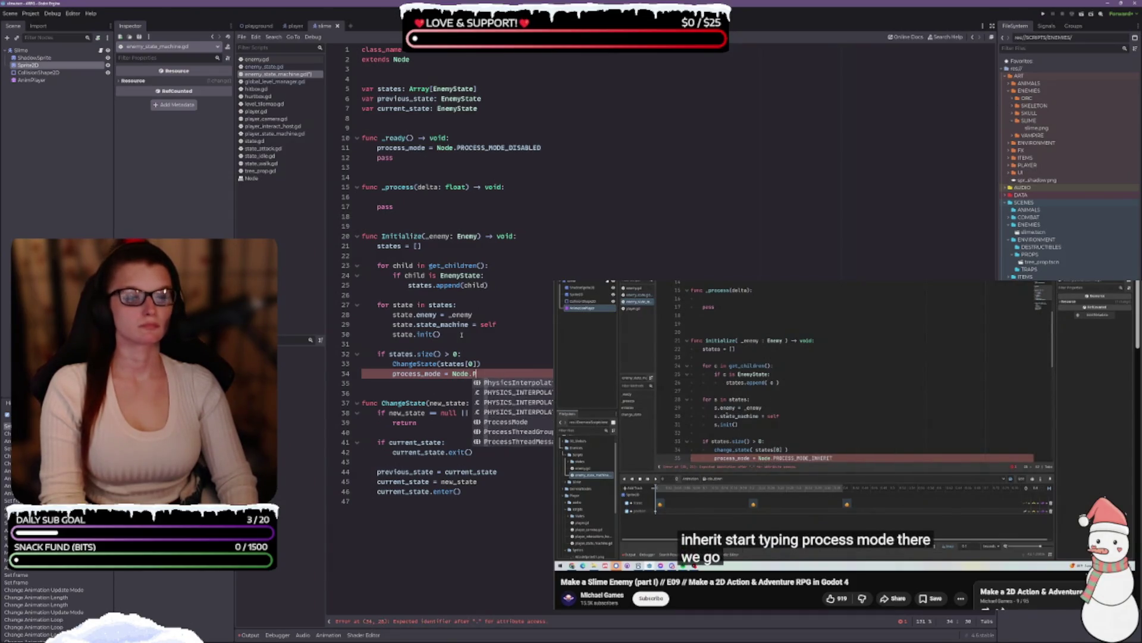
type("oc")
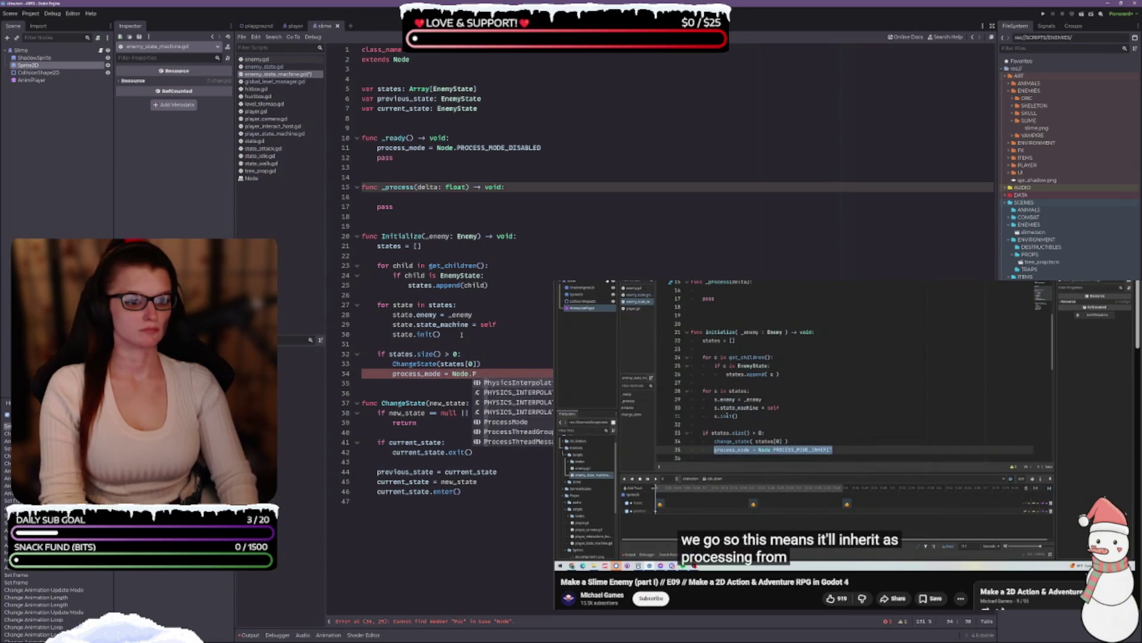
key("BackSpace")
key("BackSpace")
type("o")
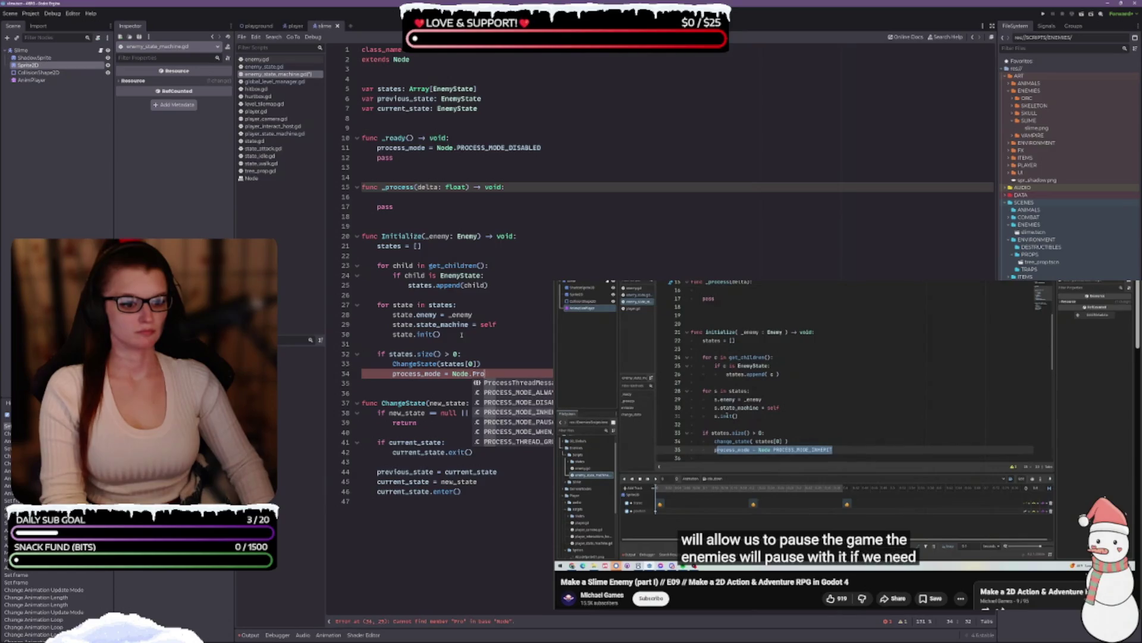
key("Down")
key("Down")
key("Down")
key("Return")
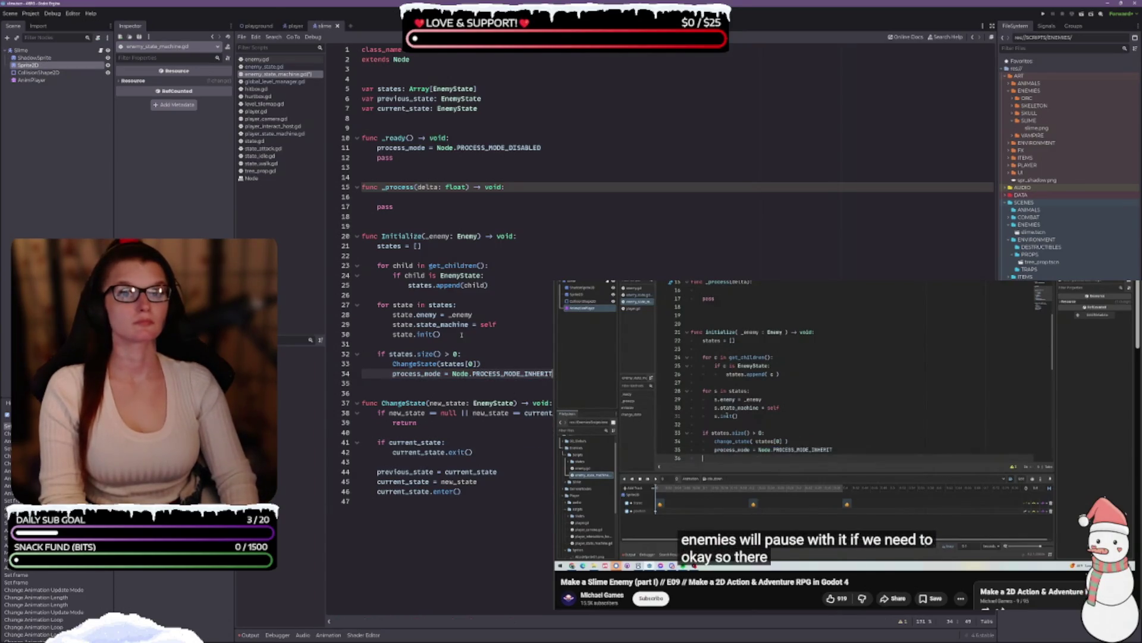
key("ctrl+s")
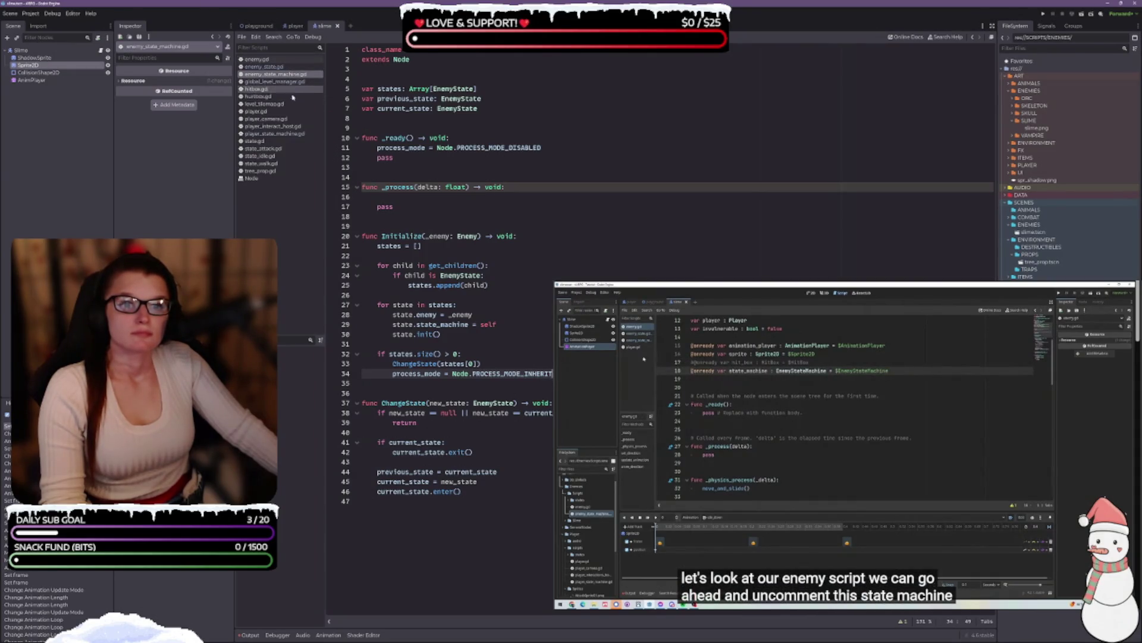
Step: Show enemy.gd at the end of the anim_player line and select the Slime node
key("space")
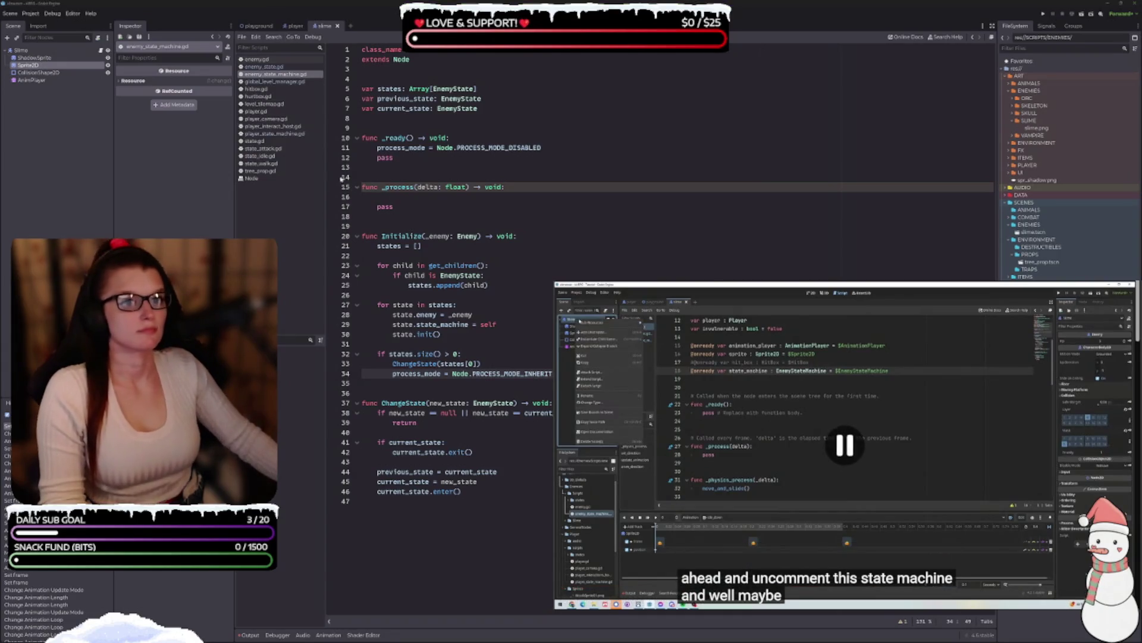
left_click(276, 60)
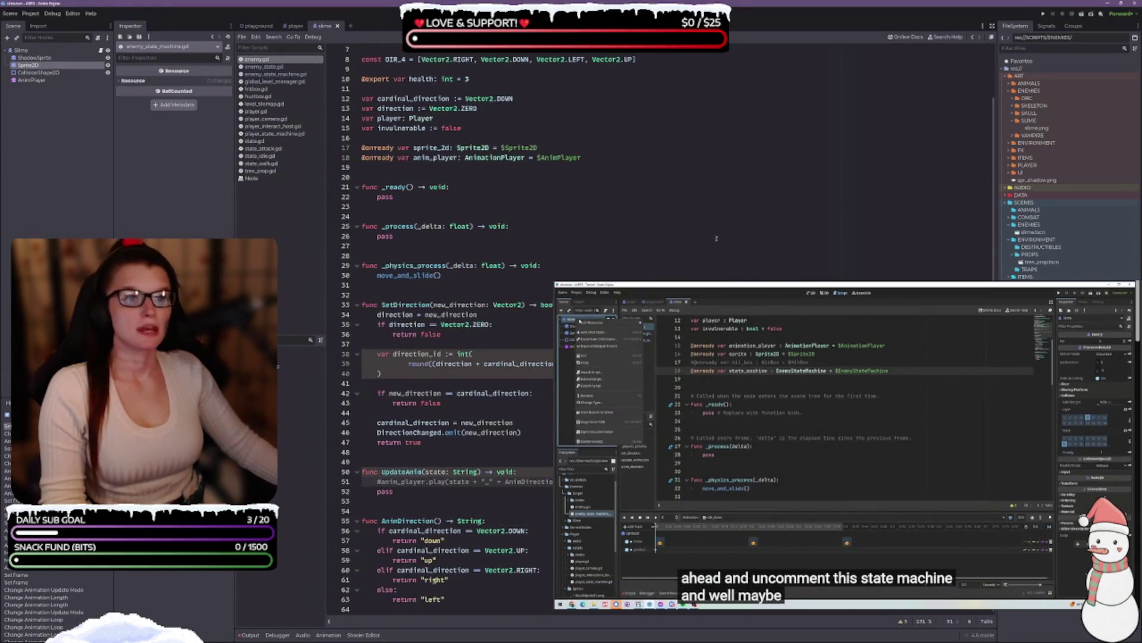
left_click(639, 155)
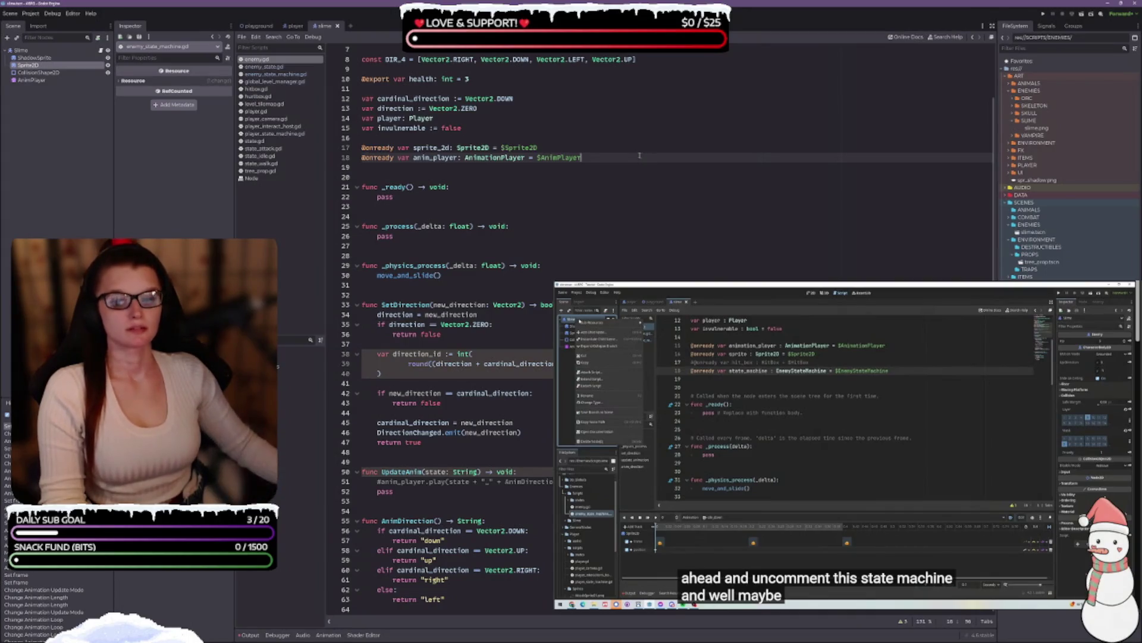
left_click(34, 51)
Step: Add an EnemyStateMachine child to Slime from the Add Child Node search and save the scene
right_click(34, 52)
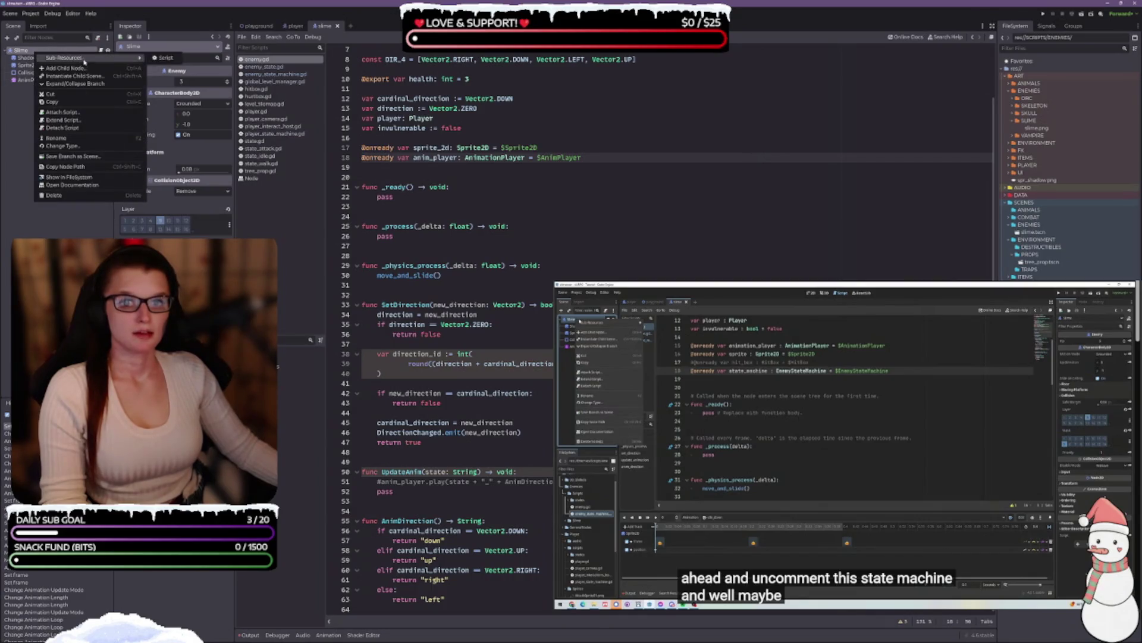
left_click(64, 68)
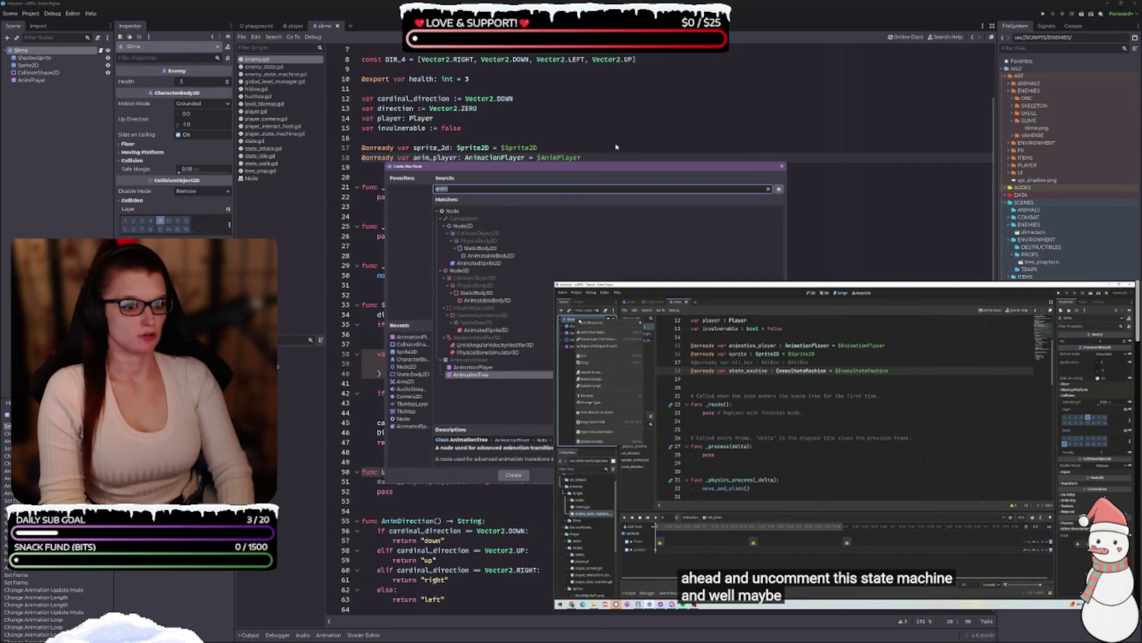
type("ene")
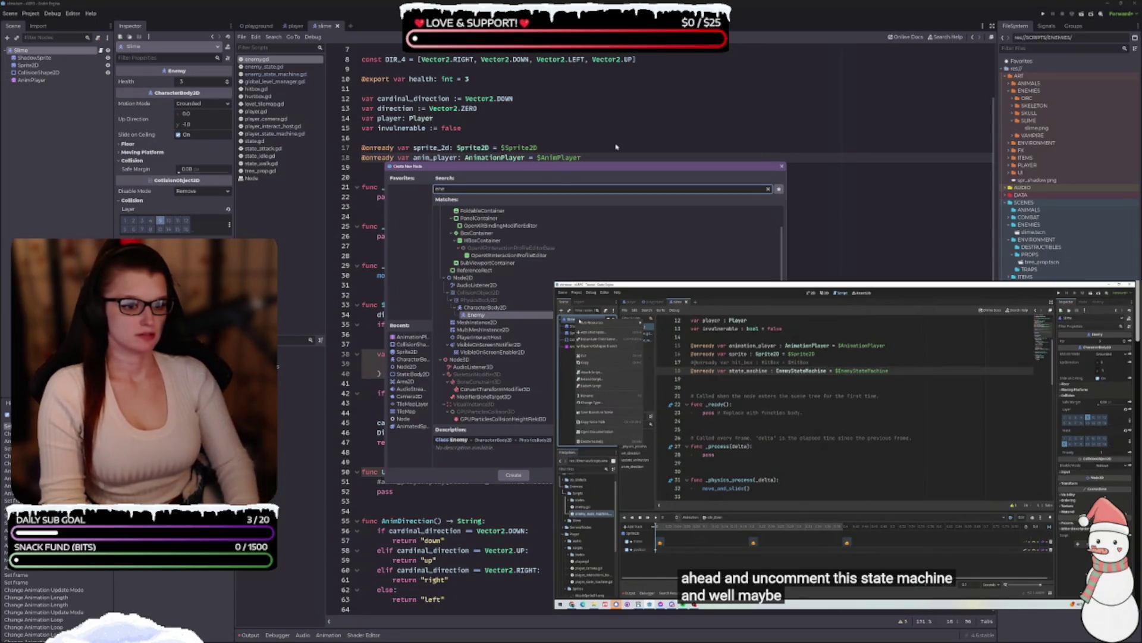
type("mys")
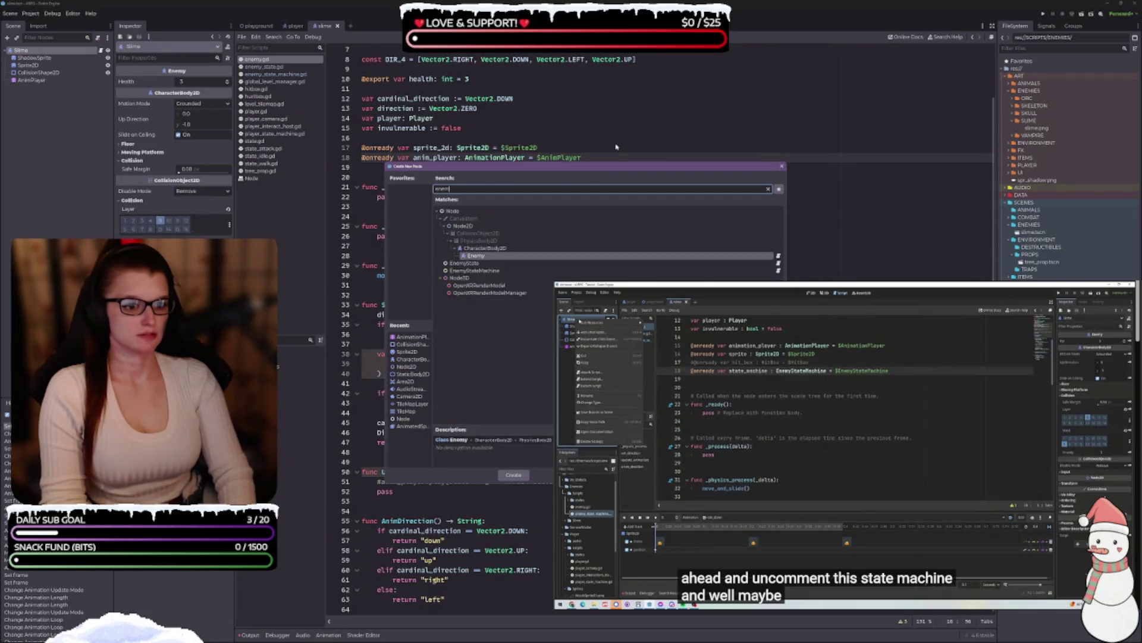
key("Down")
key("Return")
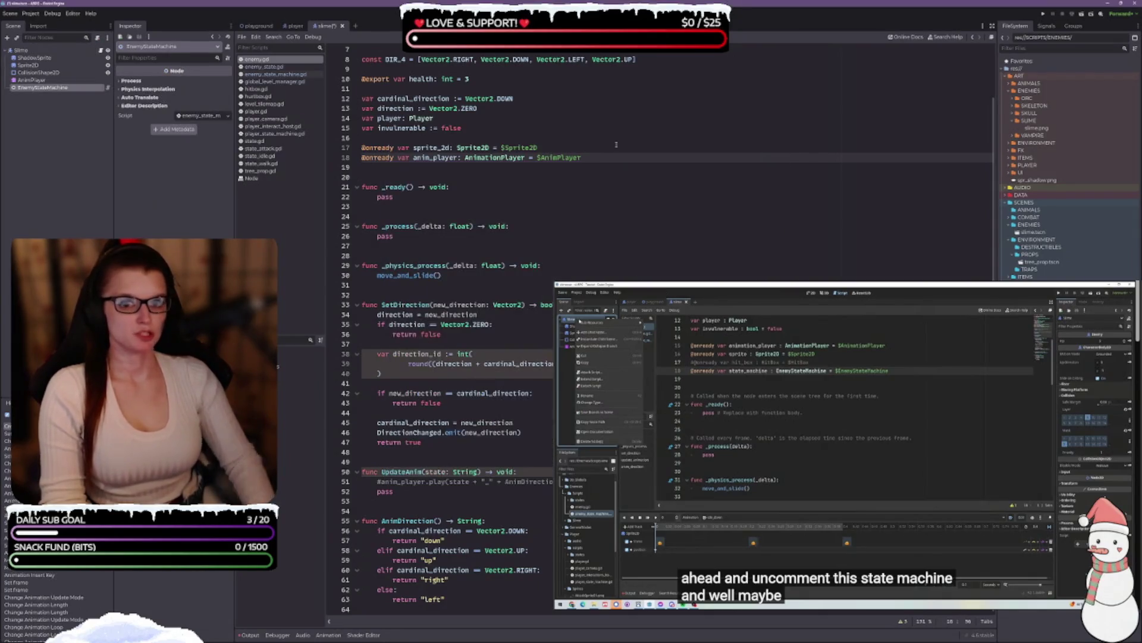
key("ctrl+s")
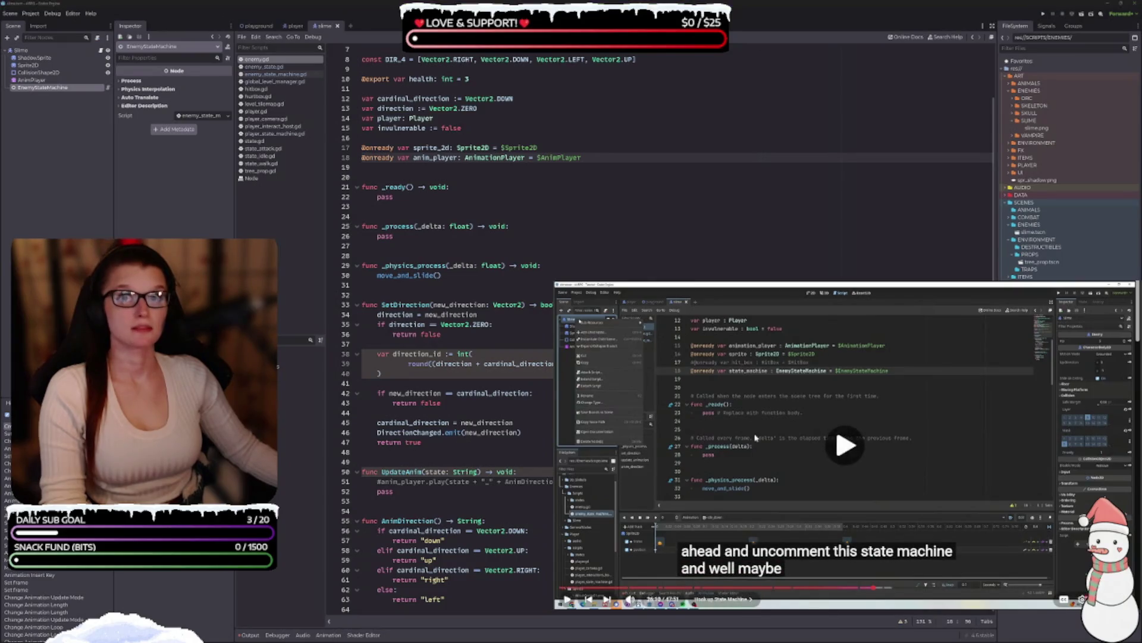
left_click(538, 170)
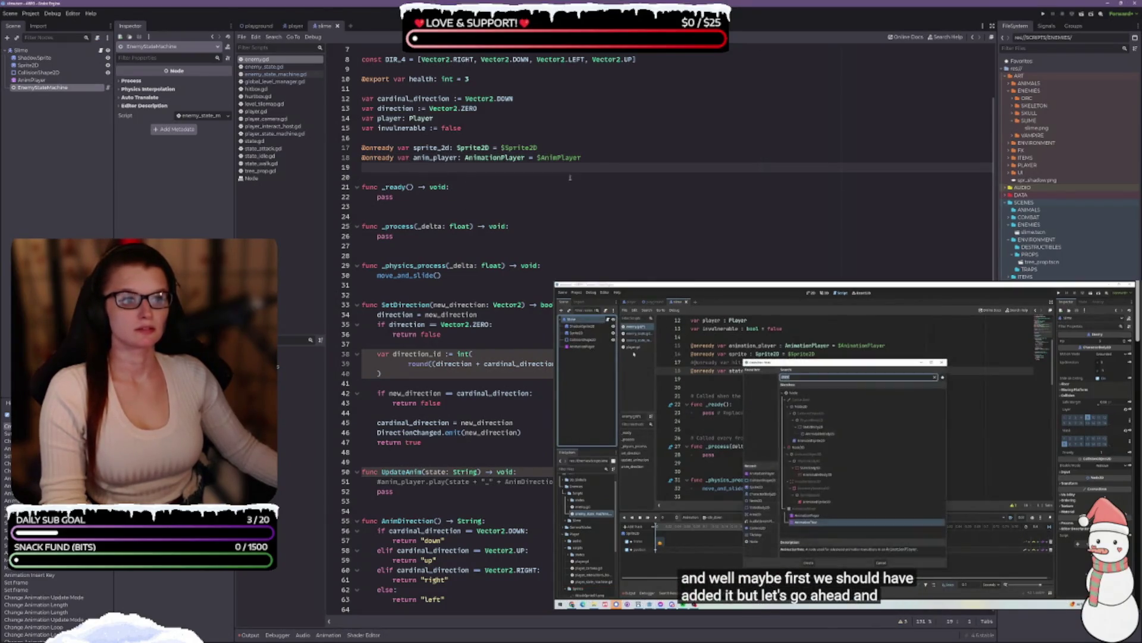
left_click(82, 93)
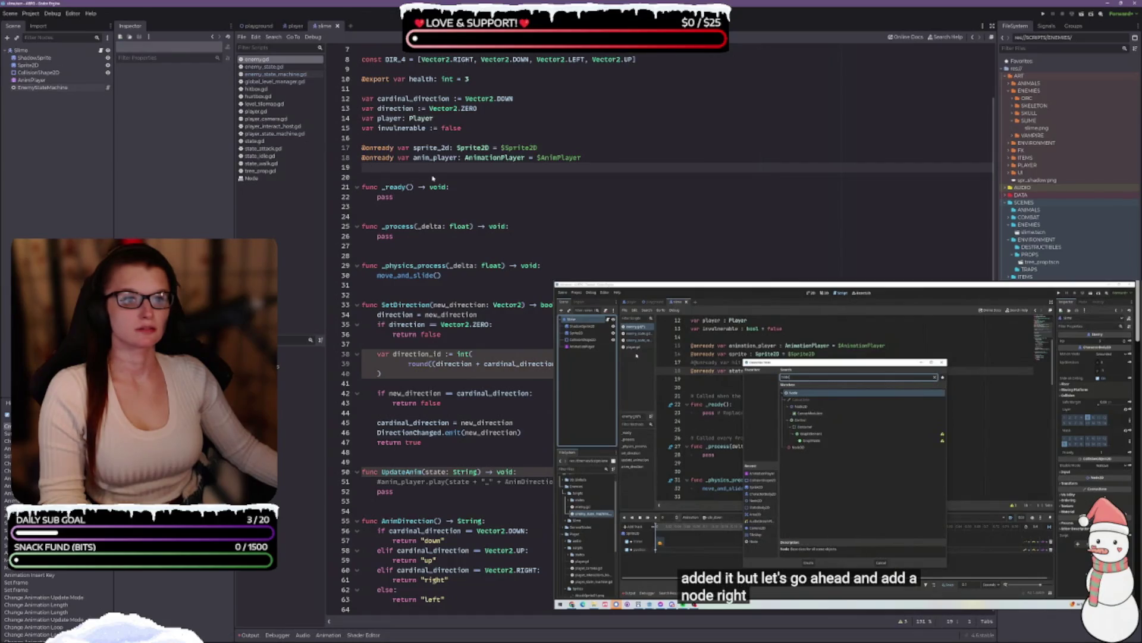
left_click_drag(83, 92, 417, 169)
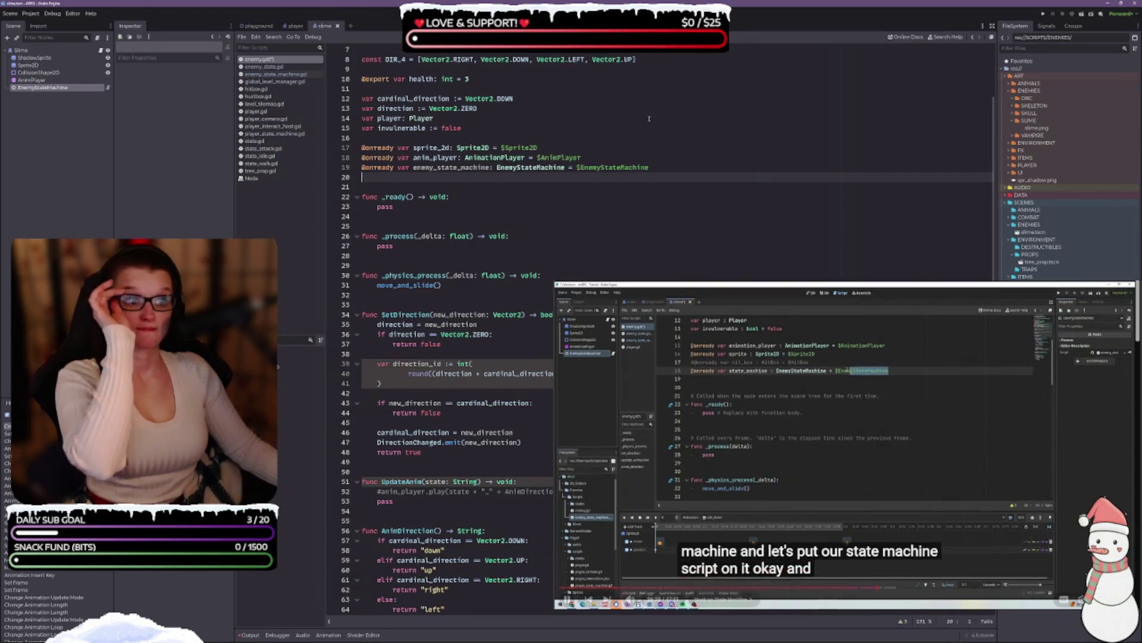
key("Left")
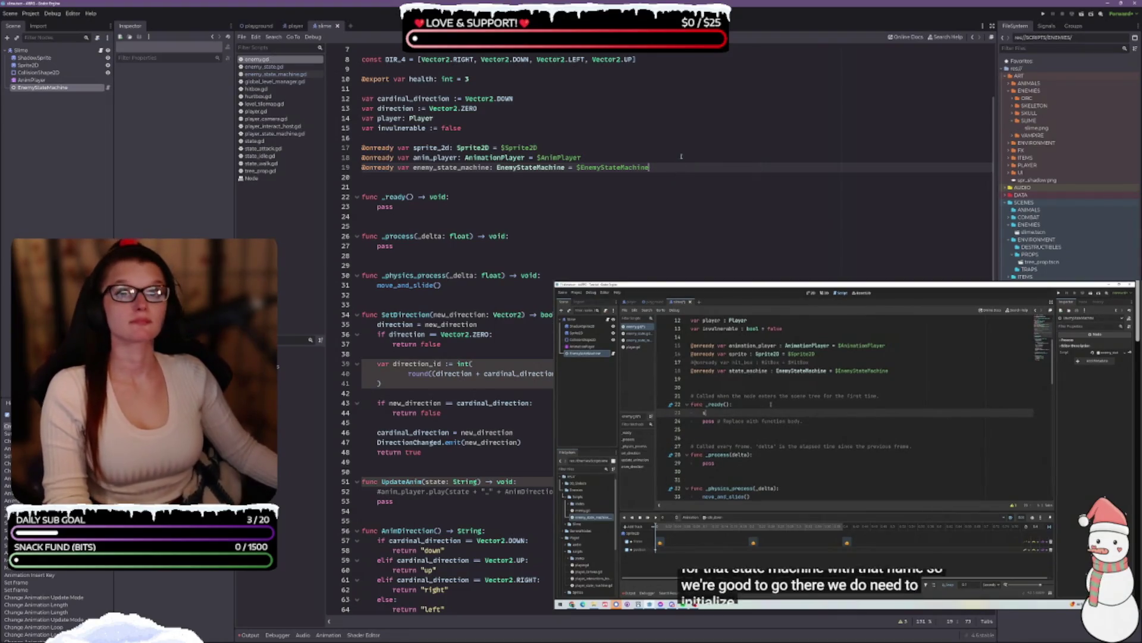
Step: Add a new line in _ready() and start it with the state_machine reference
left_click(502, 197)
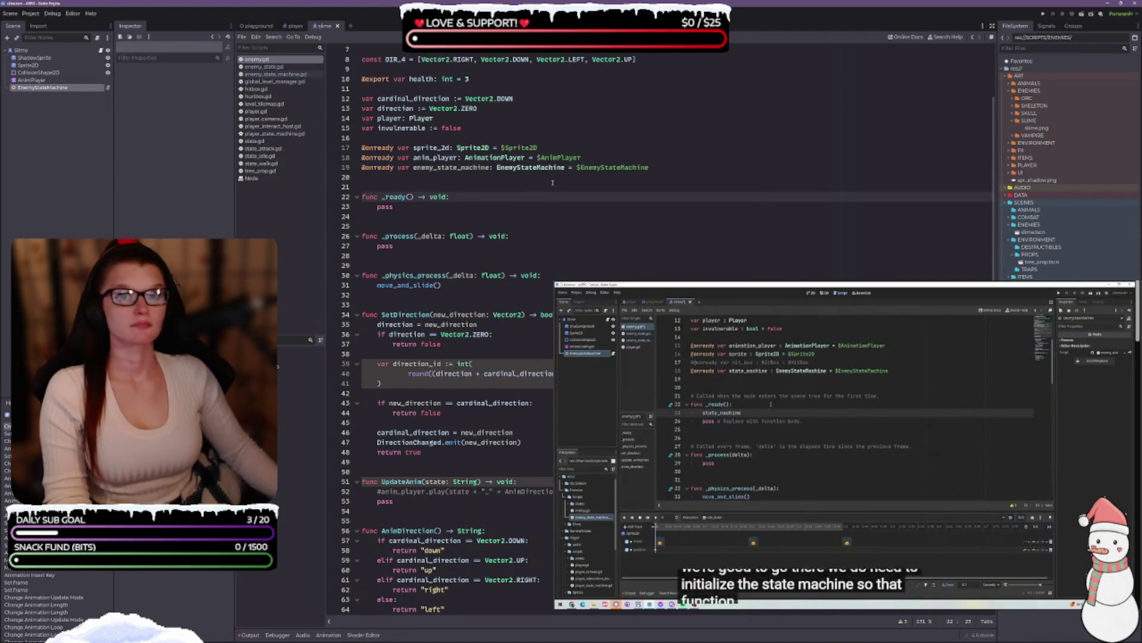
key("Return")
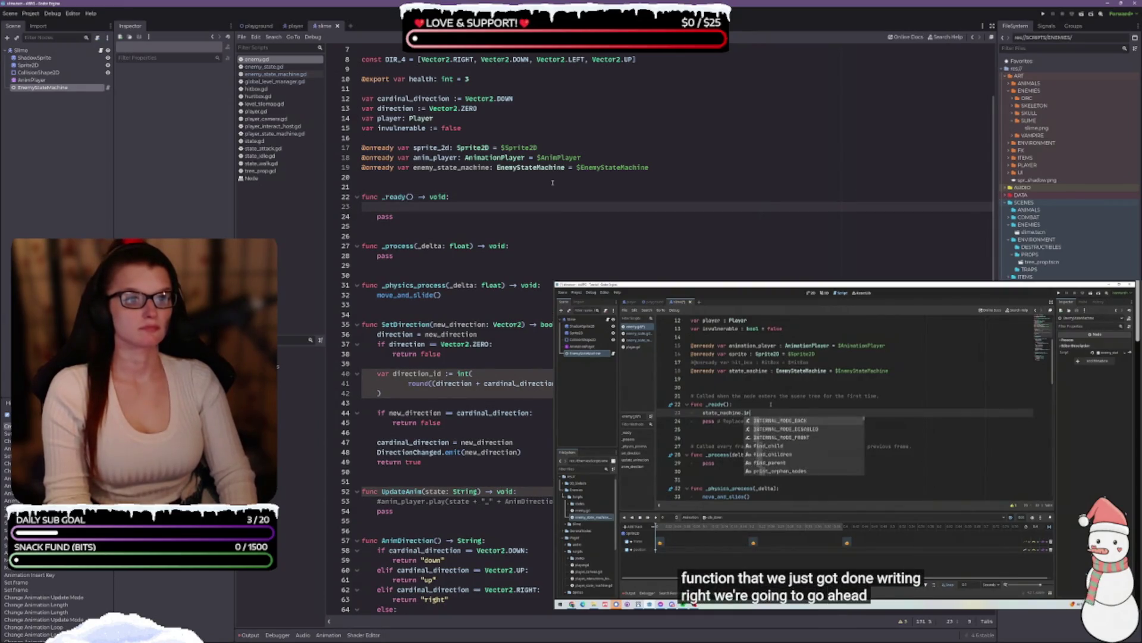
key("ctrl+s")
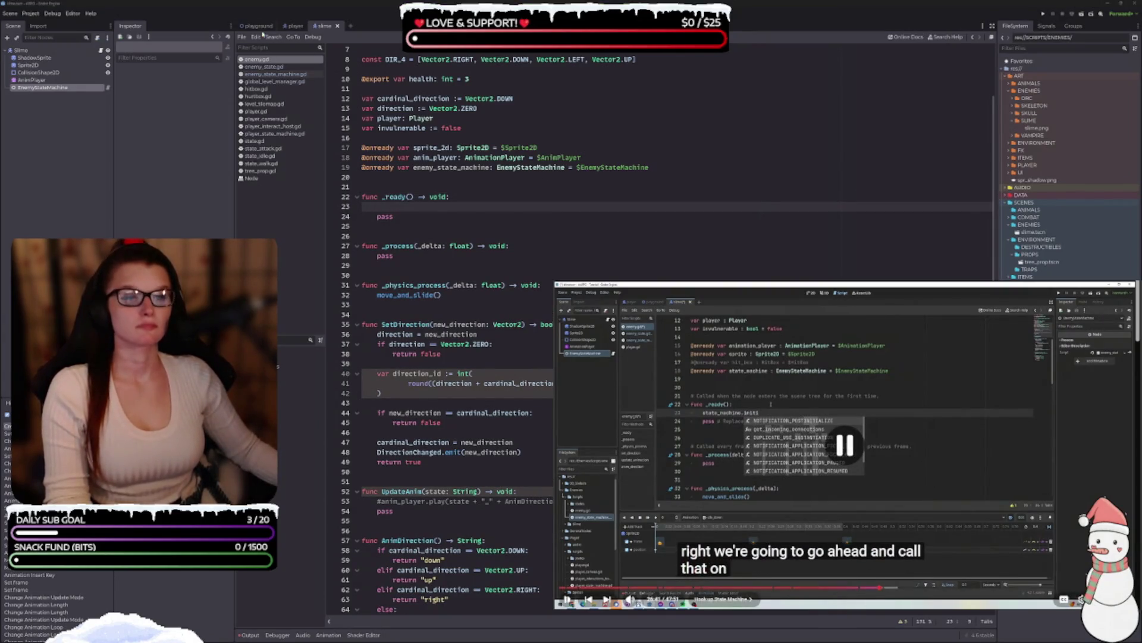
left_click(443, 168)
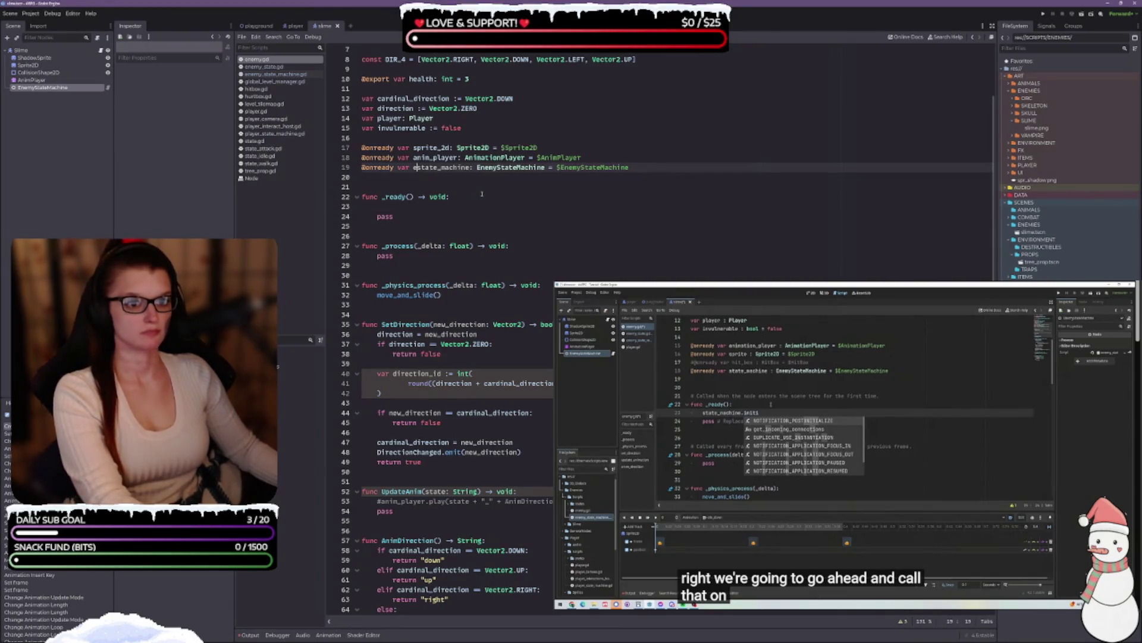
left_click(408, 204)
type("state")
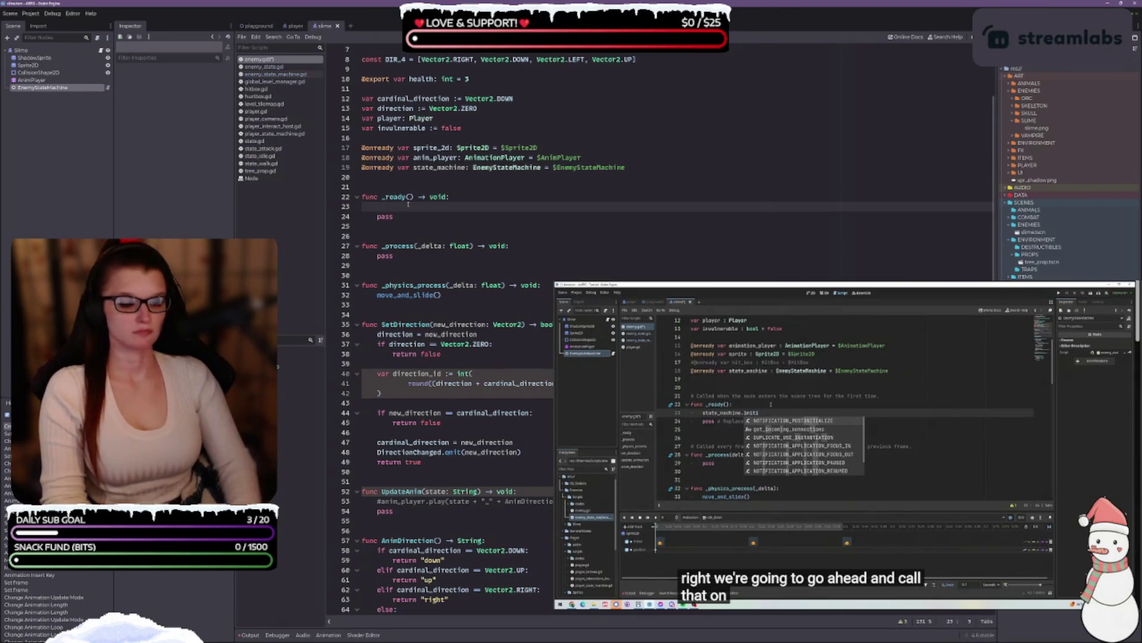
type("_m")
key("Return")
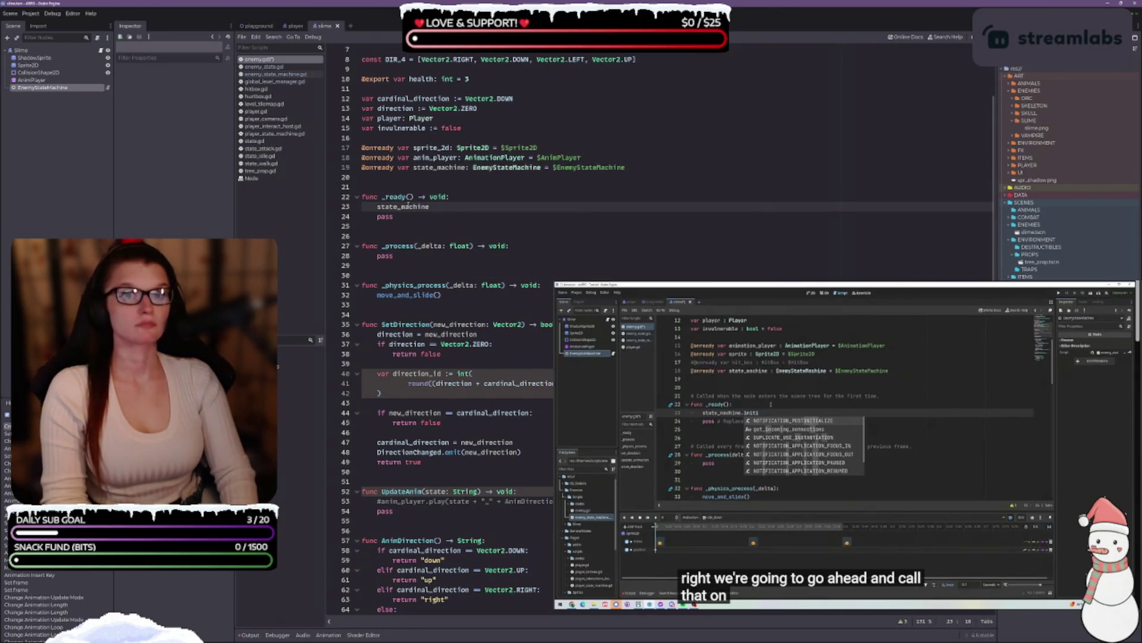
Step: Complete the call as state_machine.Initialize(self) and save enemy.gd
type(".in")
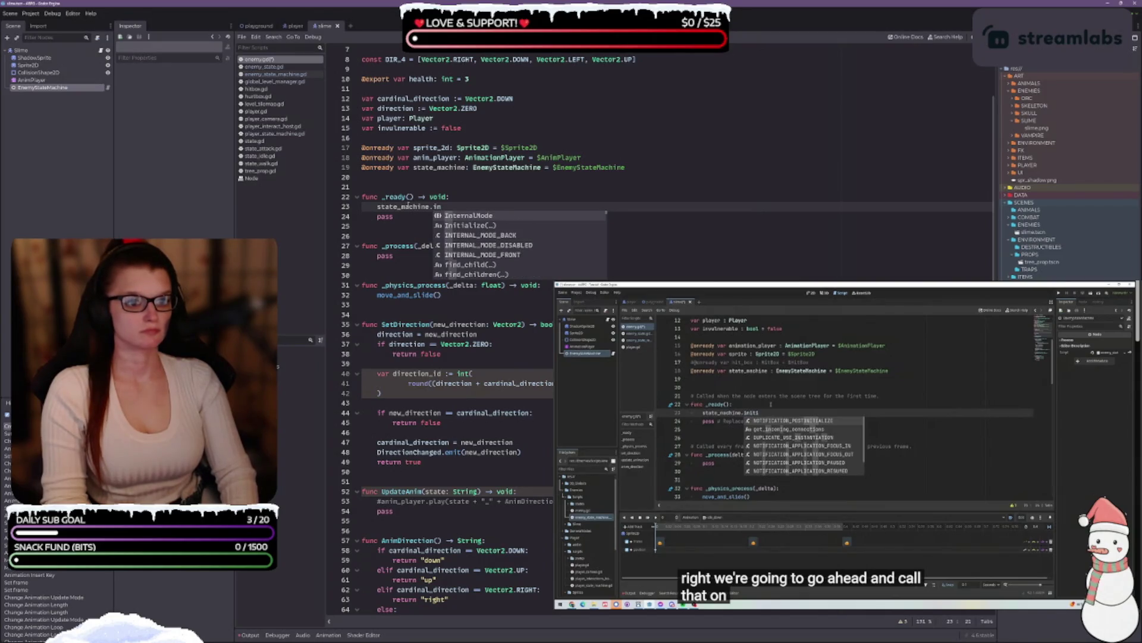
key("Down")
key("Return")
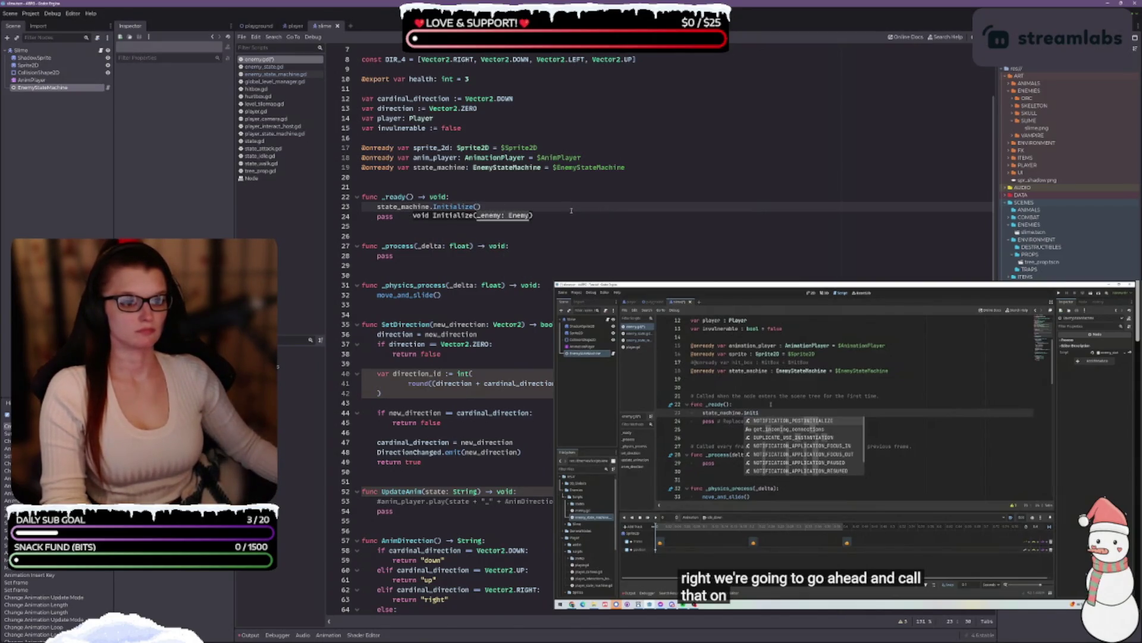
key("ctrl+s")
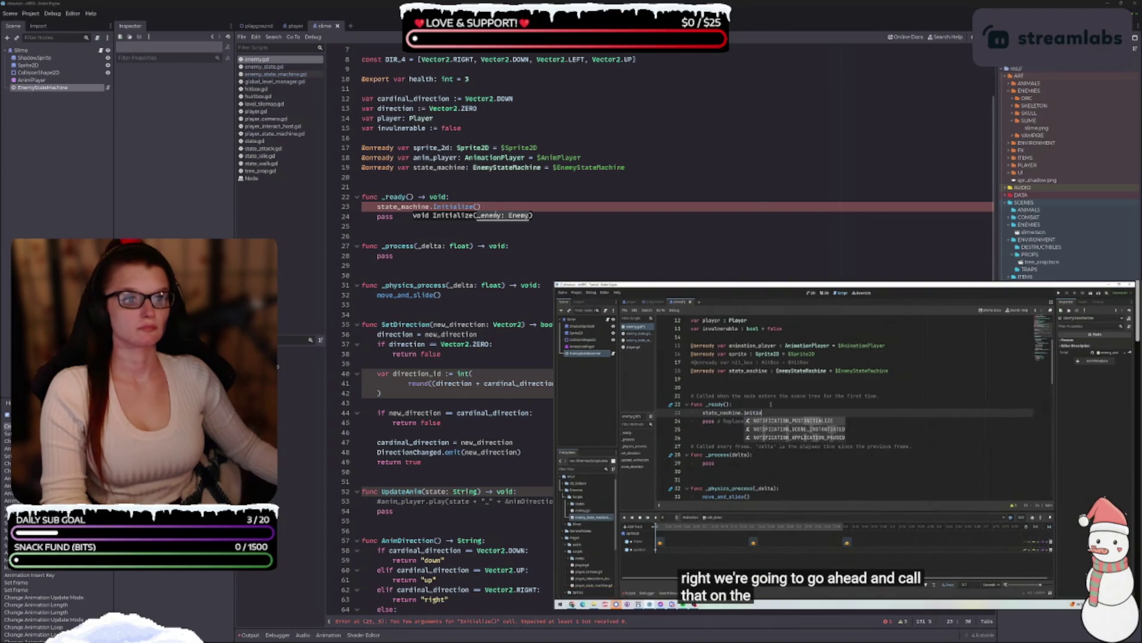
left_click(532, 204)
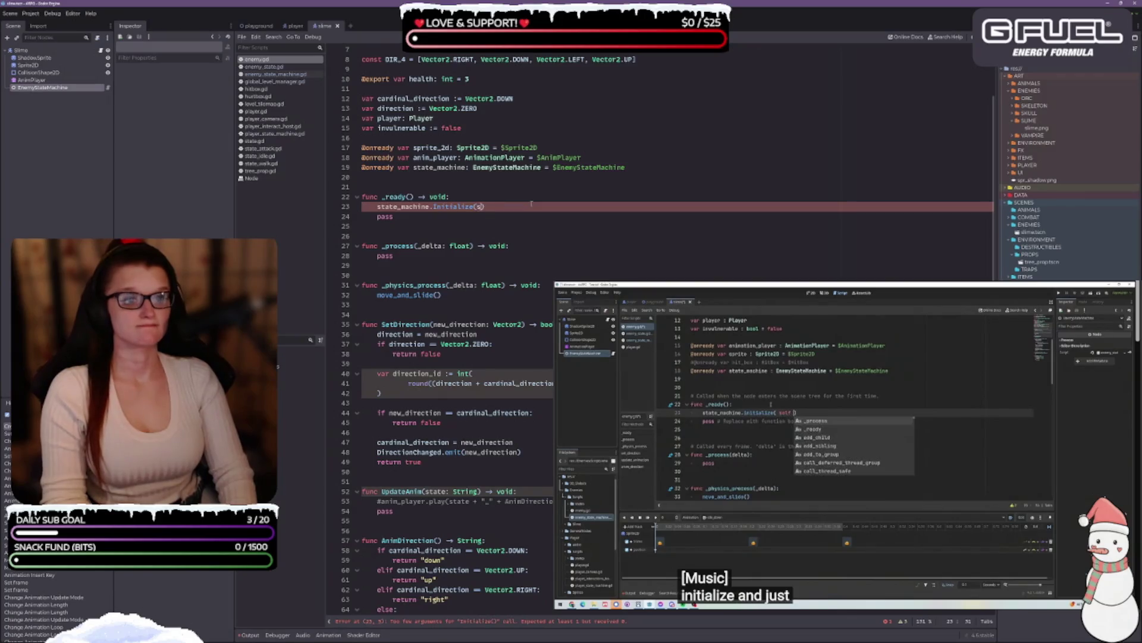
type("self")
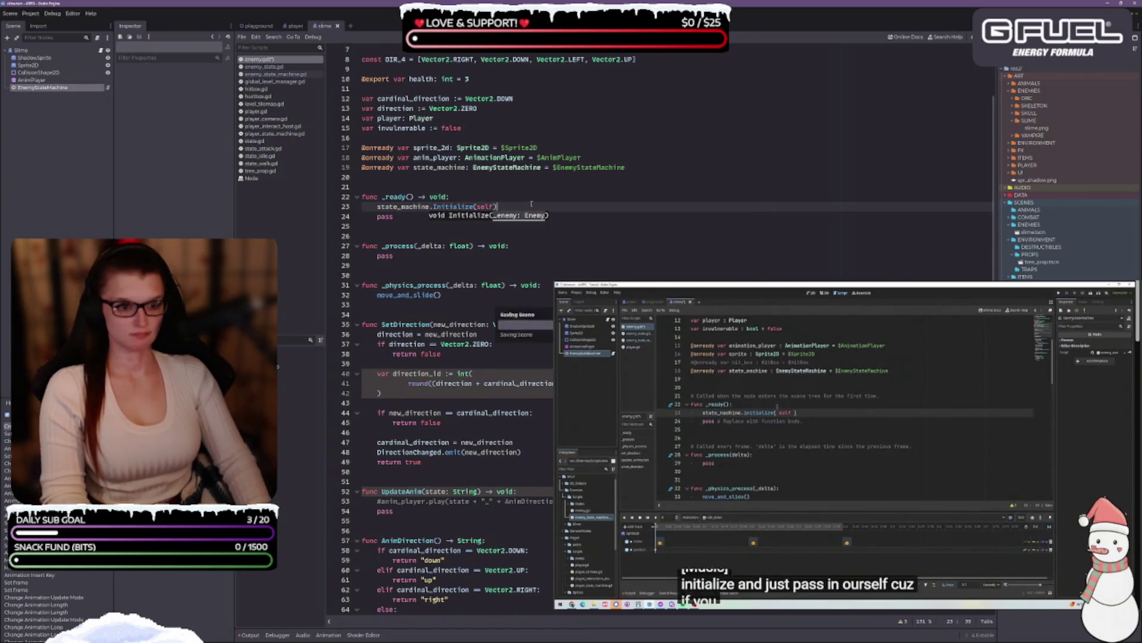
left_click(378, 305)
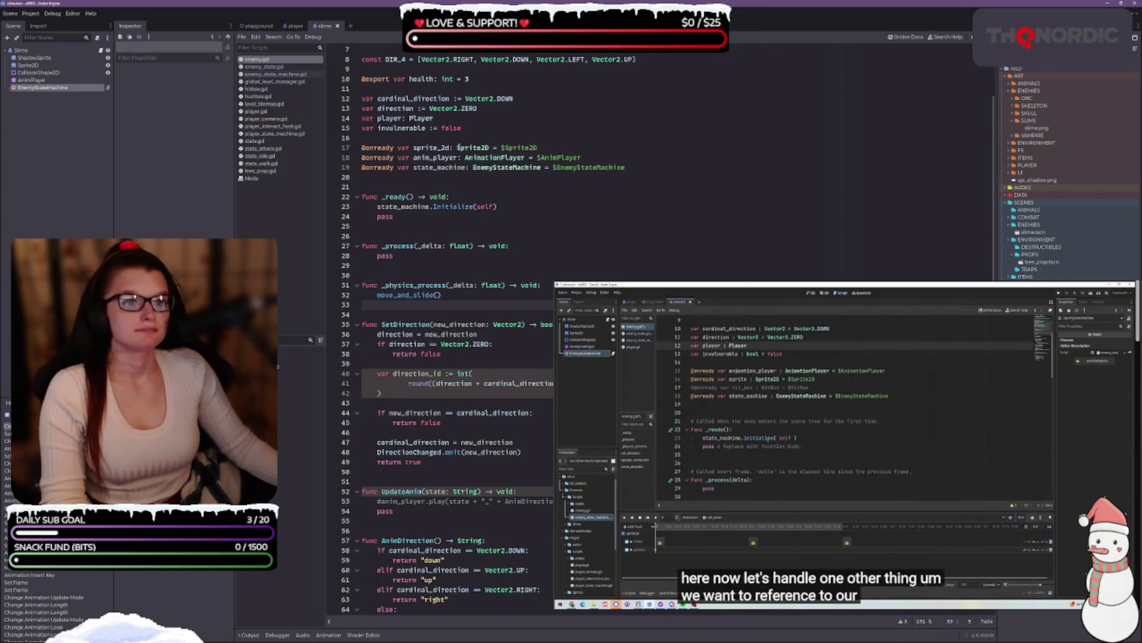
scroll(469, 166, "down", 1)
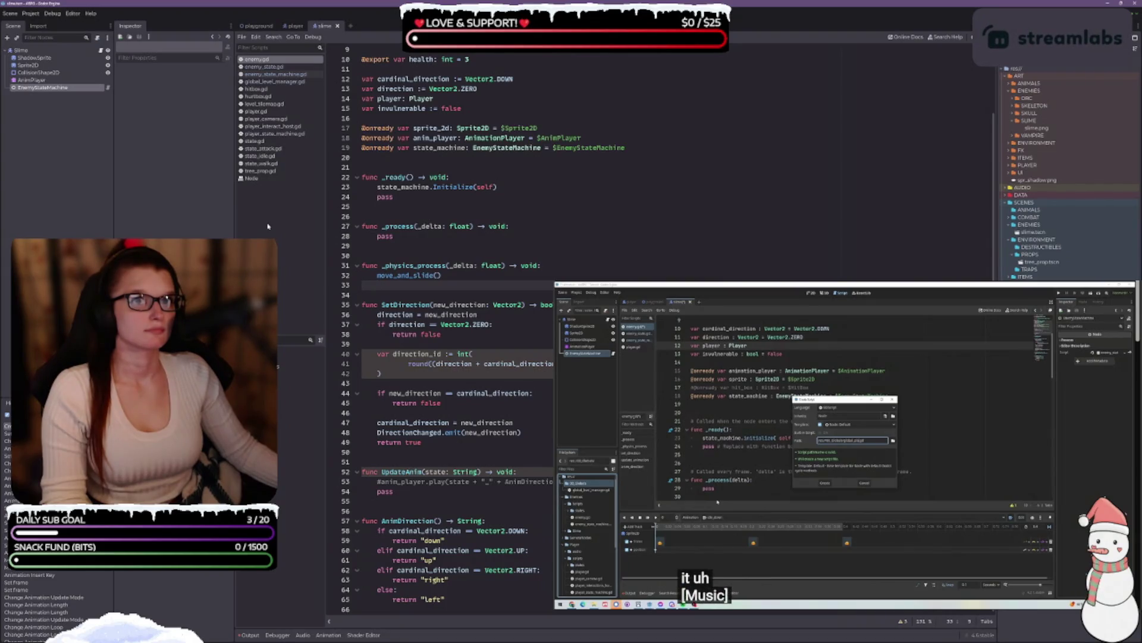
Step: Create global_player_manager.gd in the scripts folder, inheriting Node with the default template
mouse_move(716, 502)
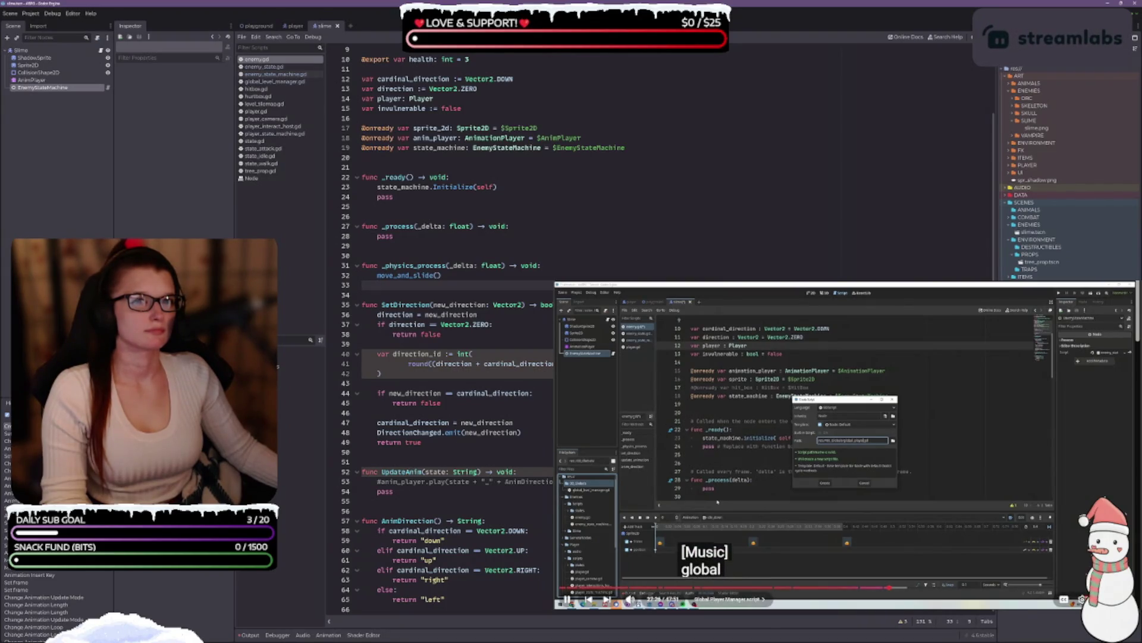
left_click(637, 487)
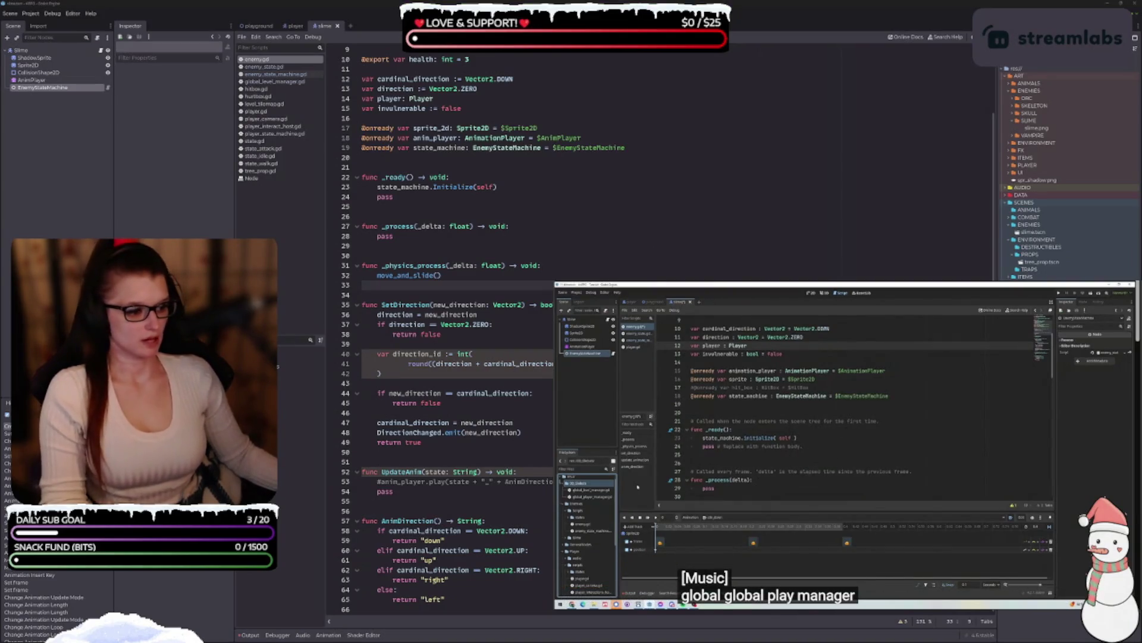
right_click(1036, 616)
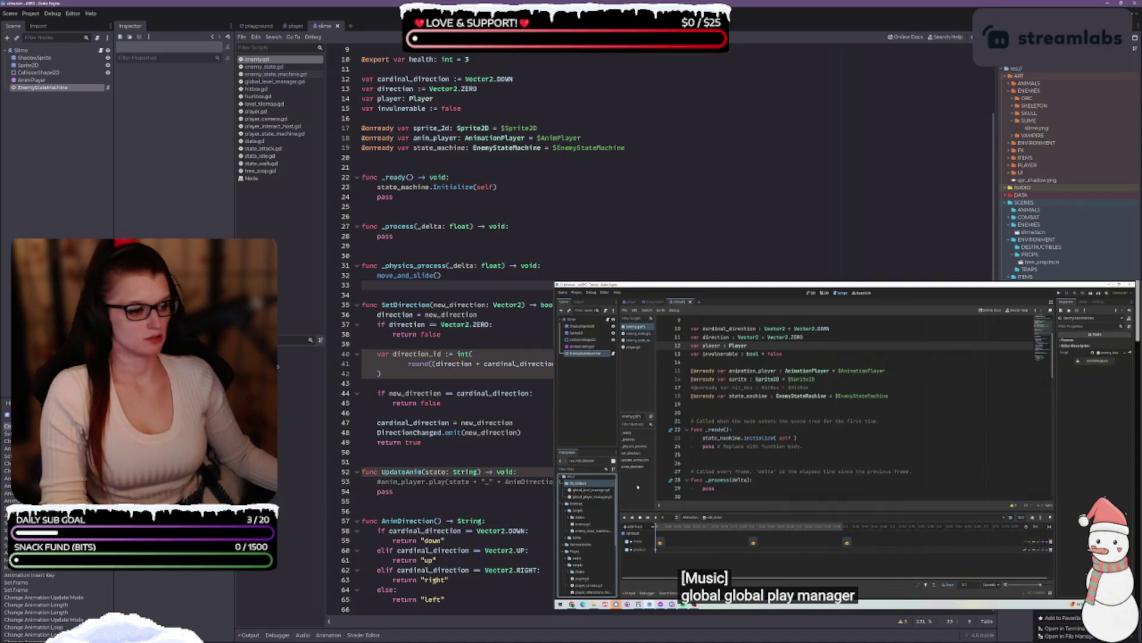
left_click(1059, 610)
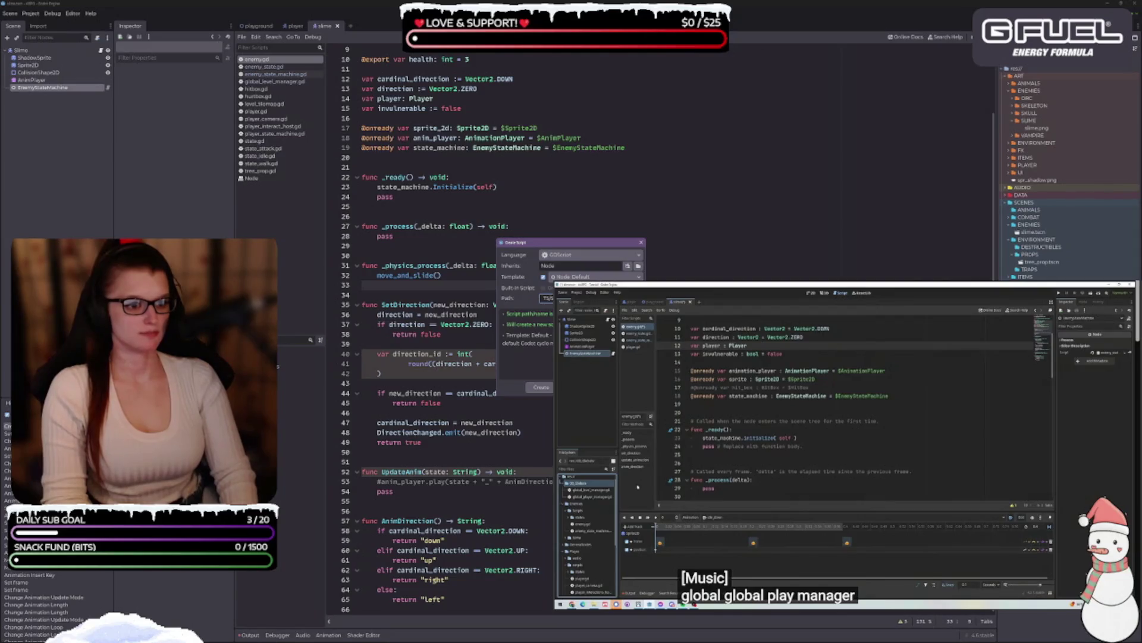
key("Return")
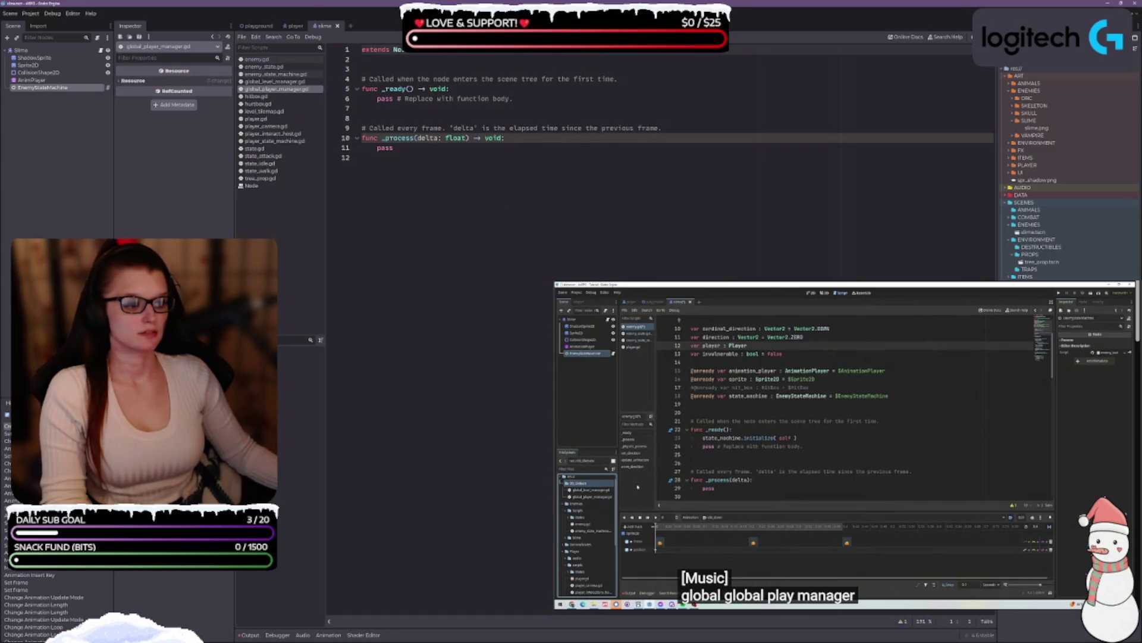
Step: Delete the template functions on lines 4–12 of global_player_manager.gd
mouse_move(803, 476)
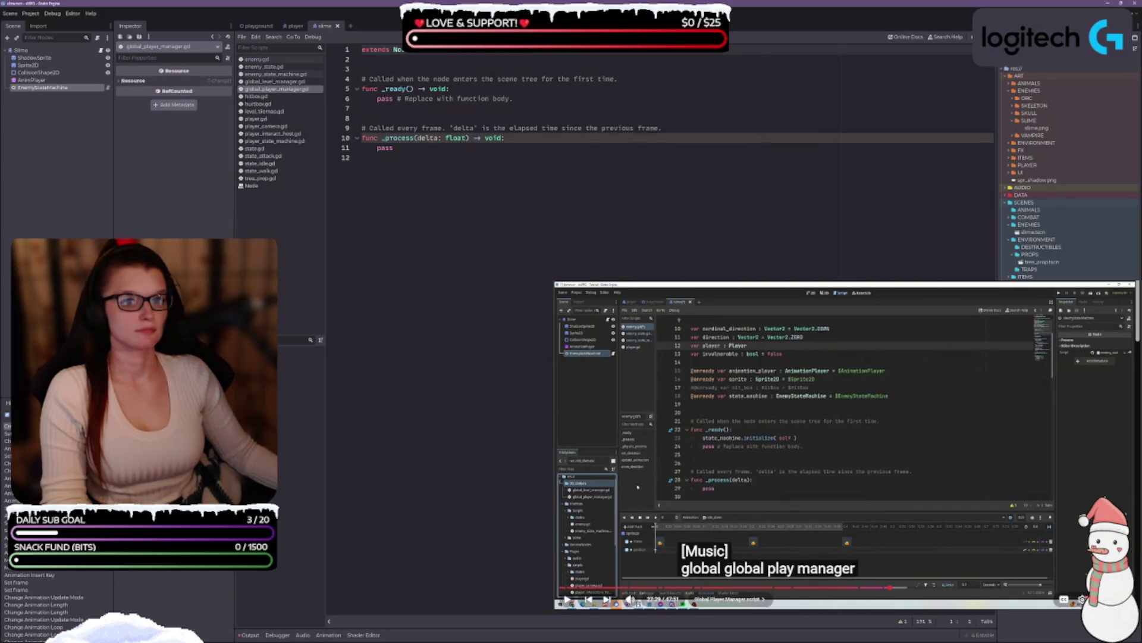
left_click(826, 428)
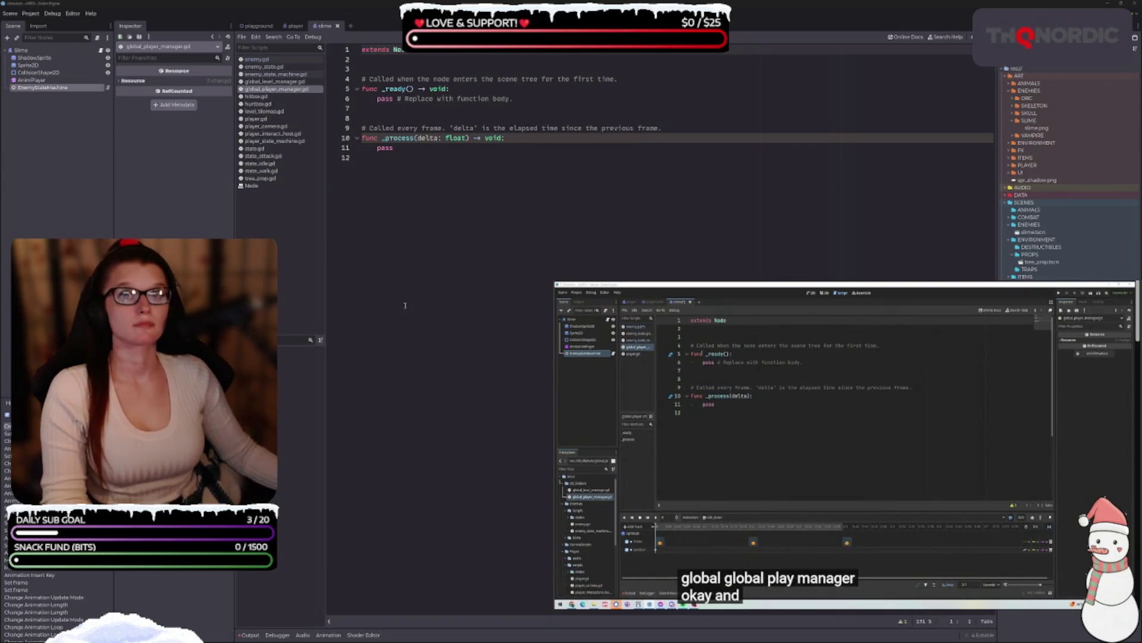
mouse_move(418, 264)
left_mouse_down()
mouse_move(387, 156)
mouse_move(338, 76)
left_mouse_up()
key("BackSpace")
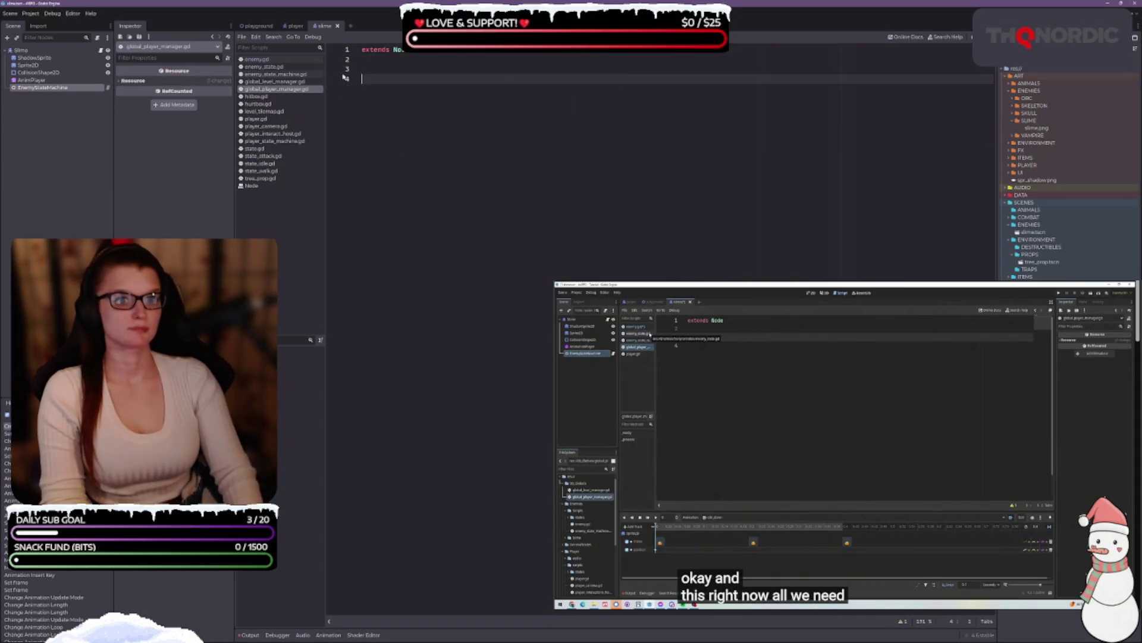
key("BackSpace")
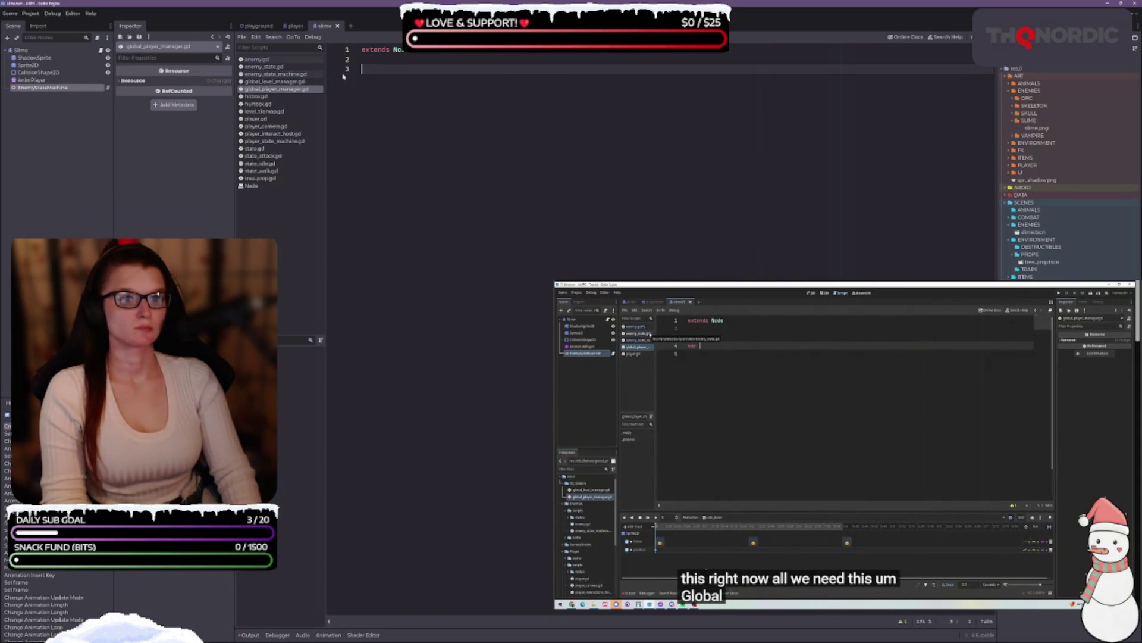
Step: Declare var player: Player, then switch to enemy_state.gd
key("Return")
type("var player: ")
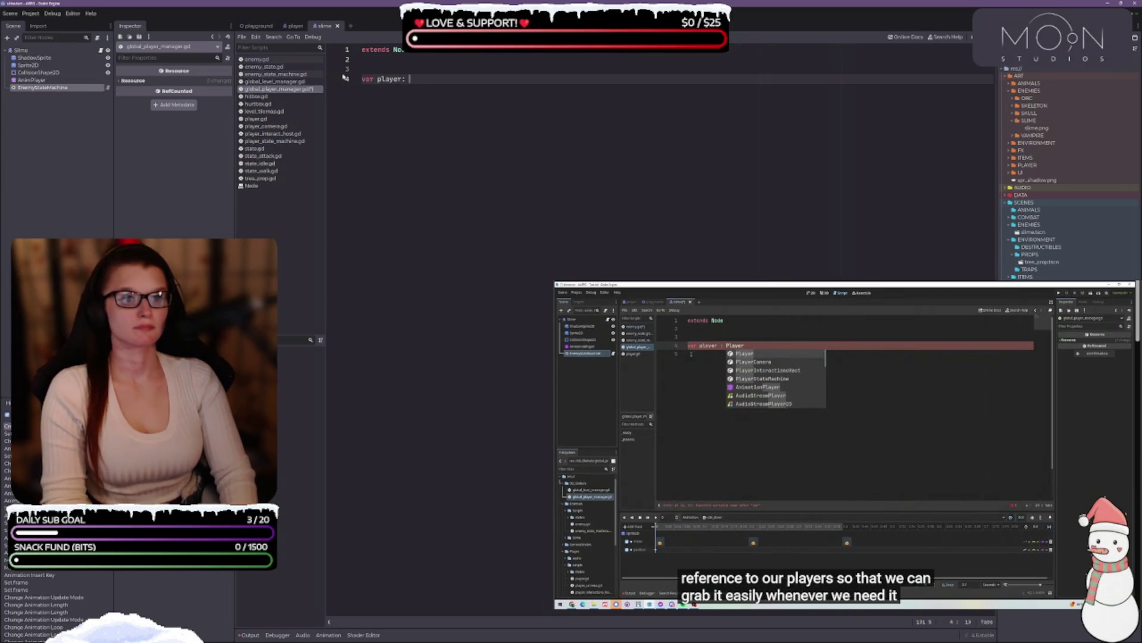
type("Player")
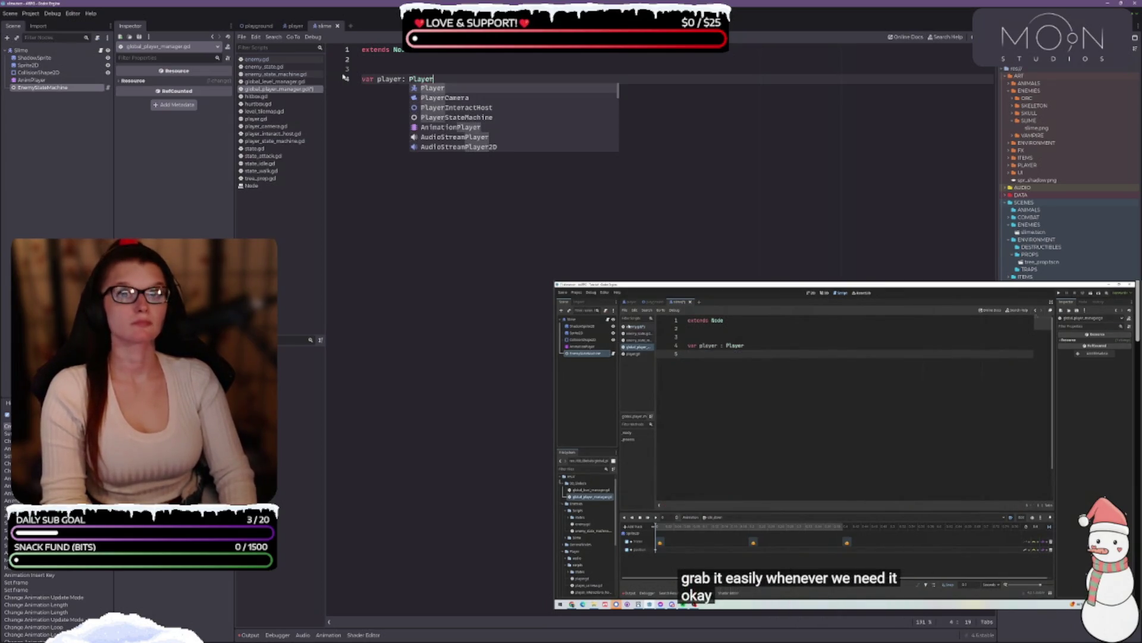
key("Return")
key("Return")
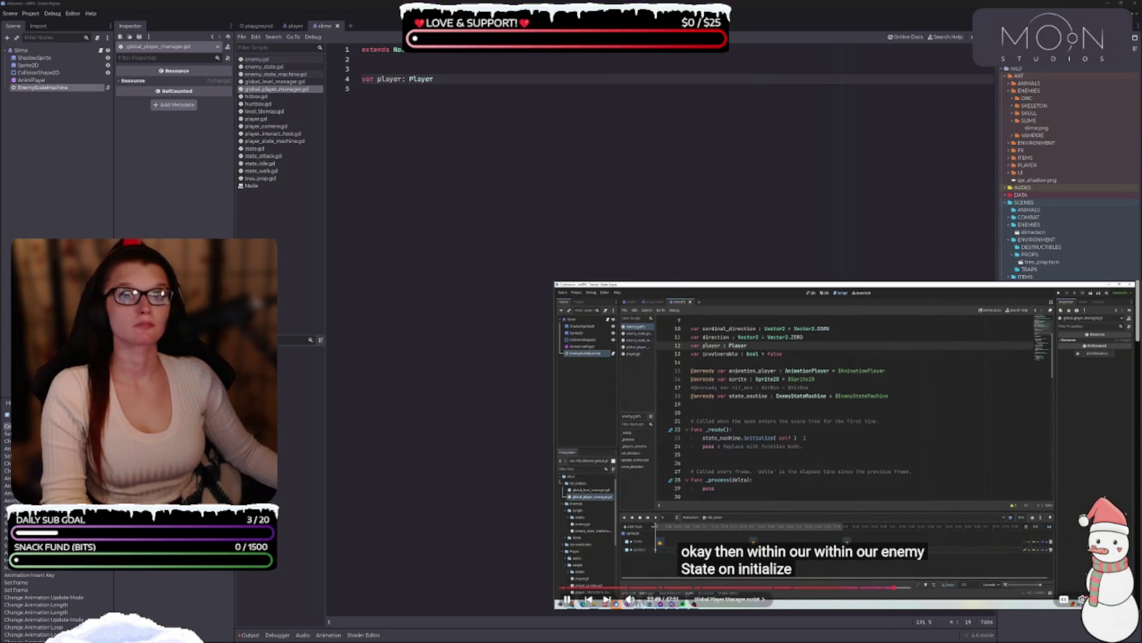
left_click(264, 66)
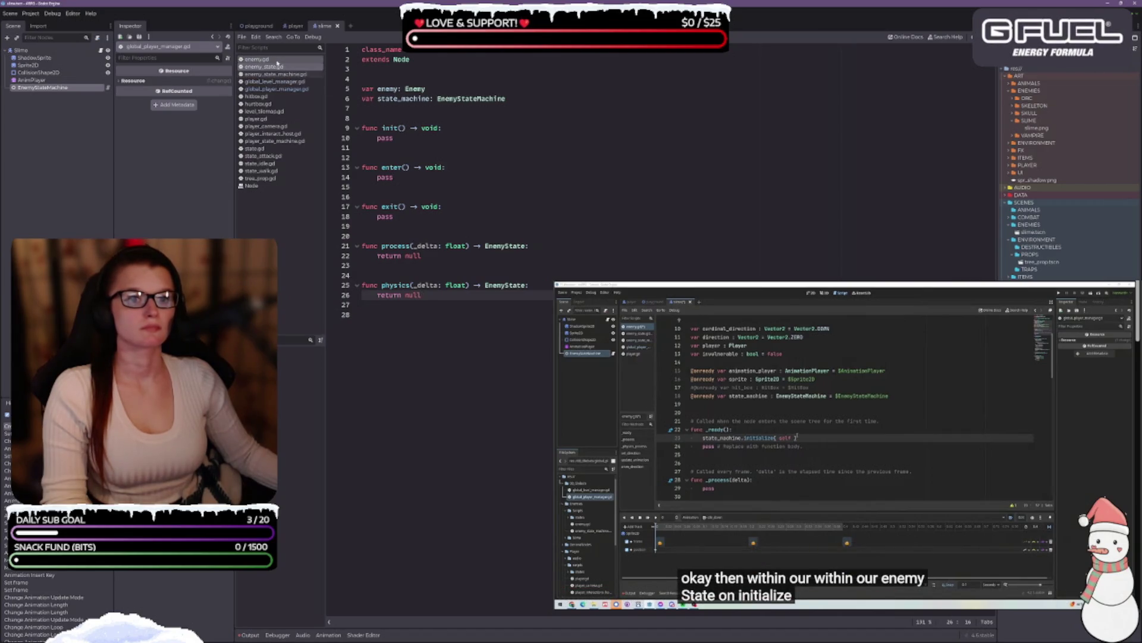
Step: In enemy.gd, add and then remove a 'player' line after Initialize(self), then open the Project menu
left_click(277, 61)
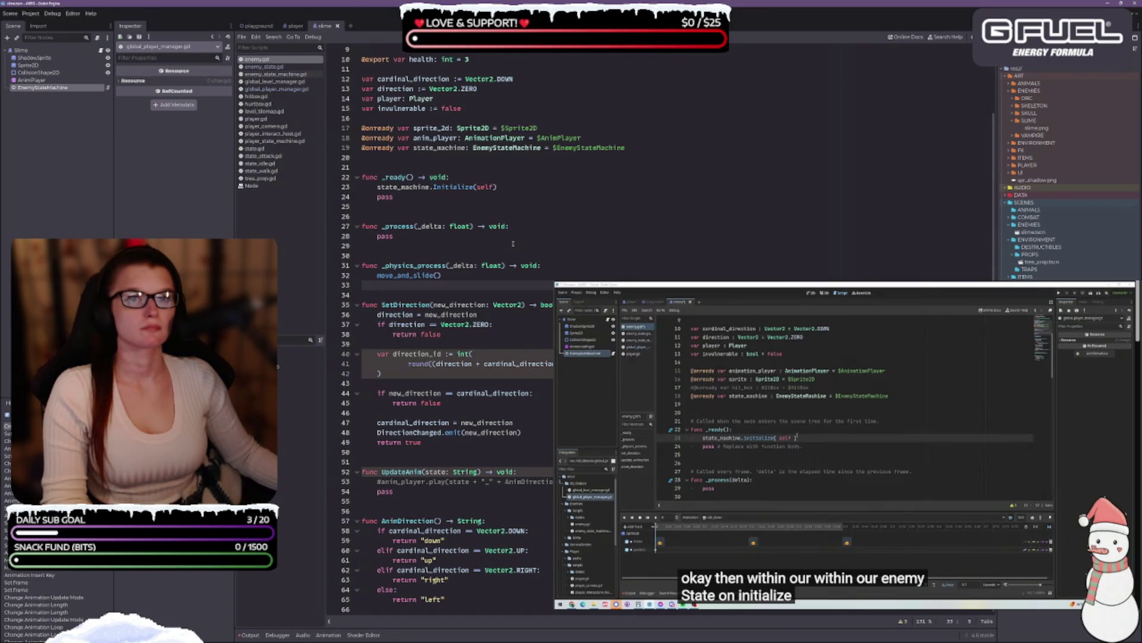
mouse_move(803, 476)
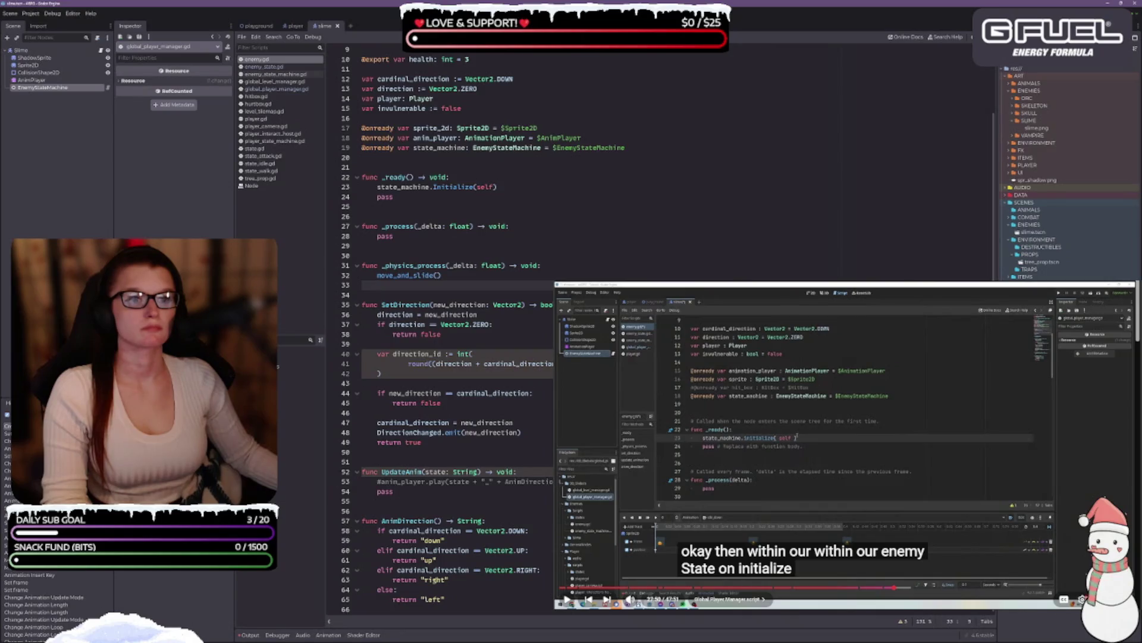
left_click(854, 435)
left_click(854, 436)
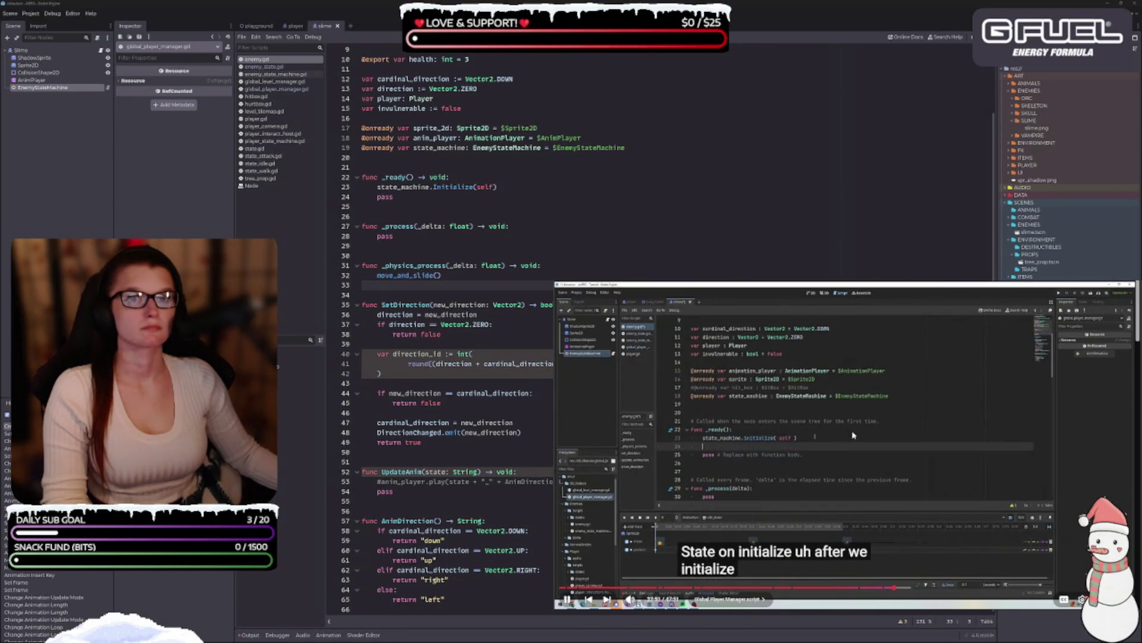
left_click(508, 188)
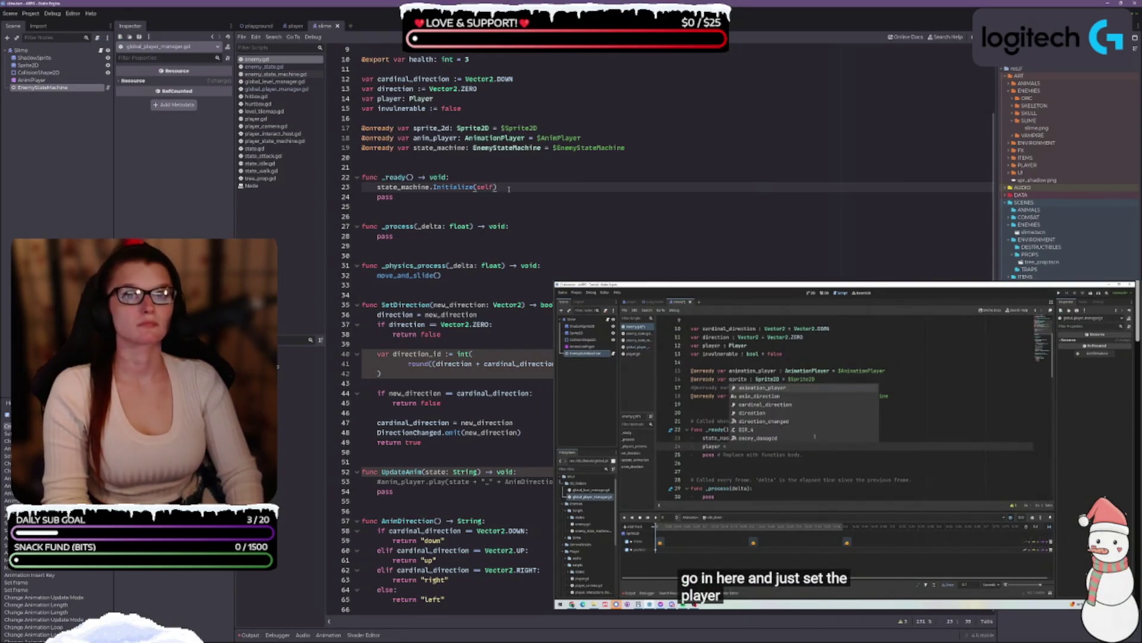
key("Return")
type("player")
key("BackSpace")
key("BackSpace")
key("BackSpace")
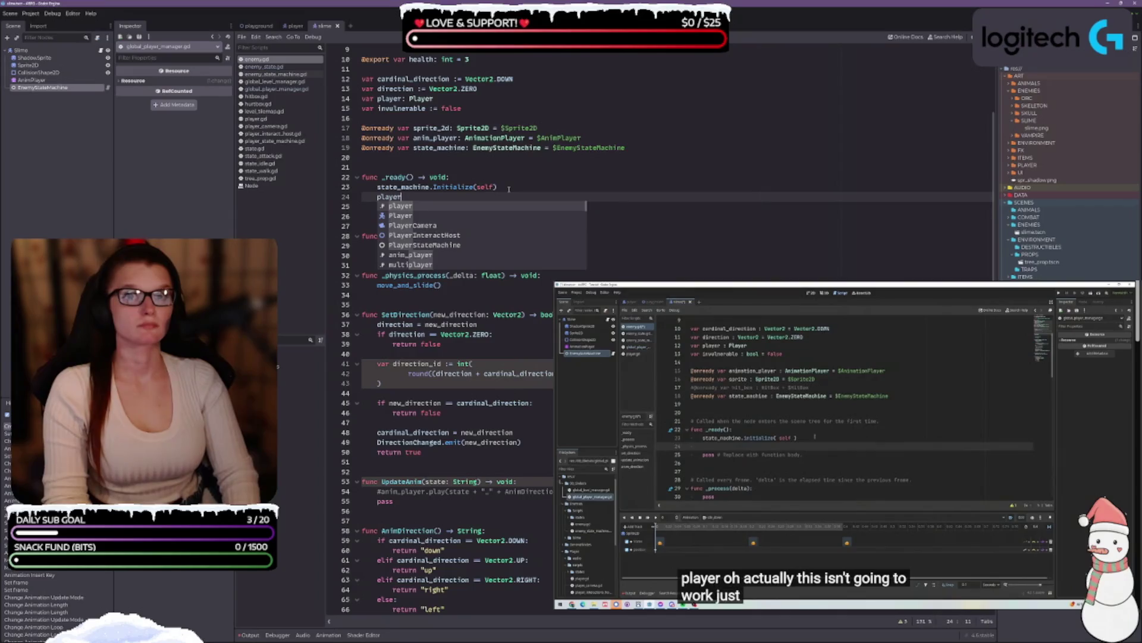
key("BackSpace")
key("BackSpace")
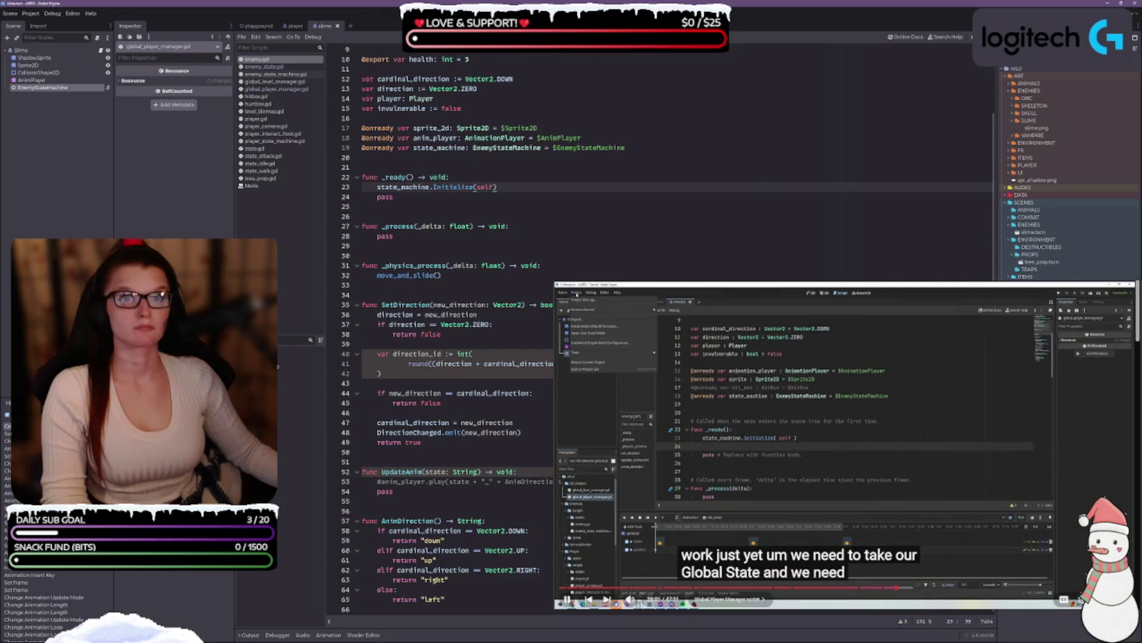
left_click(27, 13)
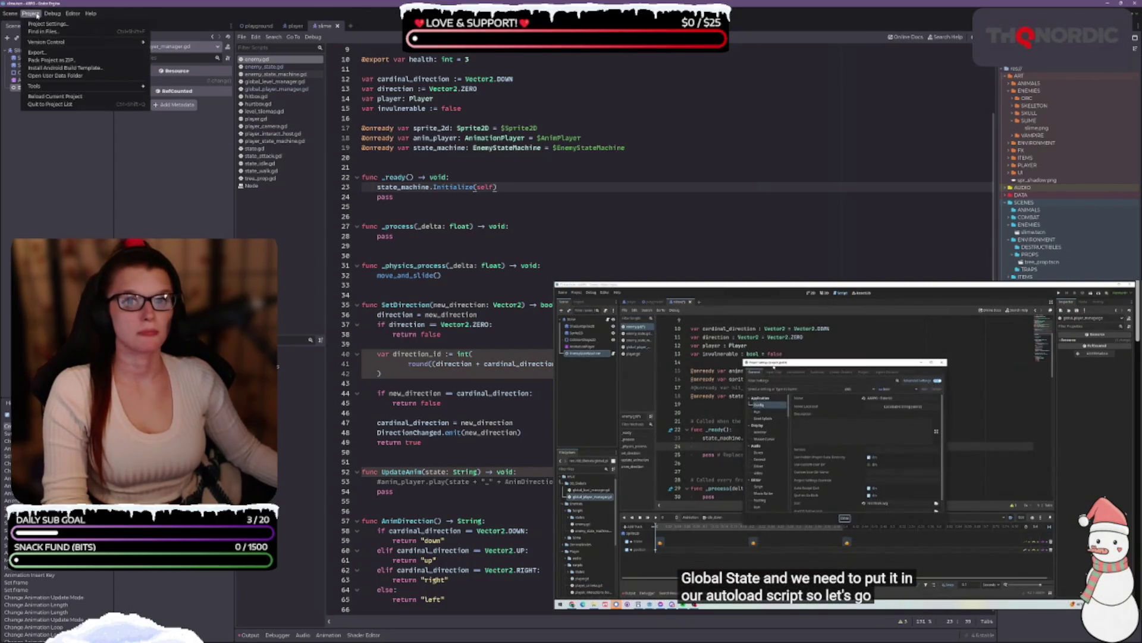
Step: In Project Settings' Autoload list, choose global_player_manager.gd as the new autoload script
left_click(48, 21)
left_click(422, 173)
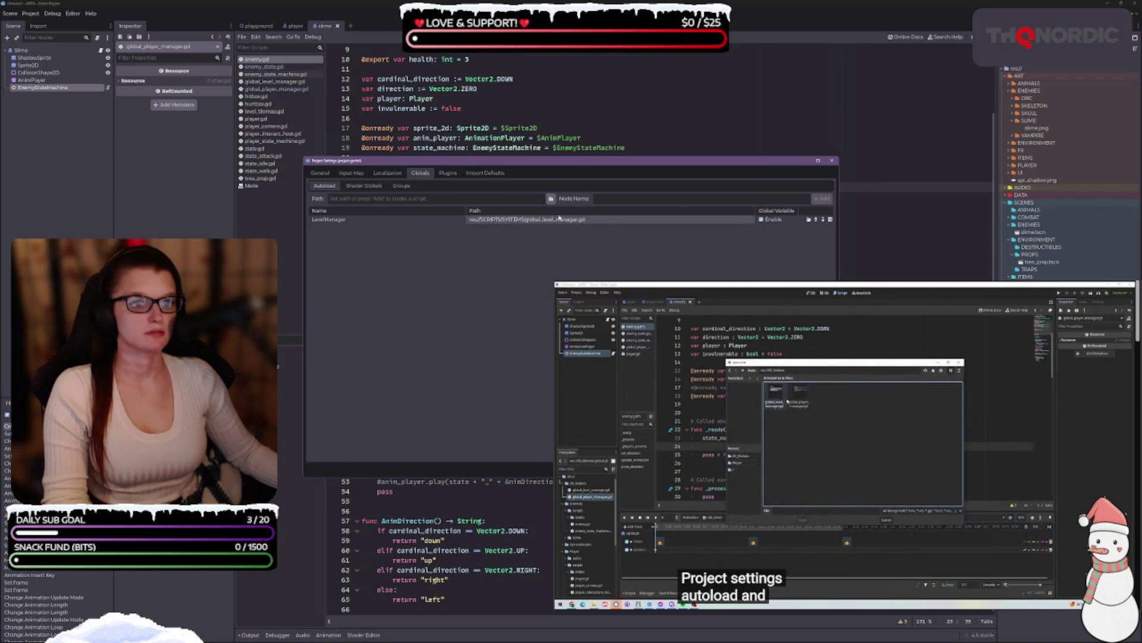
left_click(773, 476)
left_click(513, 212)
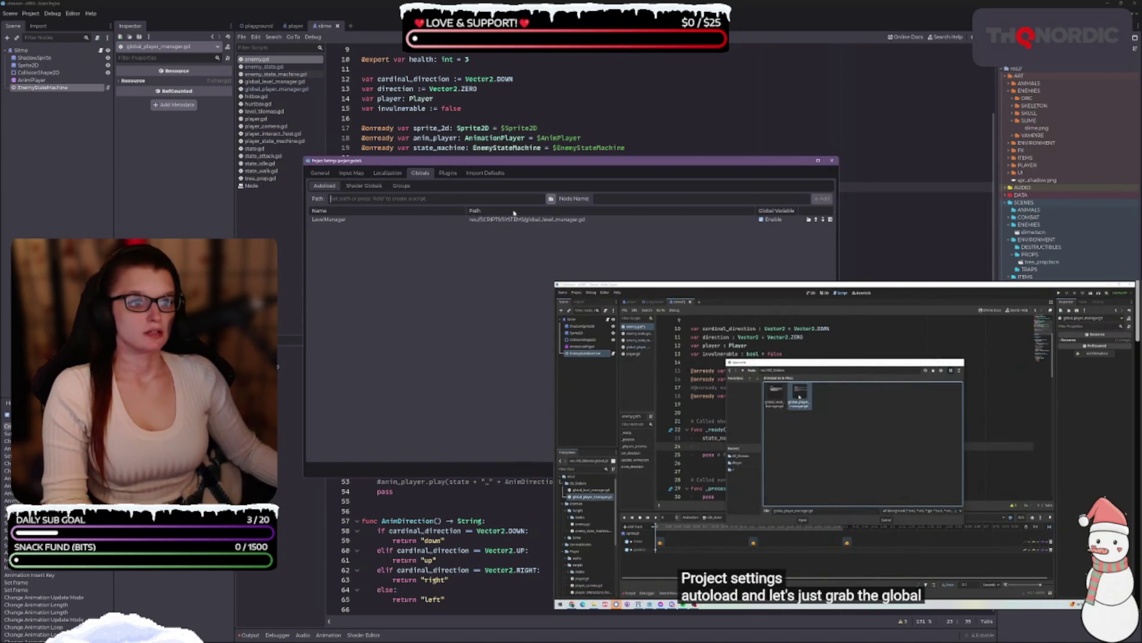
left_click(550, 198)
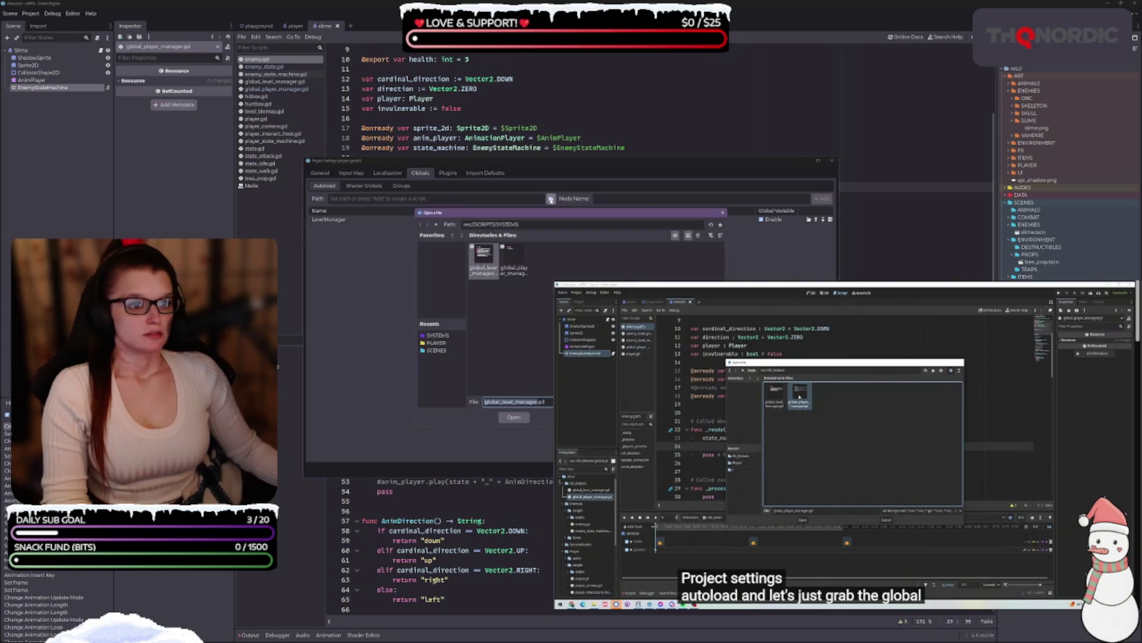
left_click(516, 269)
left_click(525, 418)
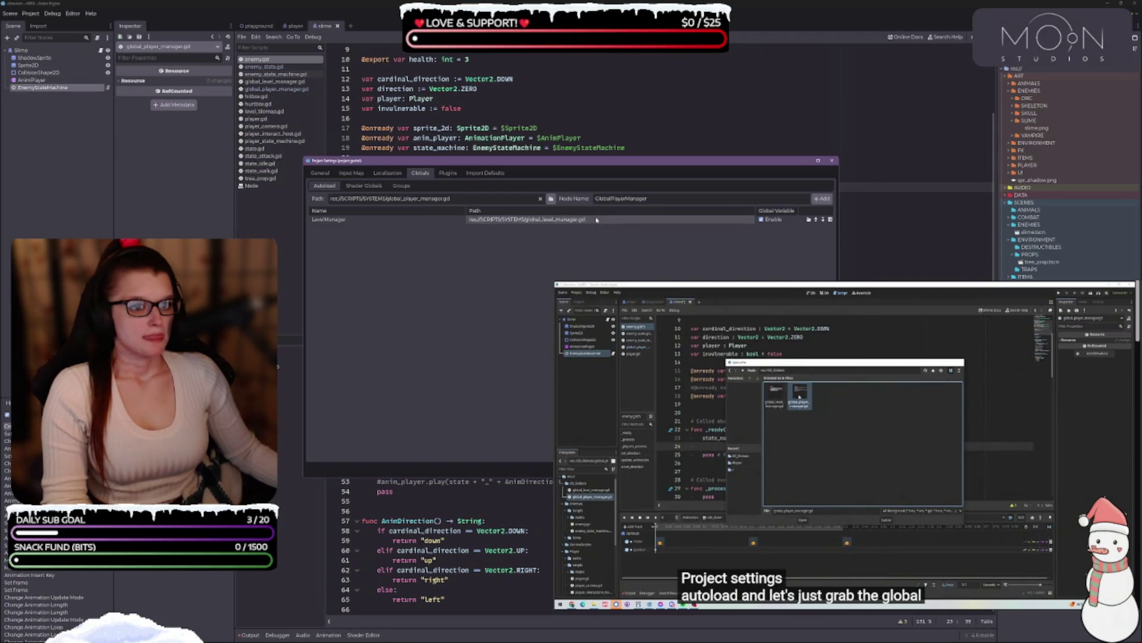
Step: Name the autoload PlayerManager, add it, and close Project Settings
left_click(612, 198)
key("BackSpace")
key("BackSpace")
key("BackSpace")
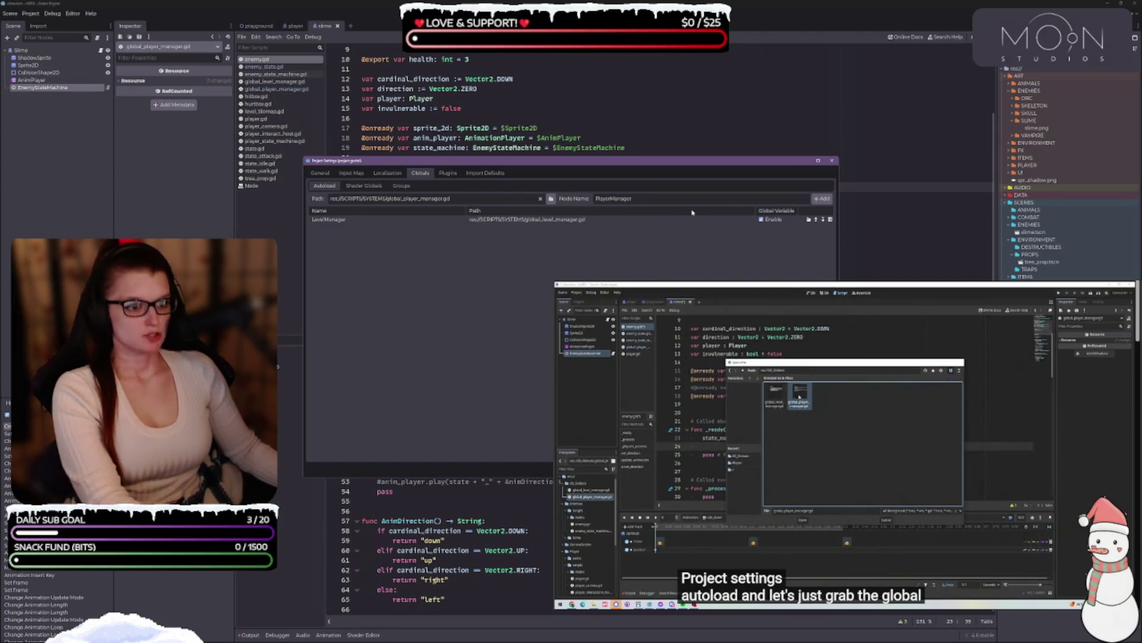
left_click(821, 199)
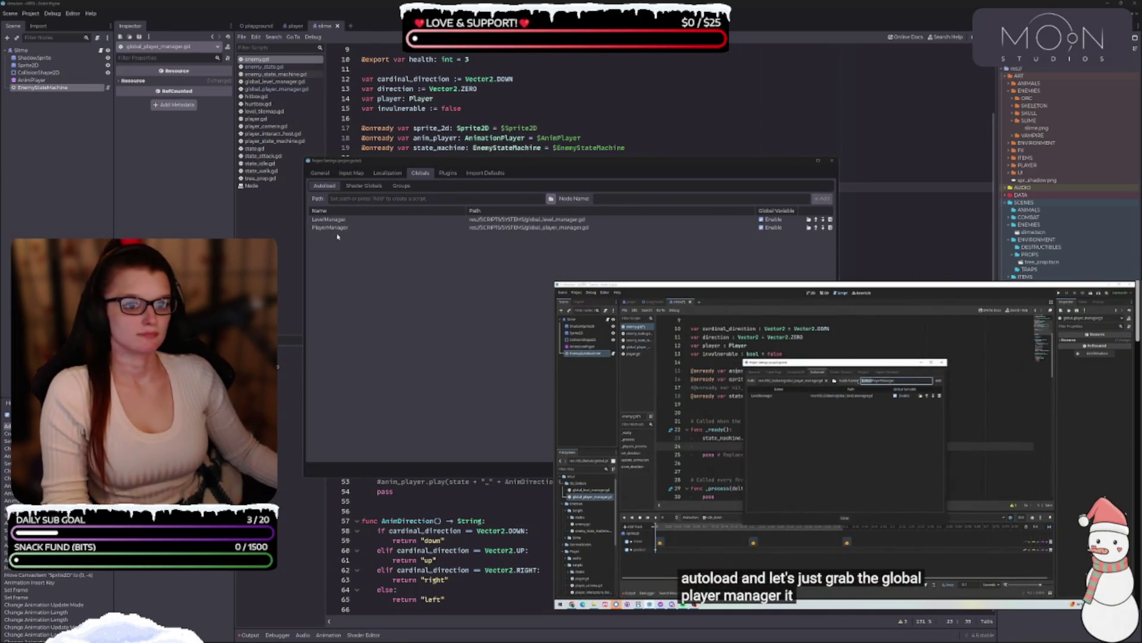
key("Escape")
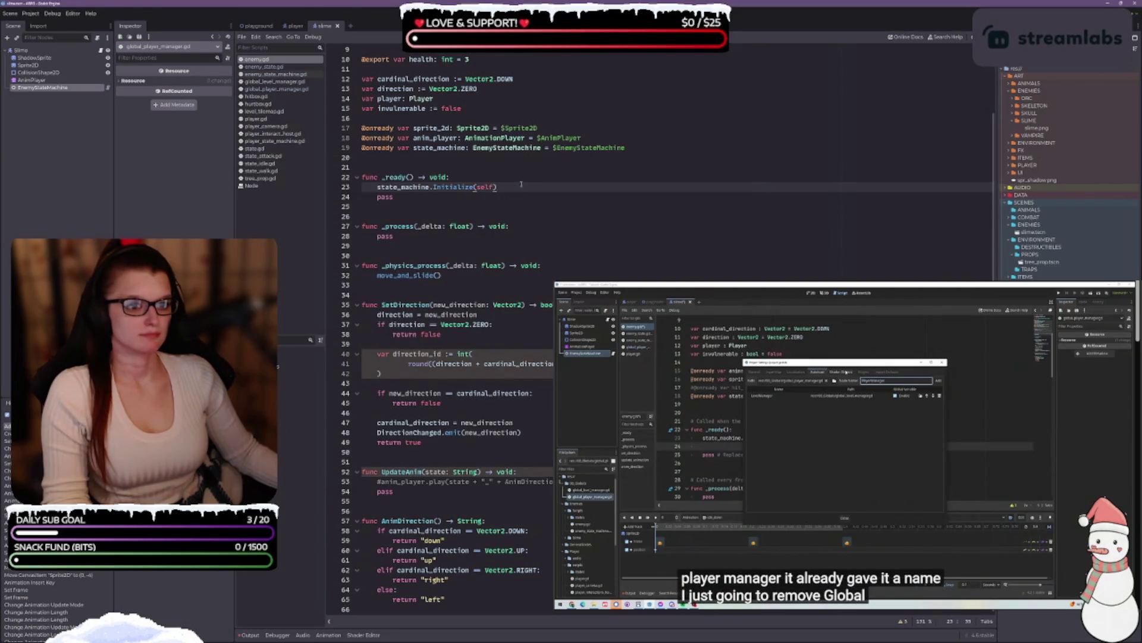
Step: Add 'player = PlayerManager.player' after the Initialize call in _ready and save enemy.gd
key("Return")
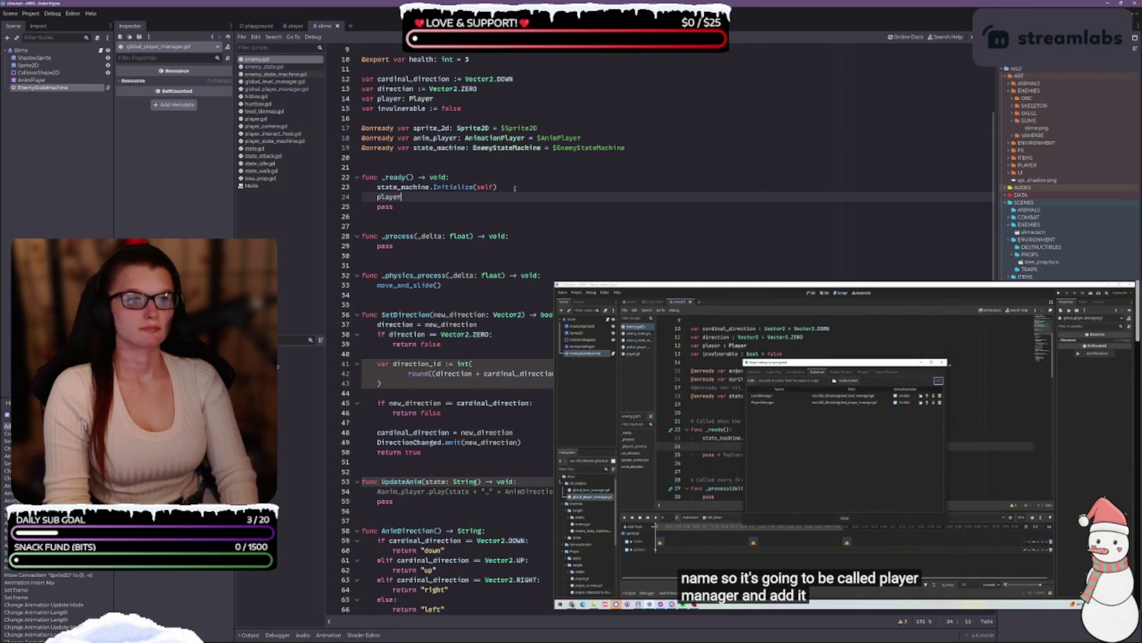
type("=")
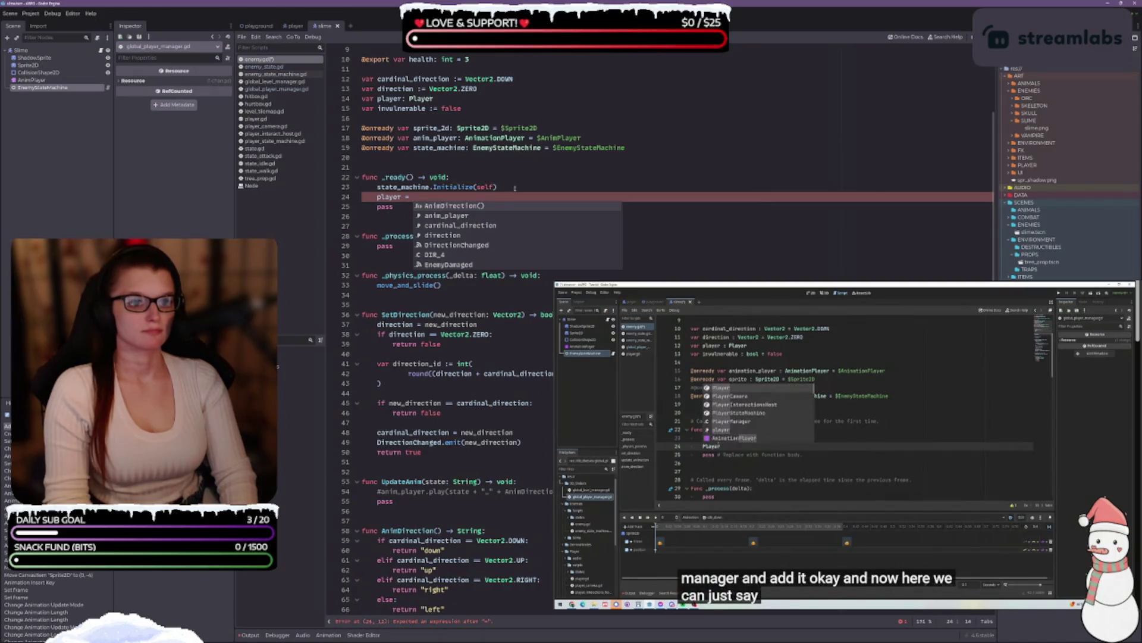
key("BackSpace")
key("BackSpace")
key("BackSpace")
key("BackSpace")
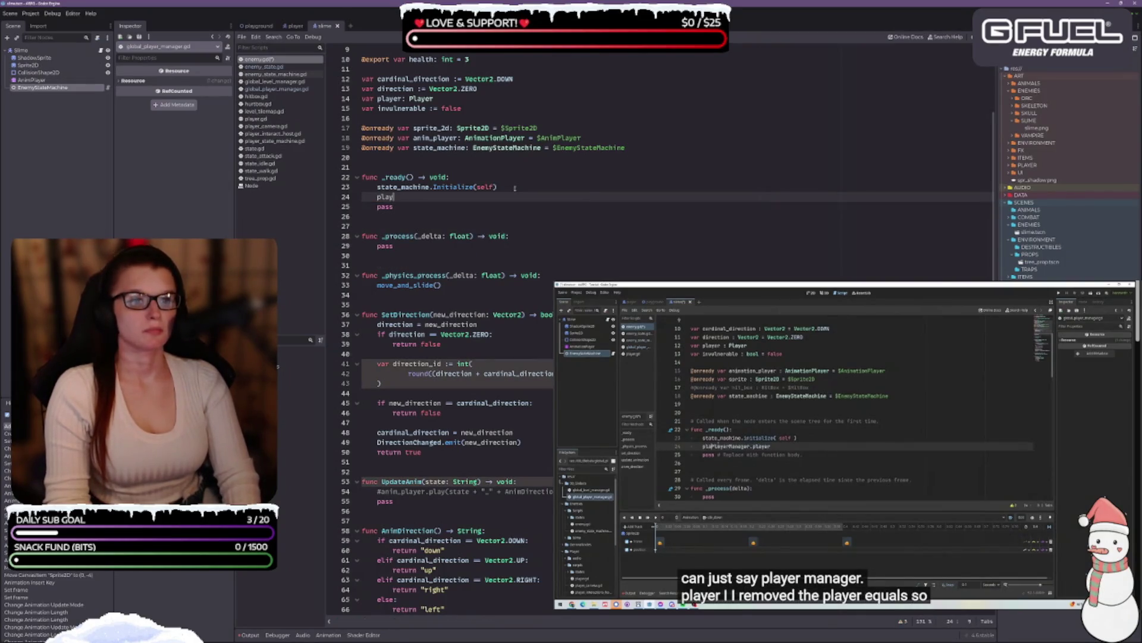
type("layer = play")
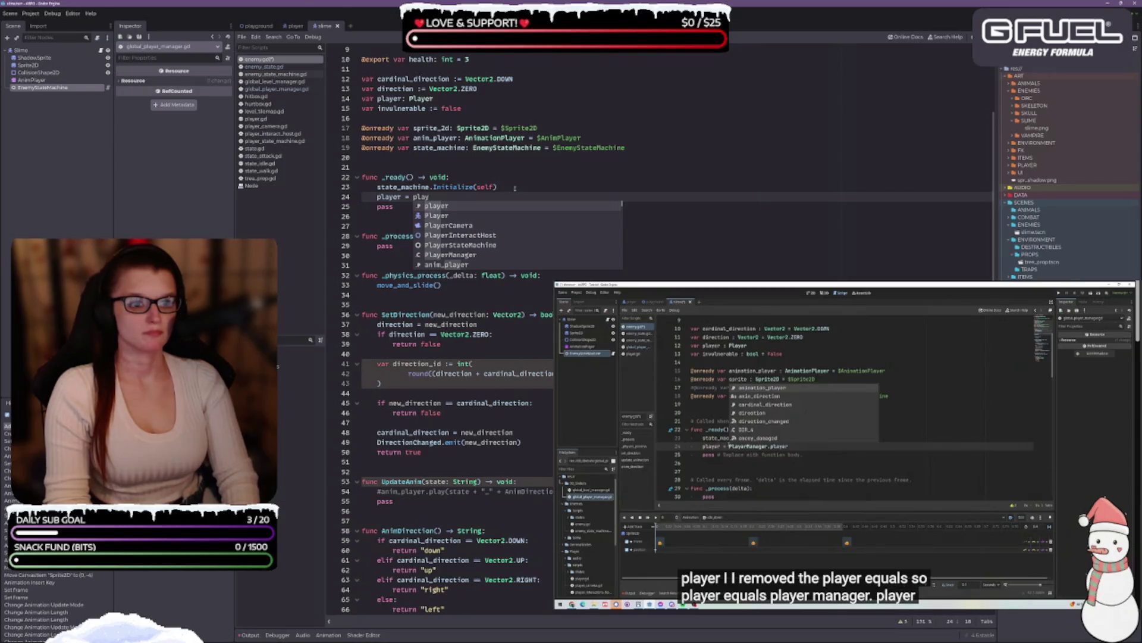
key("Down")
key("Down")
key("Down")
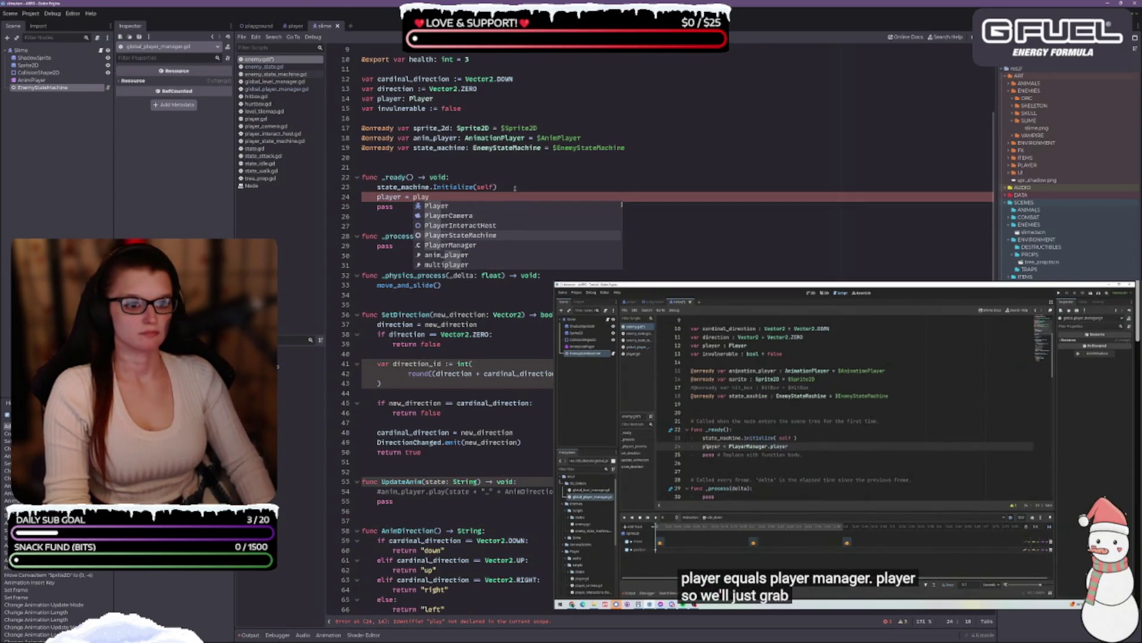
key("Down")
key("Return")
type(".p")
key("Return")
key("ctrl+s")
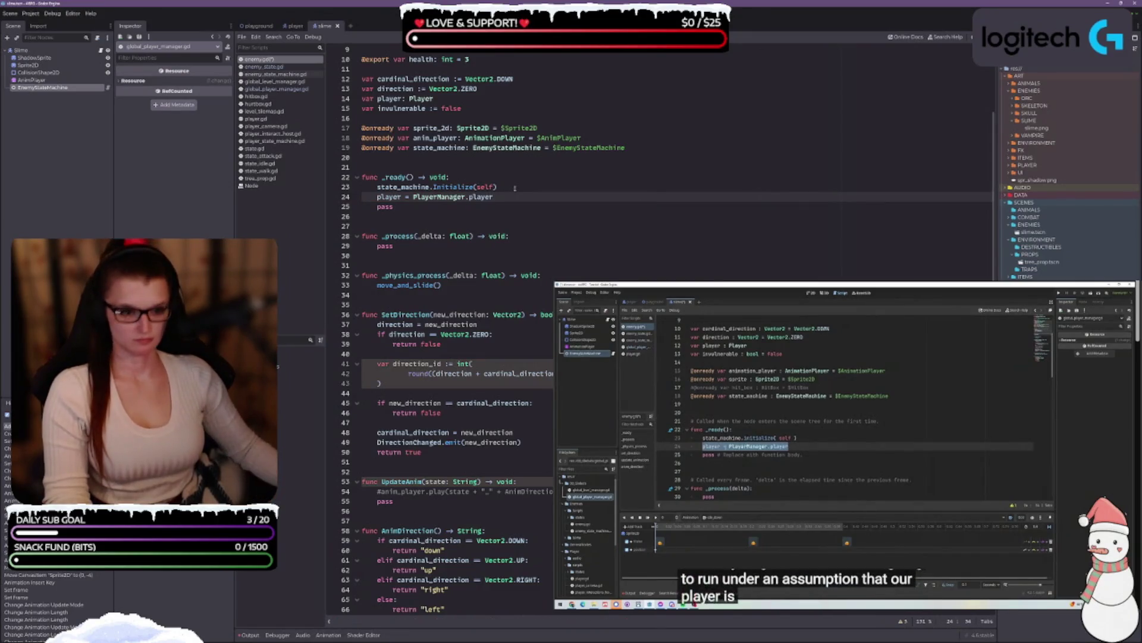
Step: Insert a blank line after line 43 in _process while pausing and resuming the tutorial video
left_click(510, 237)
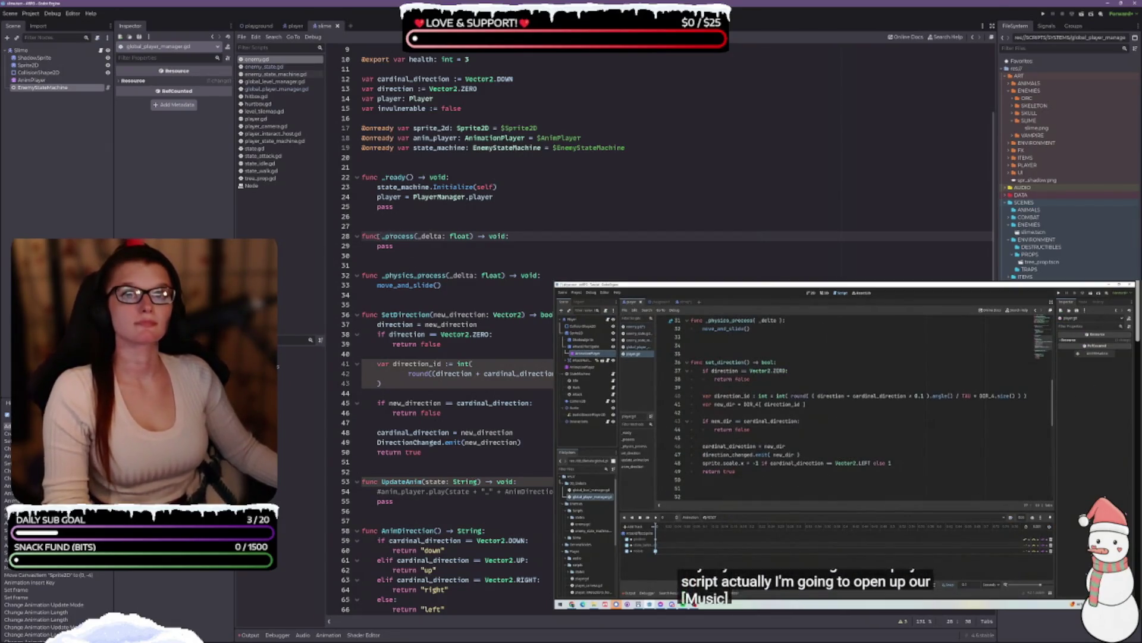
left_click(595, 598)
left_click(411, 381)
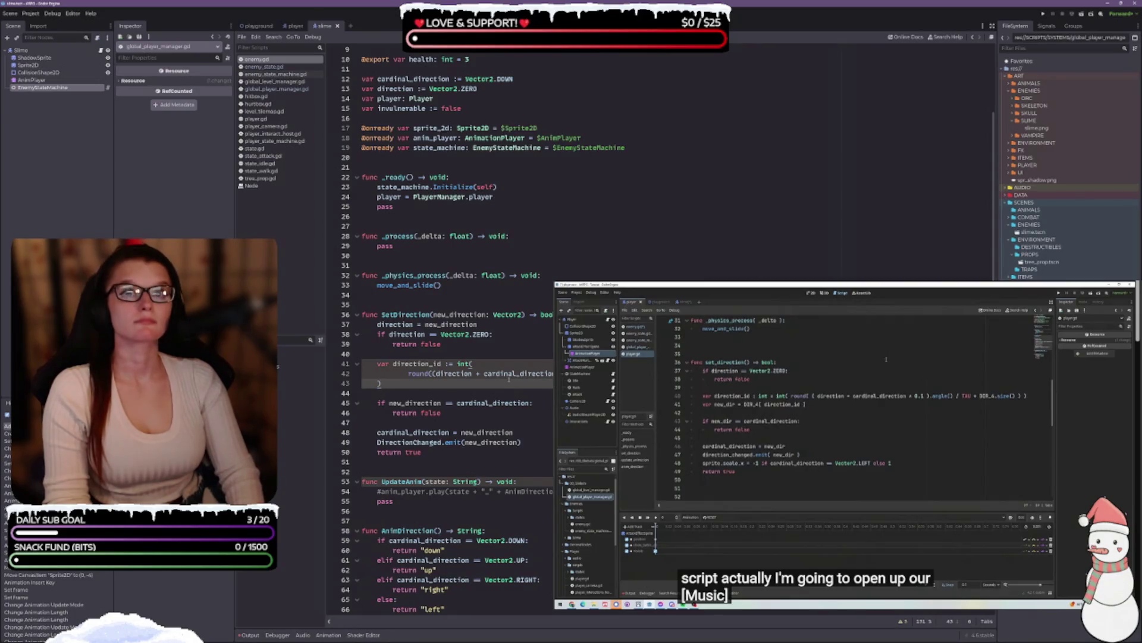
key("Return")
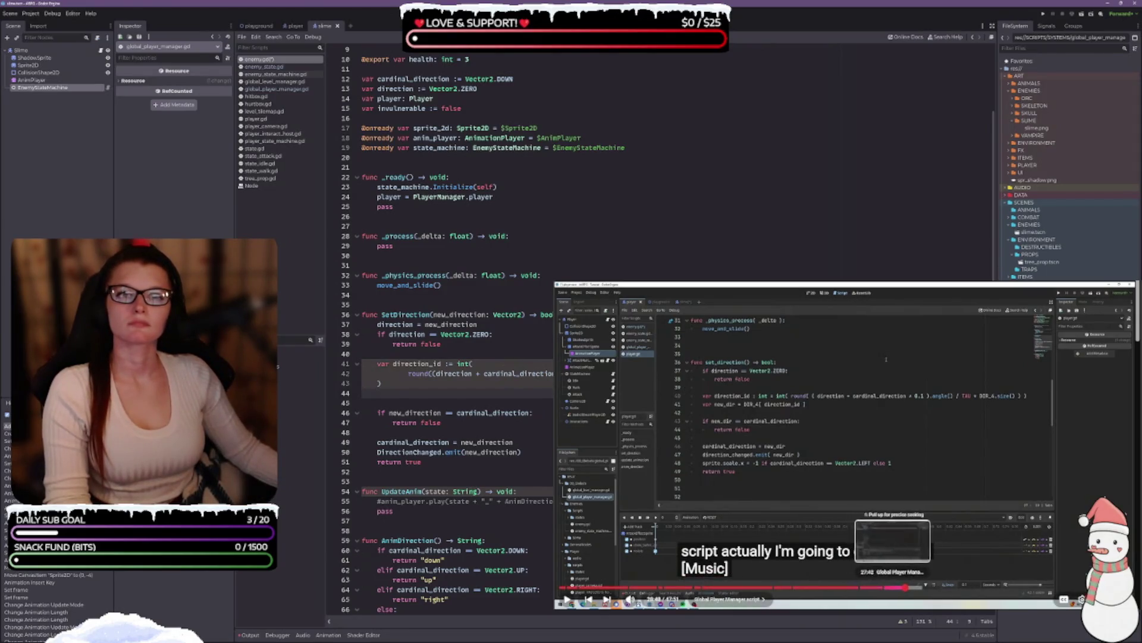
left_click(886, 359)
left_click(848, 429)
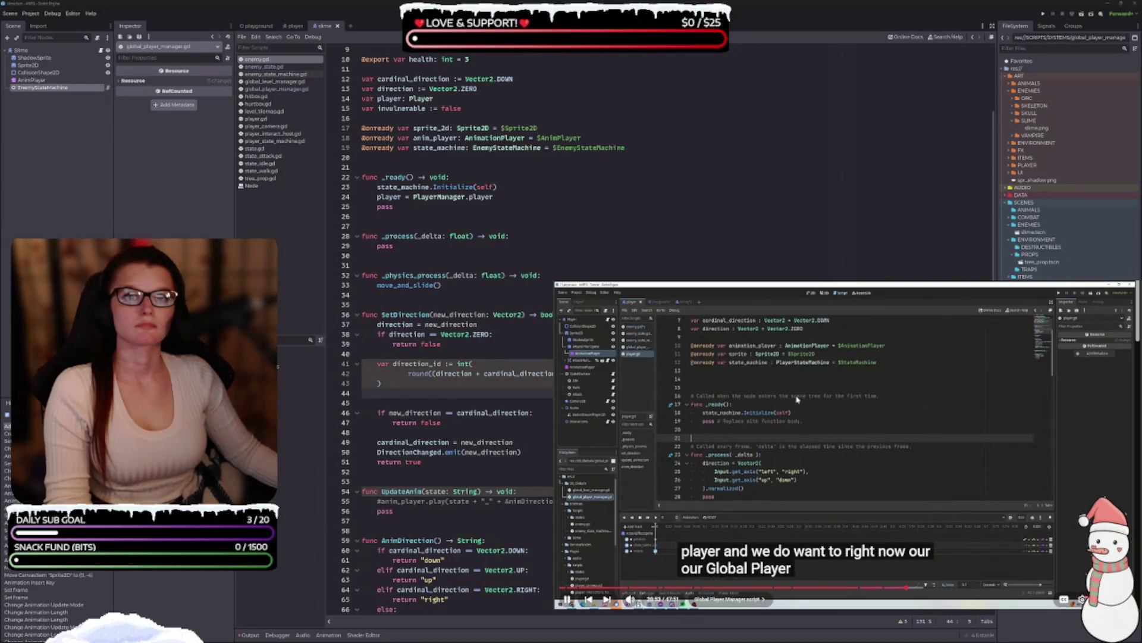
left_click(500, 214)
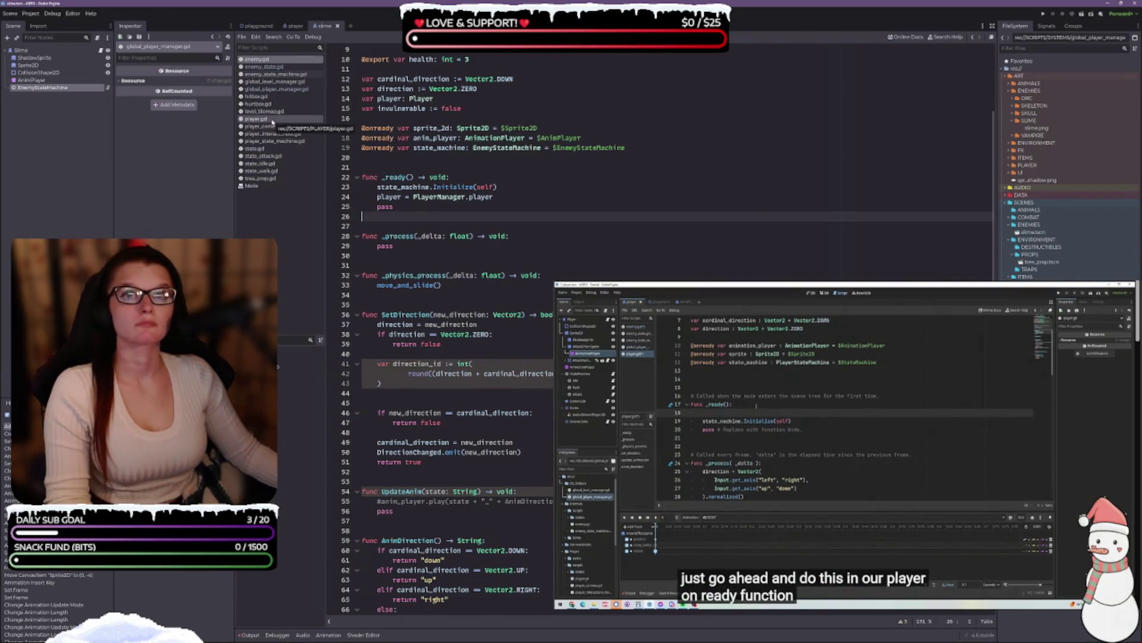
Step: In player.gd, add 'PlayerManager.player = self' at the top of _ready(), then switch back to enemy.gd
left_click(271, 119)
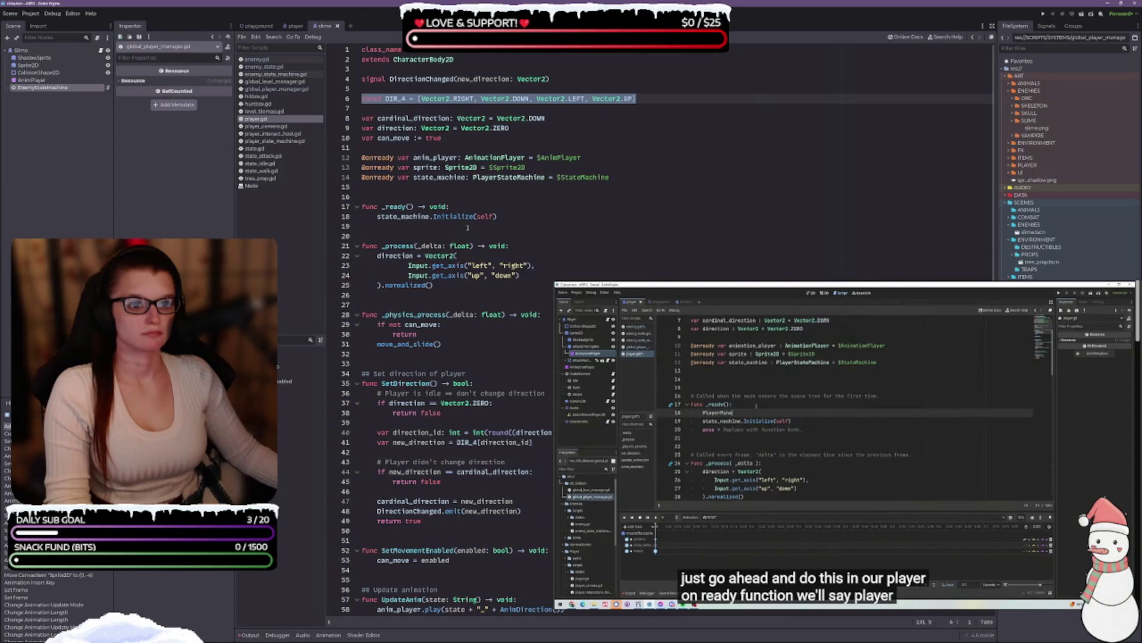
left_click(477, 206)
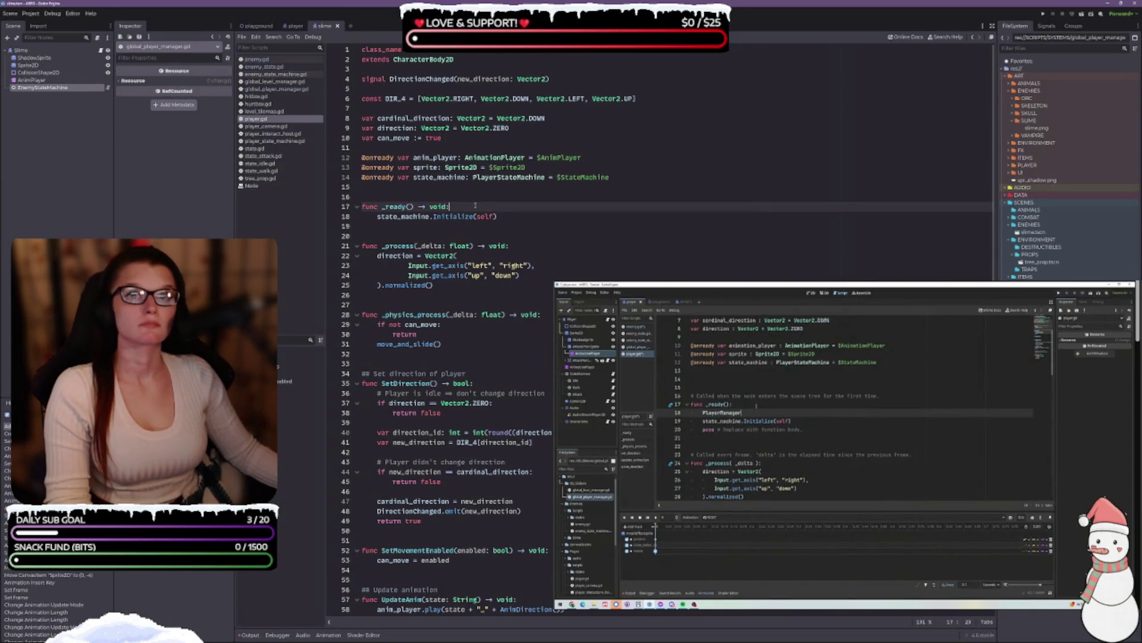
key("Return")
type("p")
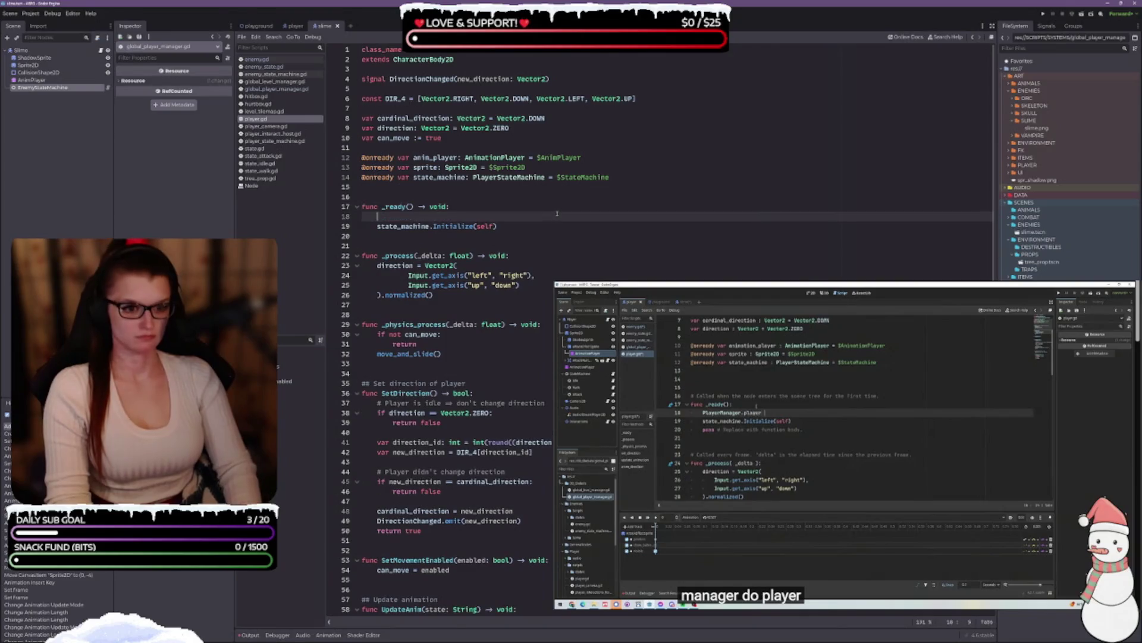
type("layer")
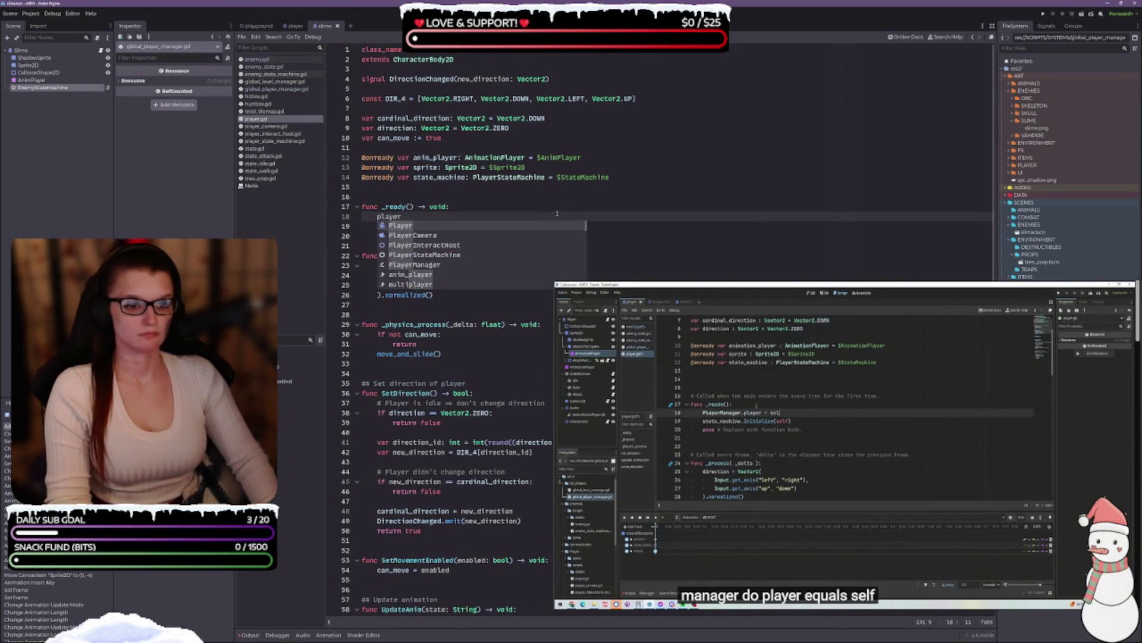
key("Return")
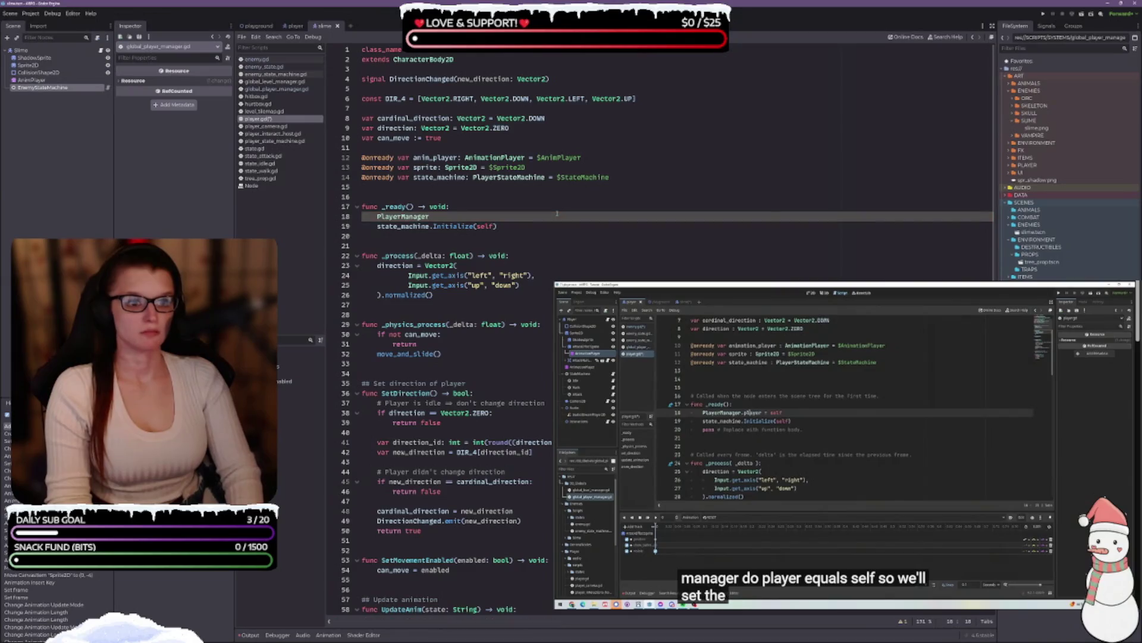
type("ayer = sle")
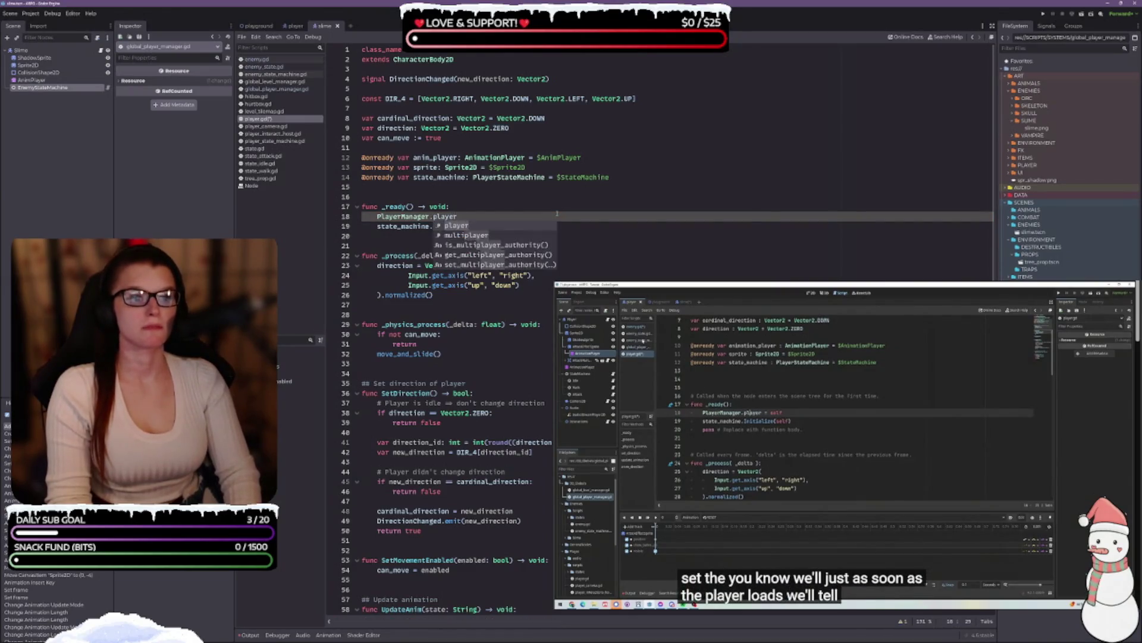
key("BackSpace")
key("BackSpace")
type("elf")
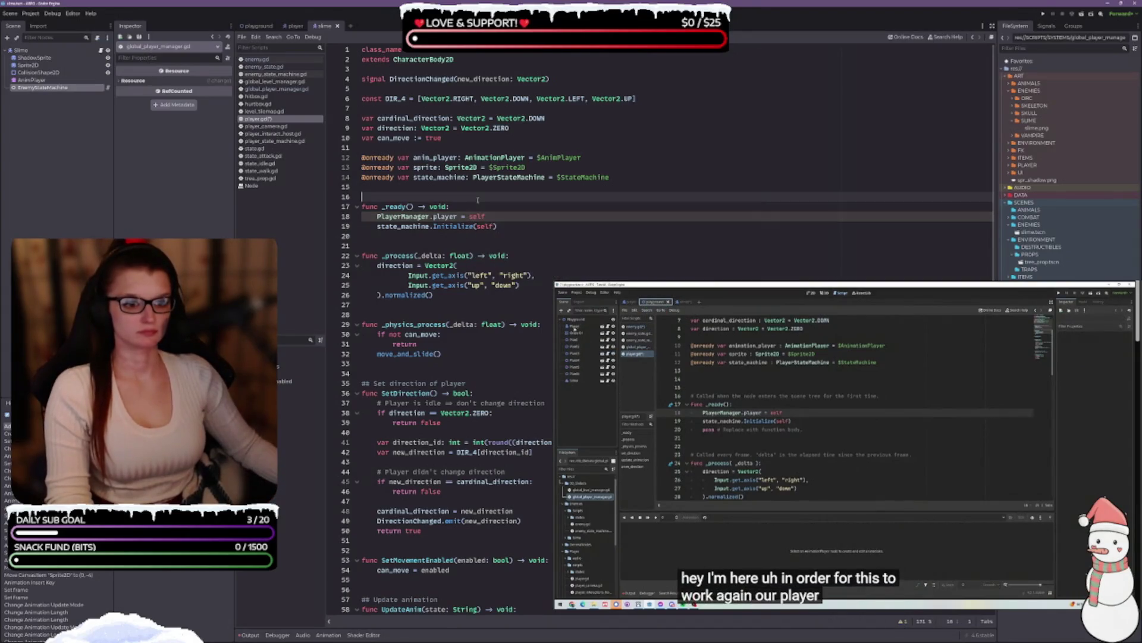
left_click(557, 196)
left_click(522, 226)
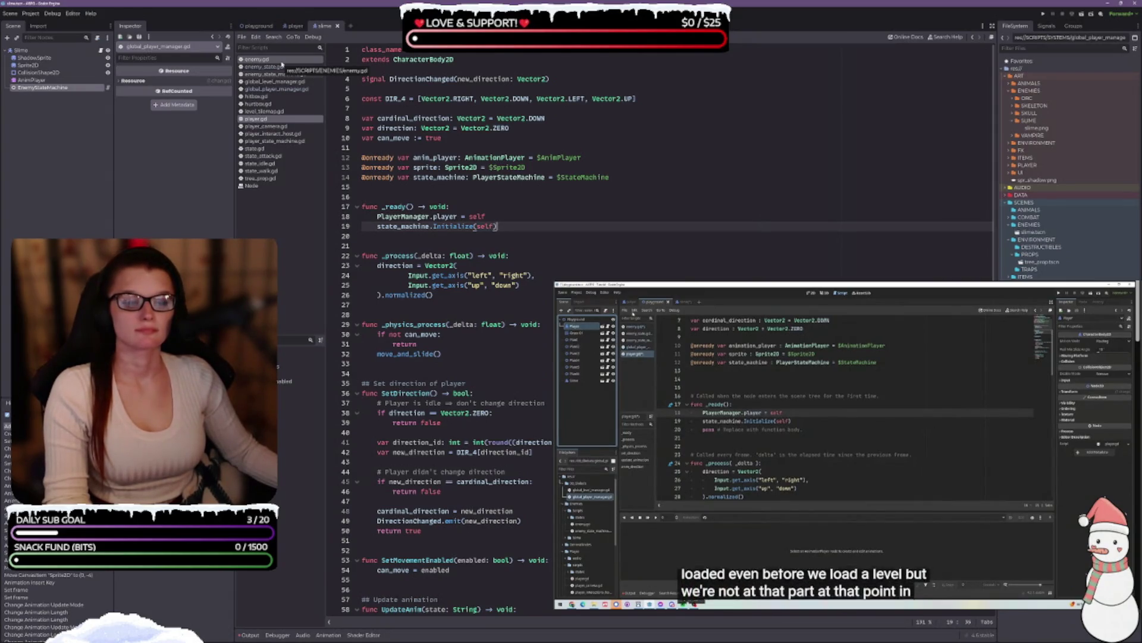
left_click(282, 62)
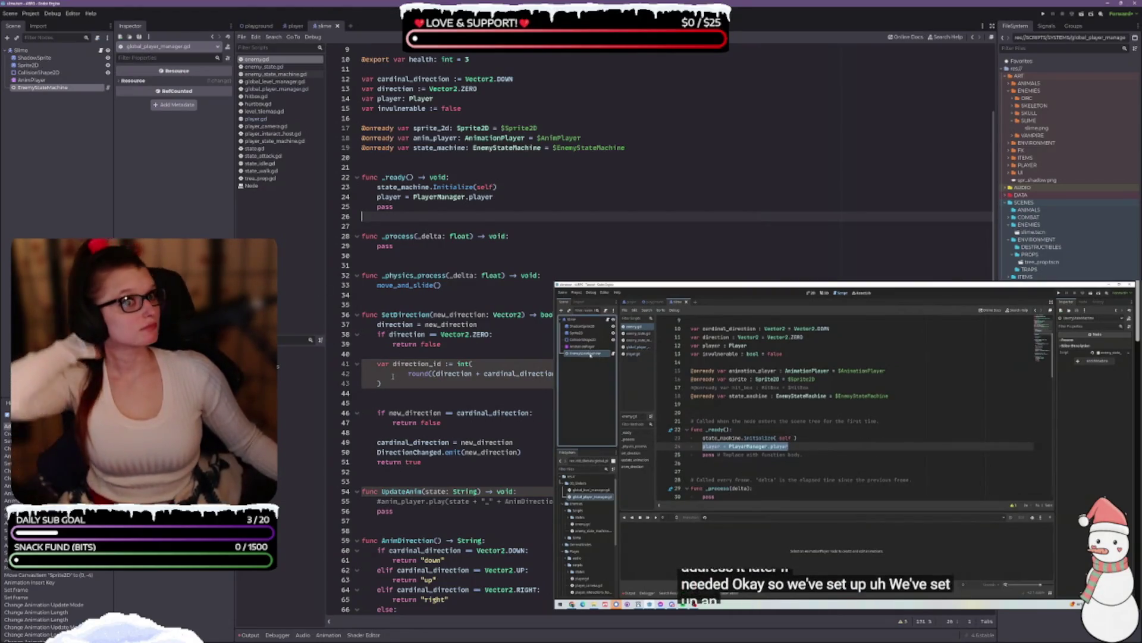
Step: Switch to enemy_state_machine.gd in the script list
mouse_move(671, 498)
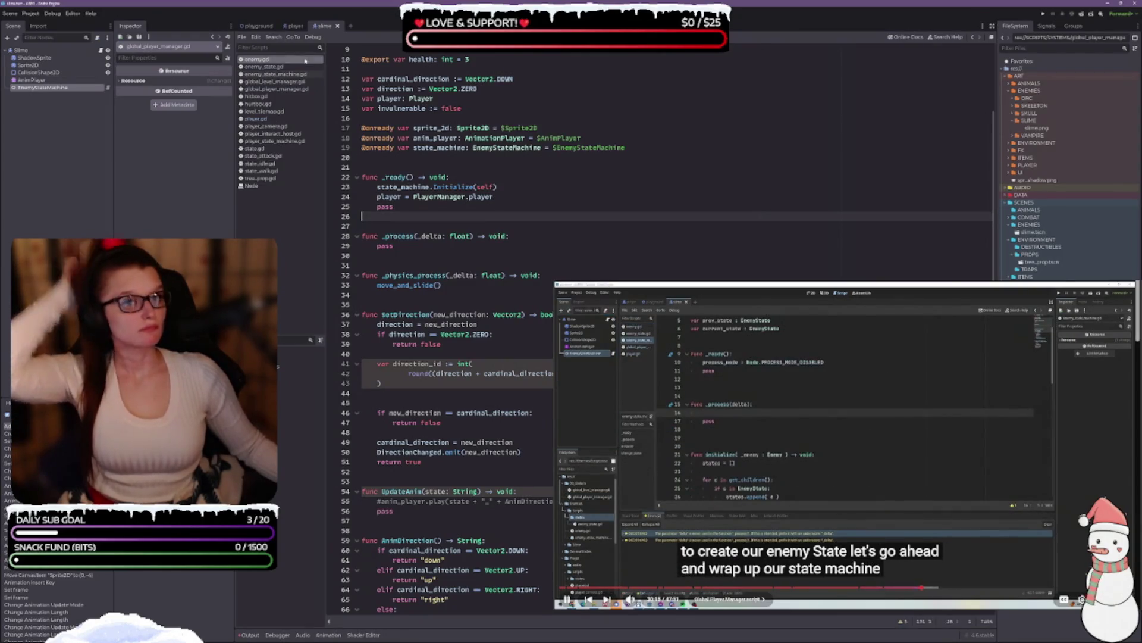
left_click(275, 74)
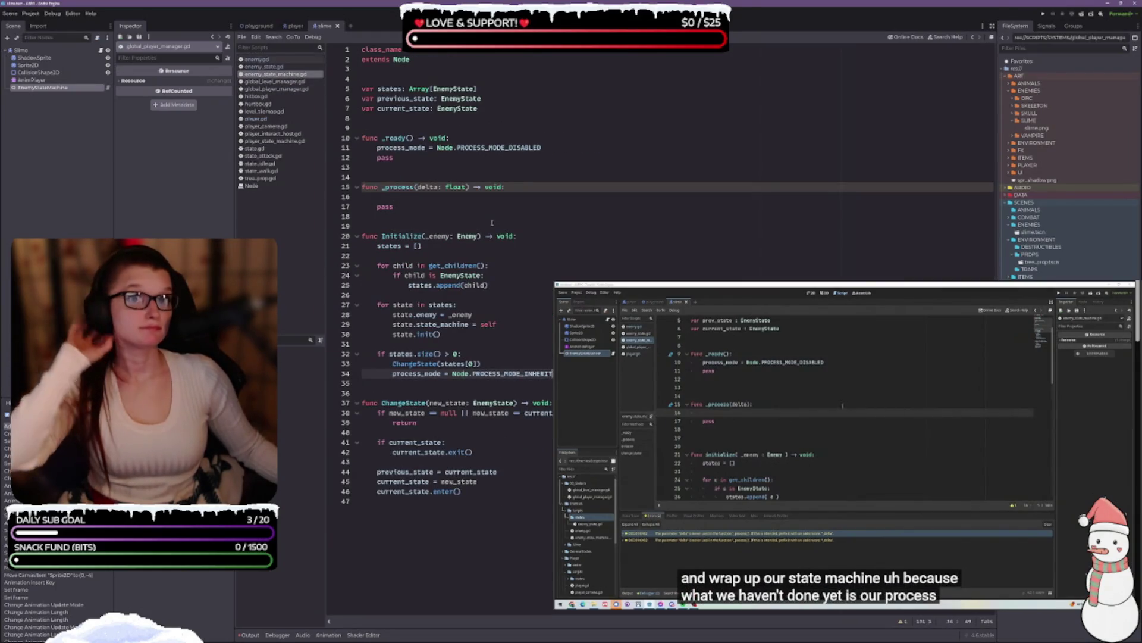
Step: Add 'ChangeState(current_state.process(delta))' to the state machine's _process function
left_click(418, 200)
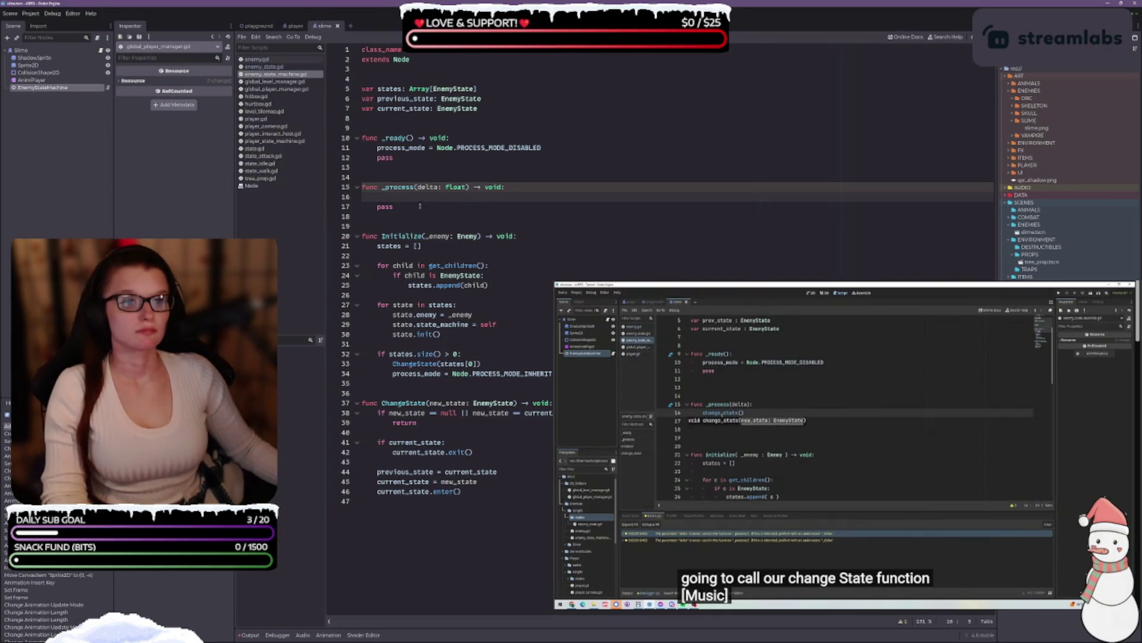
type("chang")
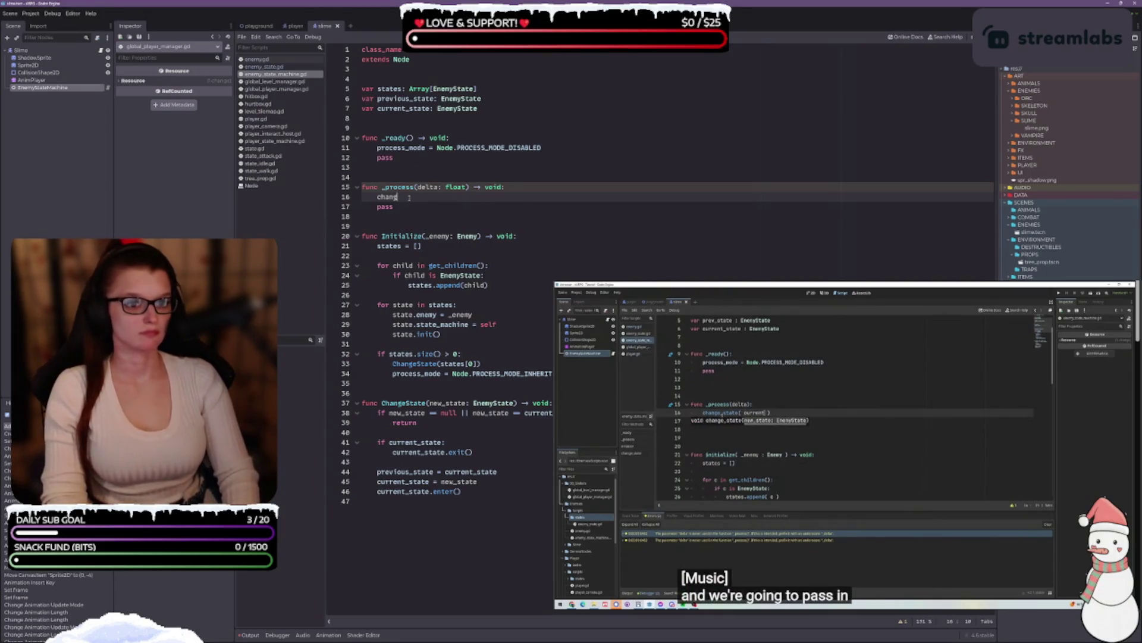
key("Return")
type("current_state")
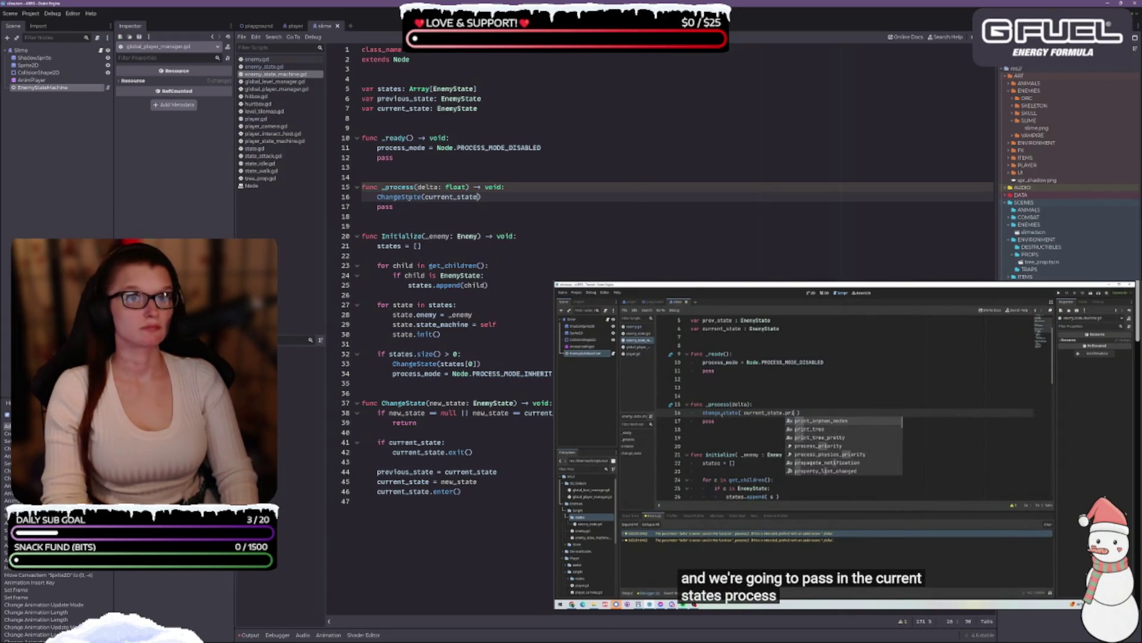
type(".")
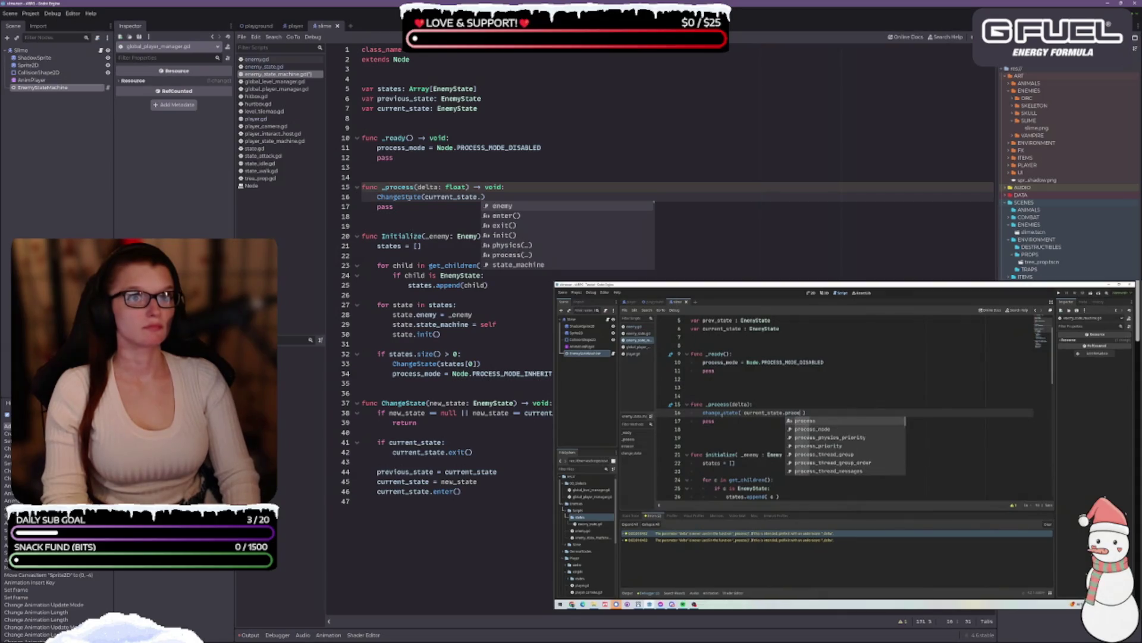
type("pr")
key("Return")
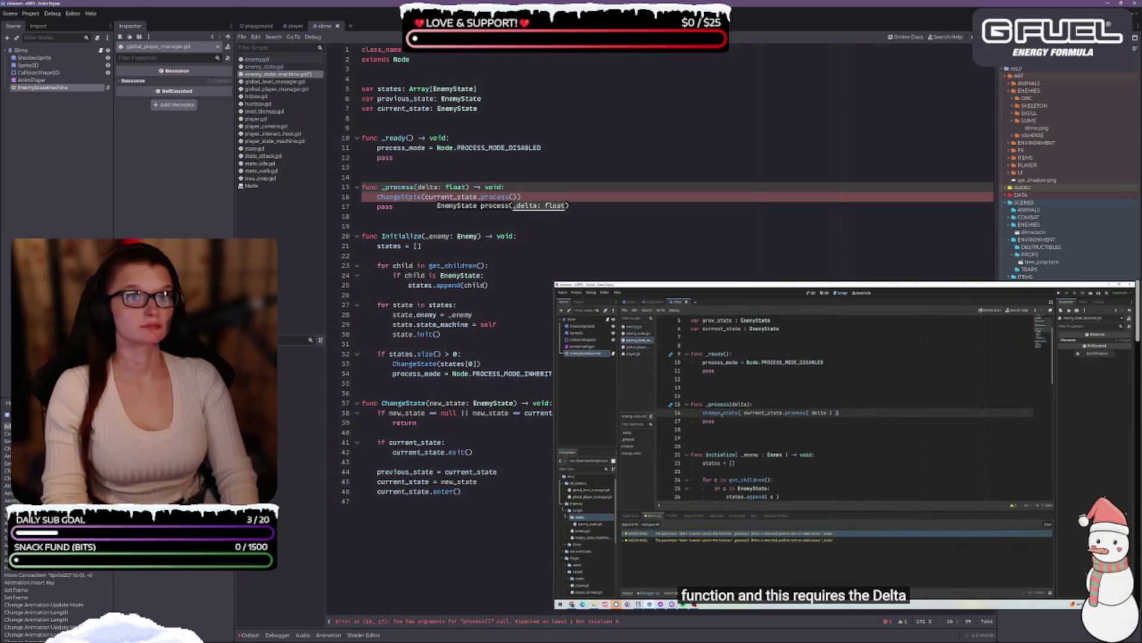
type("delta")
key("End")
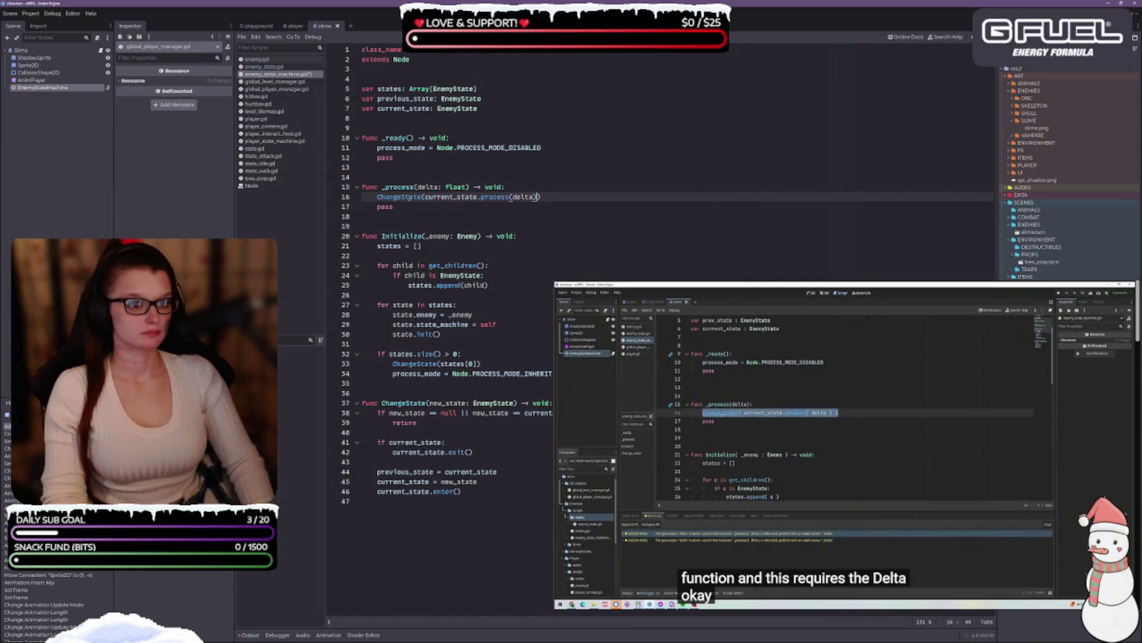
key("Down")
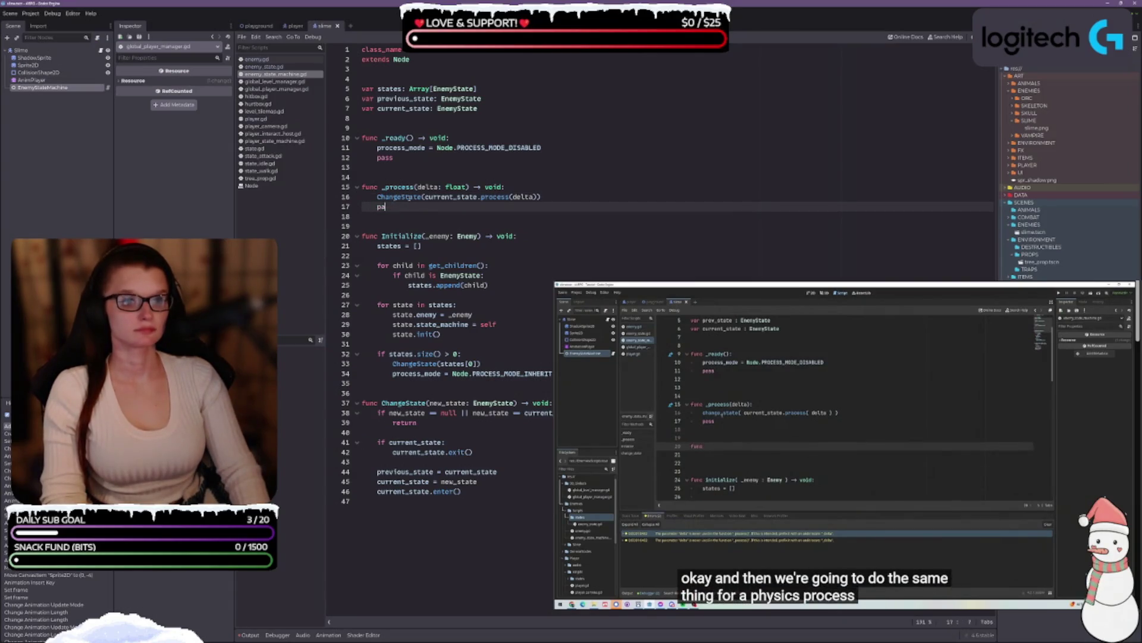
Step: Add a _physics_process(delta) function calling ChangeState(current_state.physics(delta))
key("Return")
key("Return")
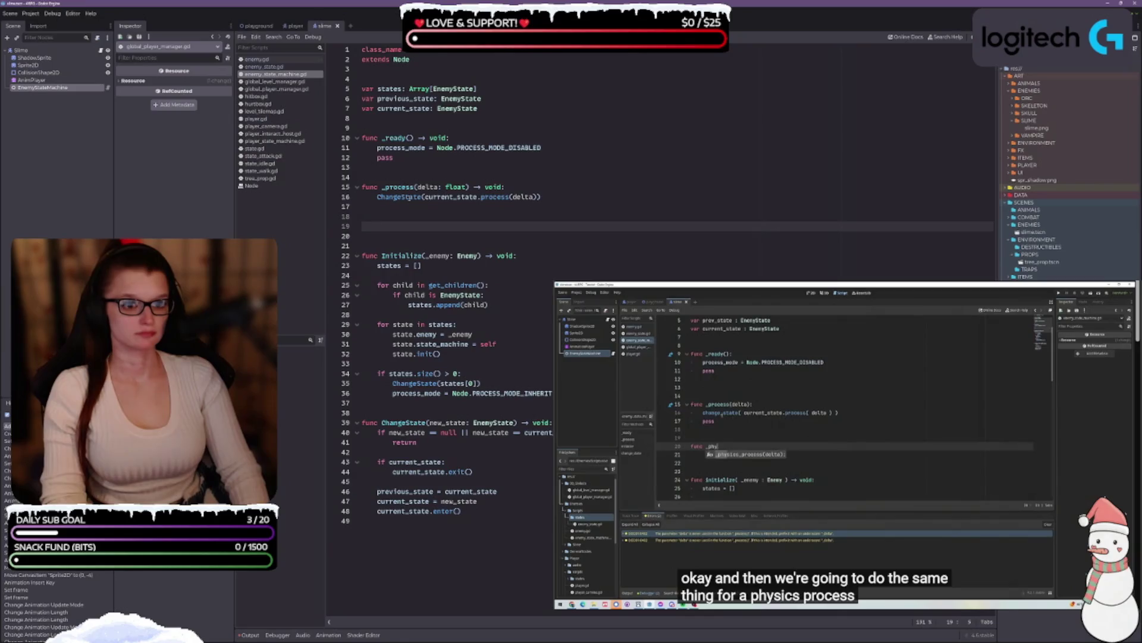
type("func _")
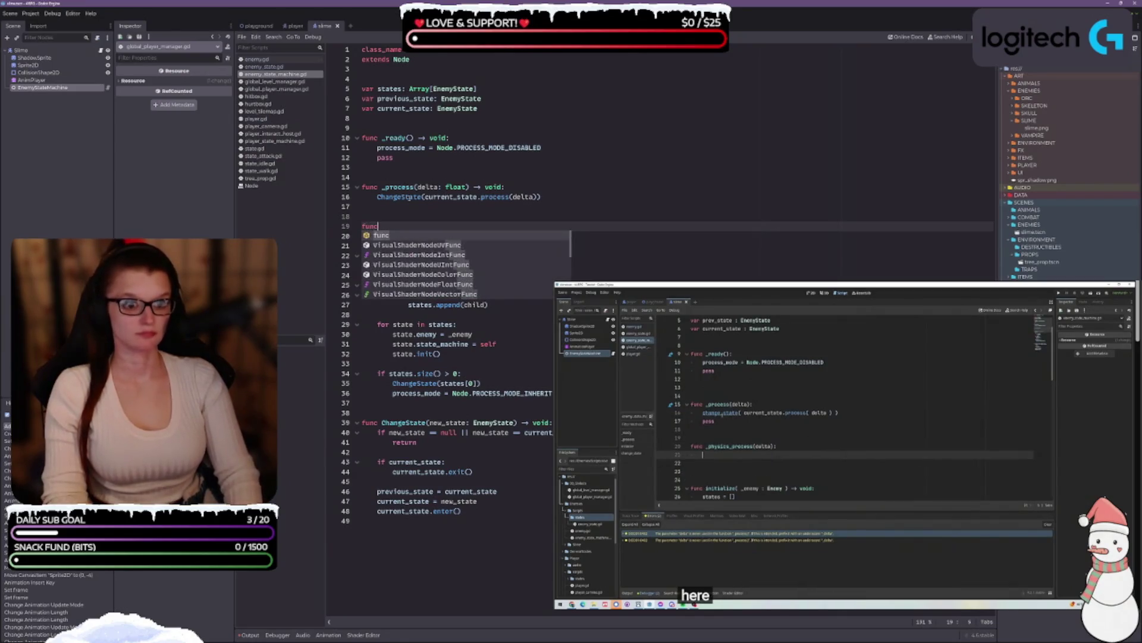
type("phys")
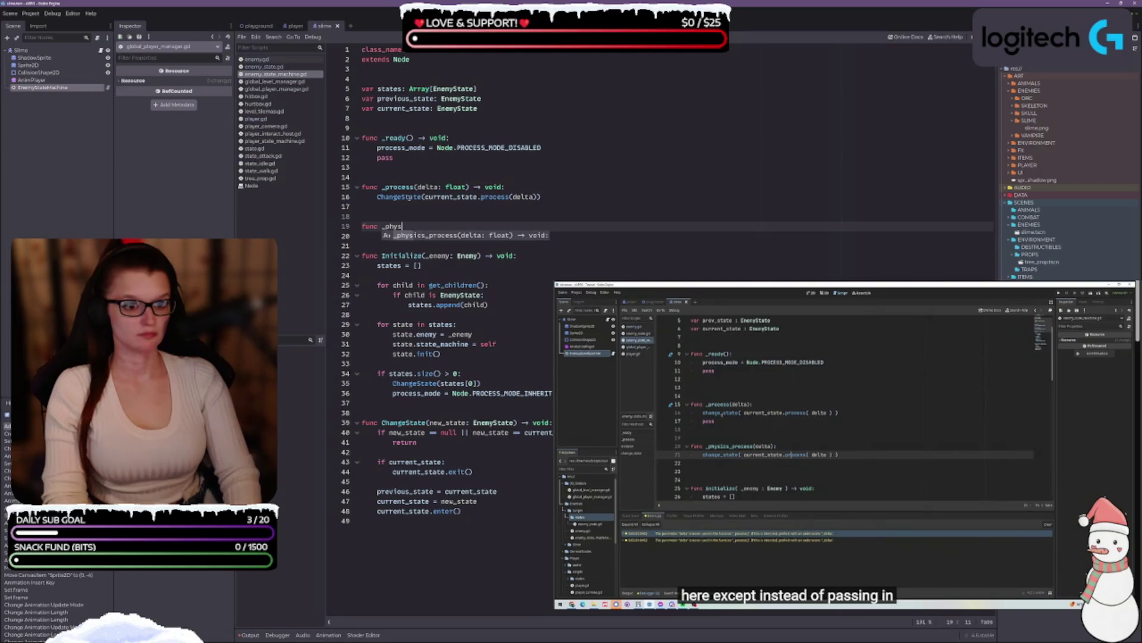
key("Return")
key("Return")
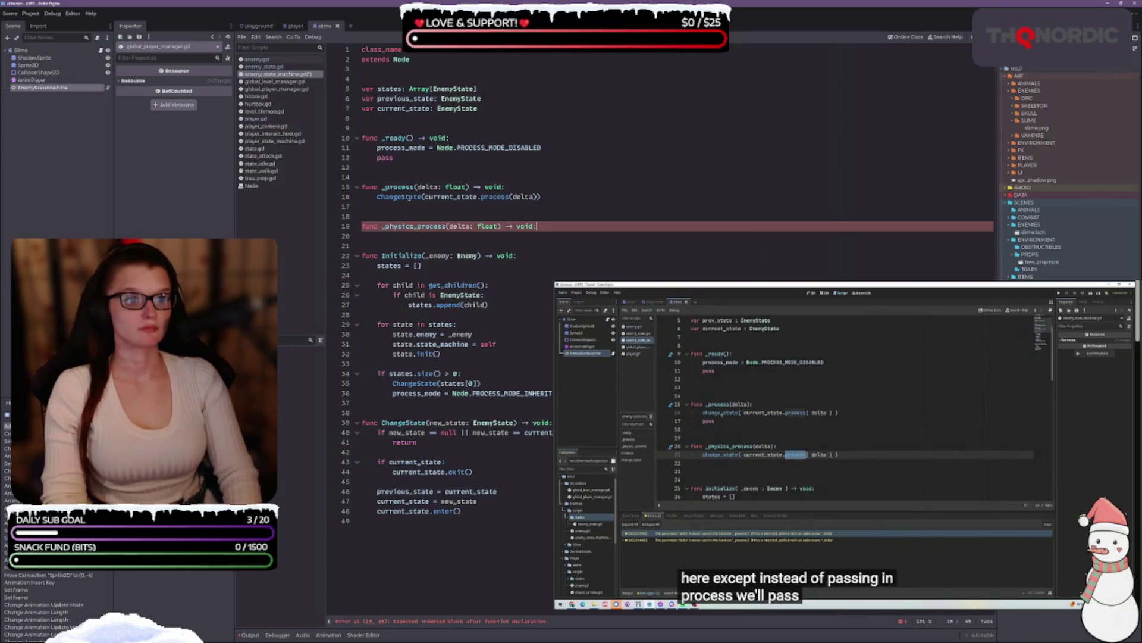
type("ch")
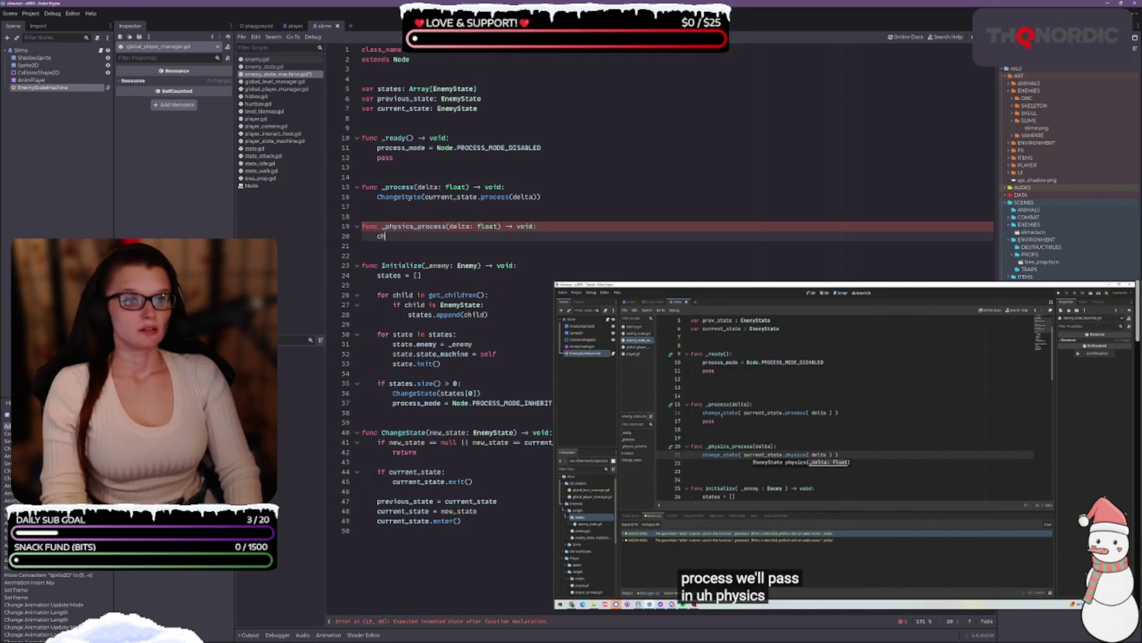
key("Return")
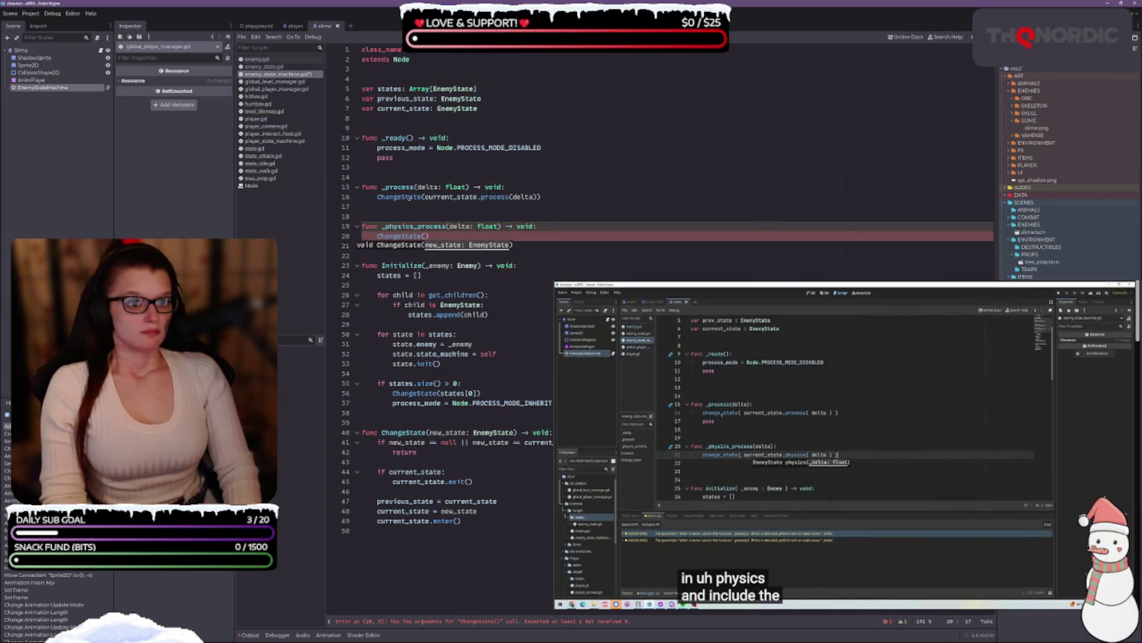
type("curr")
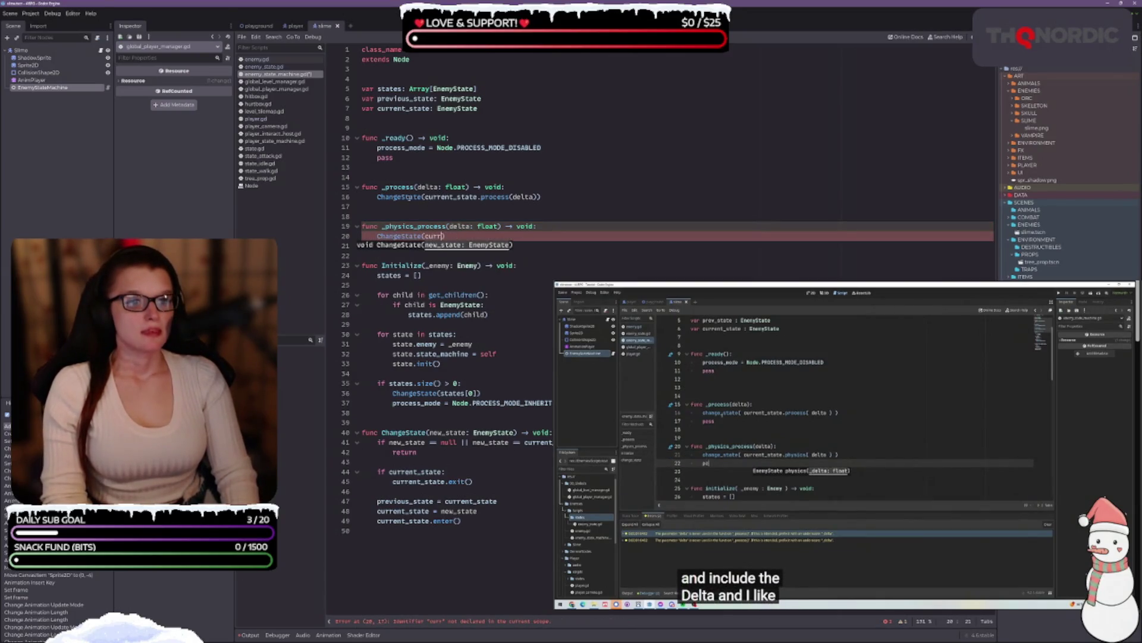
type("ent_state")
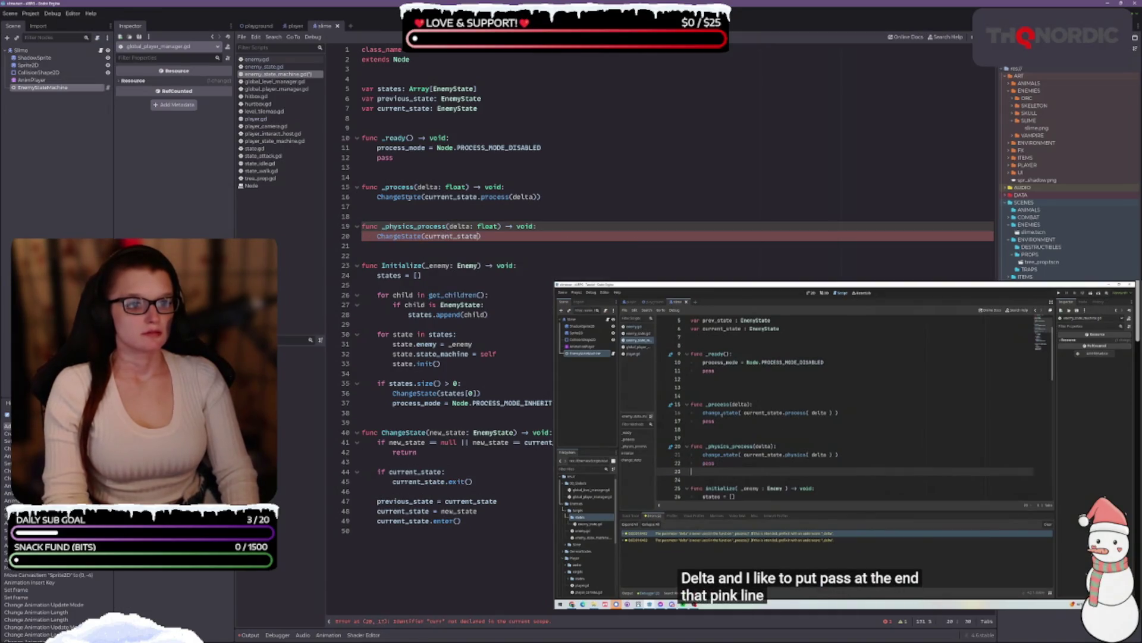
key("Return")
type(".phys")
key("Return")
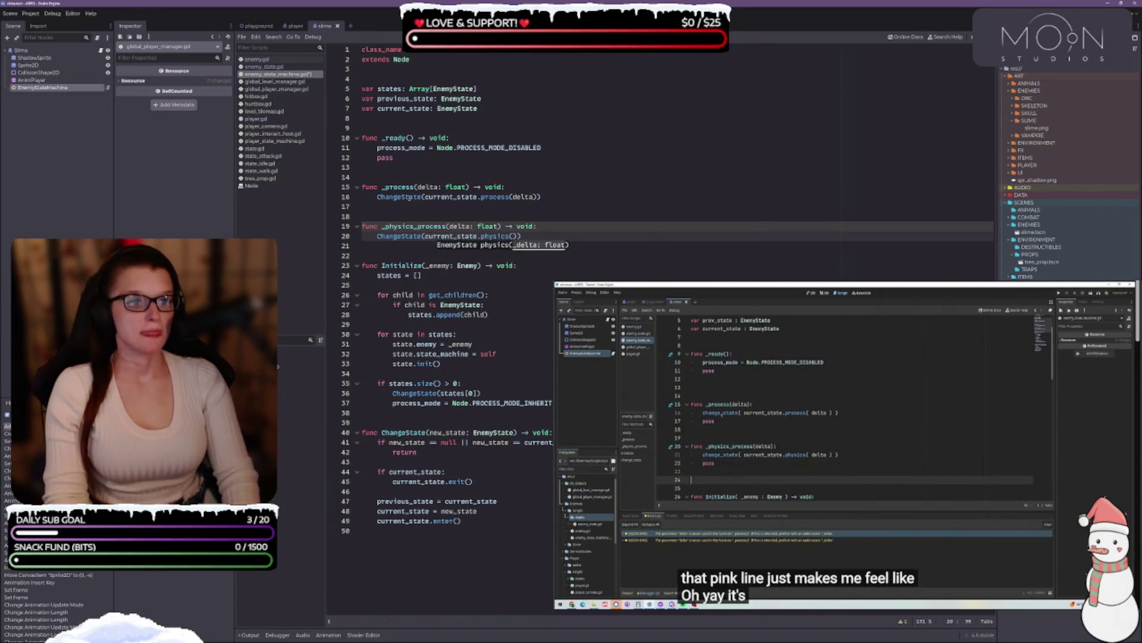
type("delta")
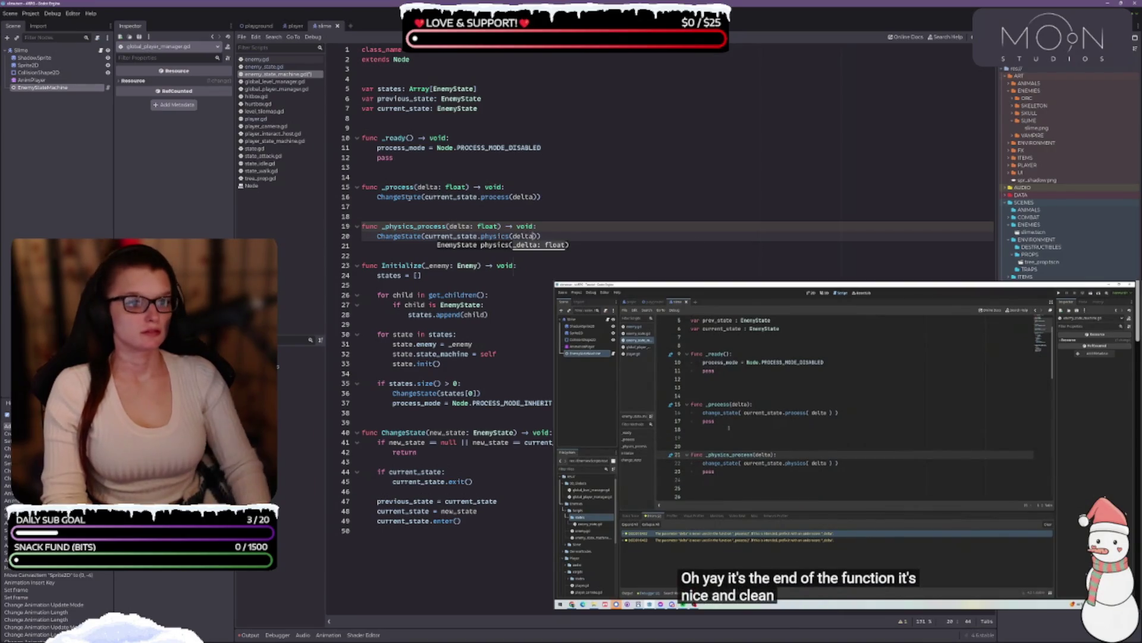
key("End")
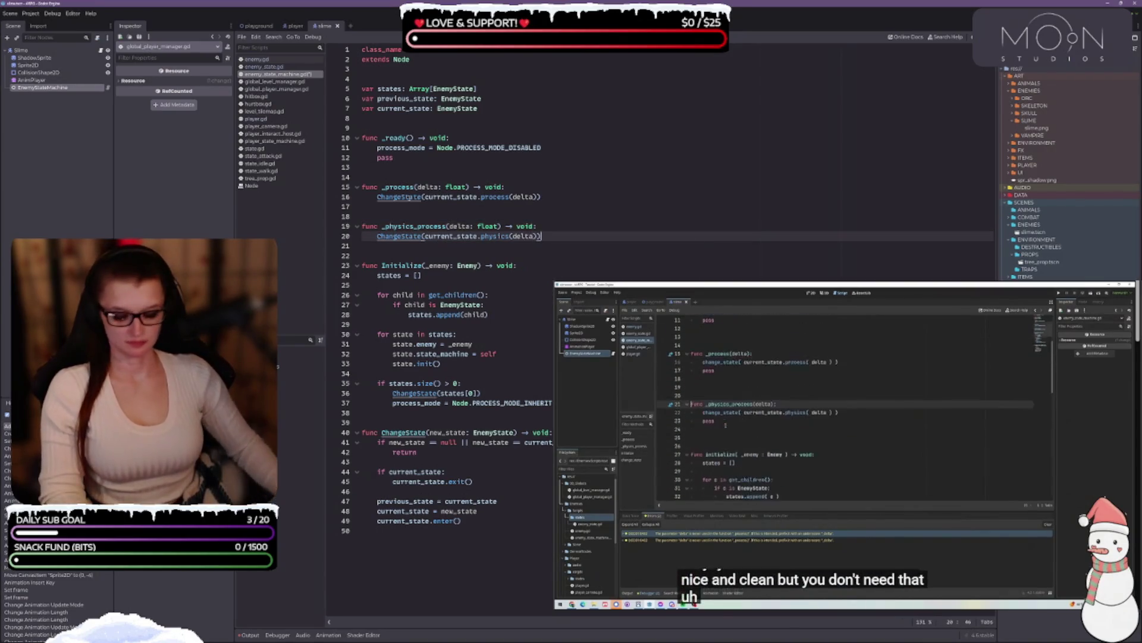
left_click(425, 253)
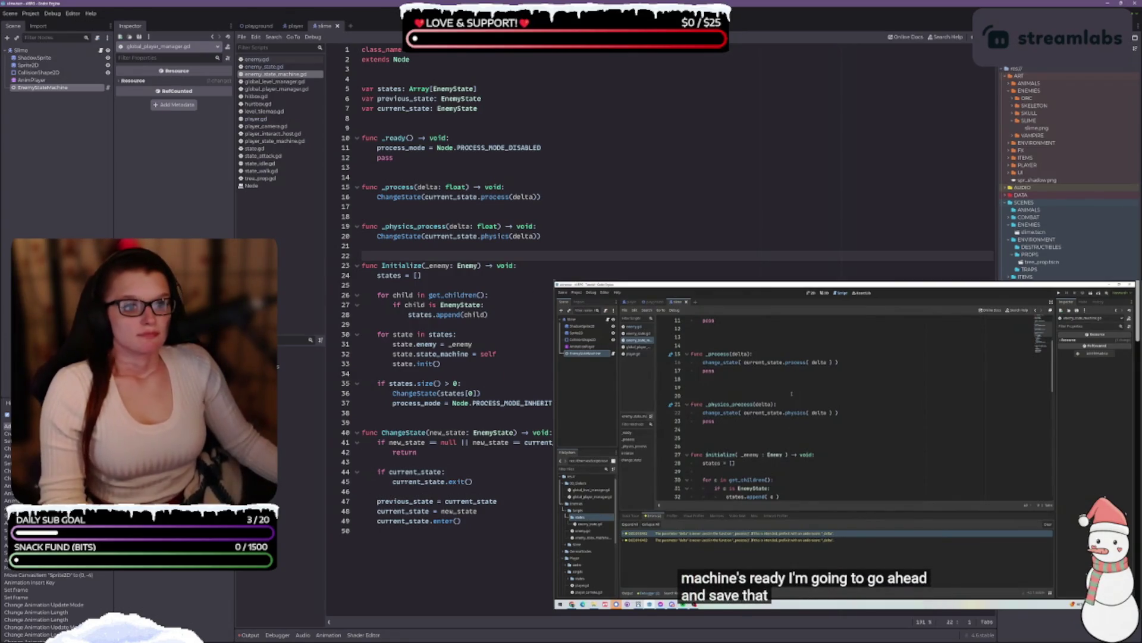
Step: Delete the leftover pass from the state machine's _ready, then switch to enemy.gd
left_click(434, 206)
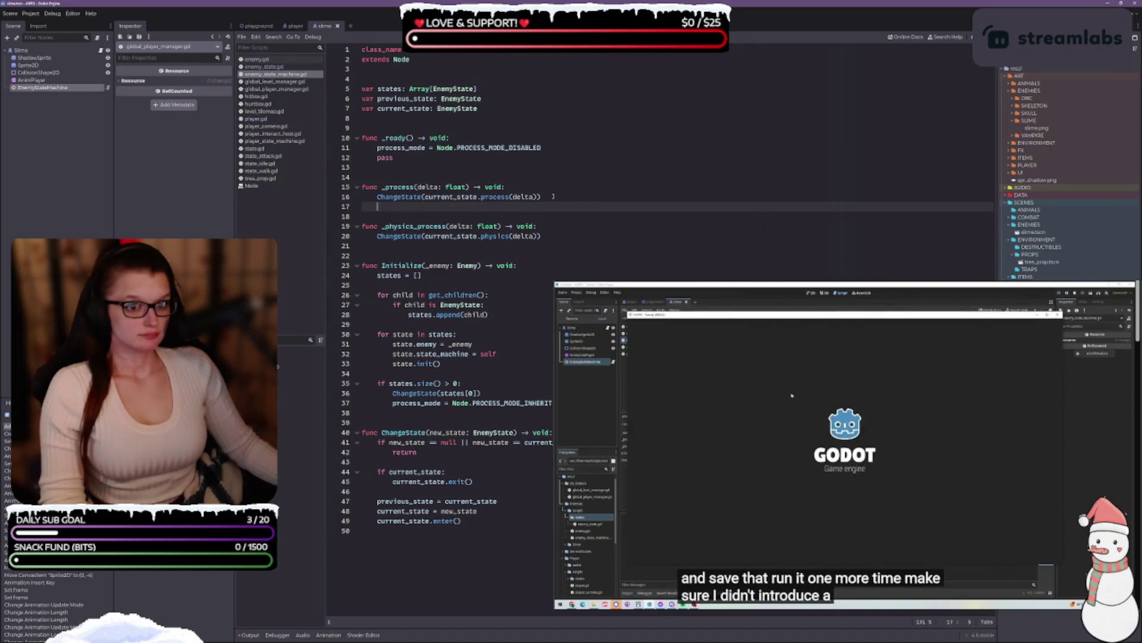
left_click(415, 161)
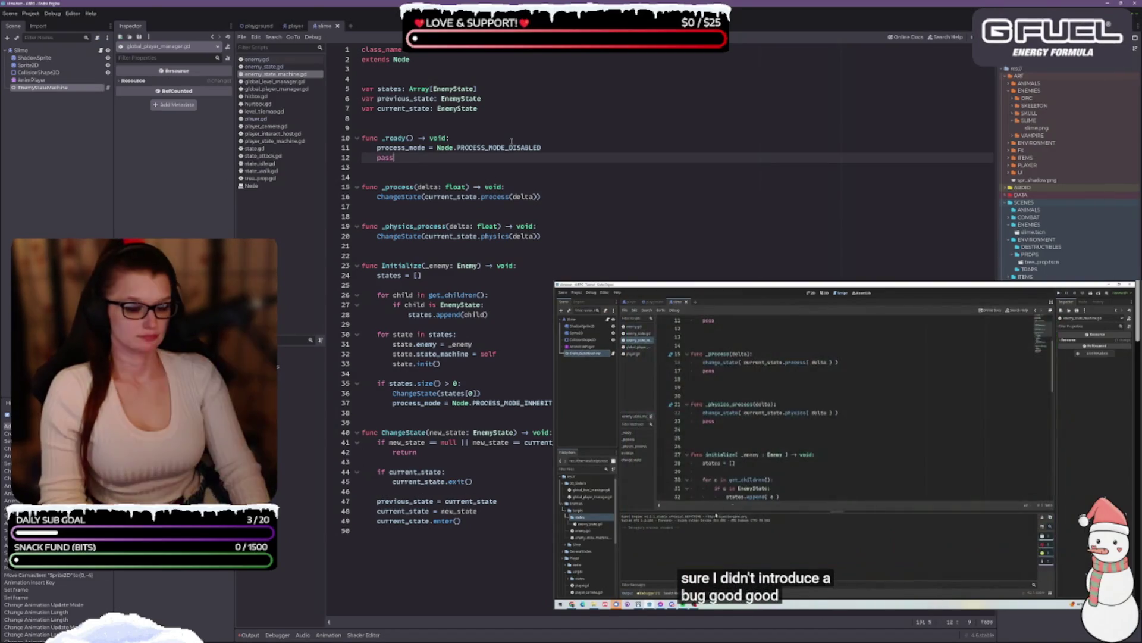
key("BackSpace")
key("BackSpace")
key("BackSpace")
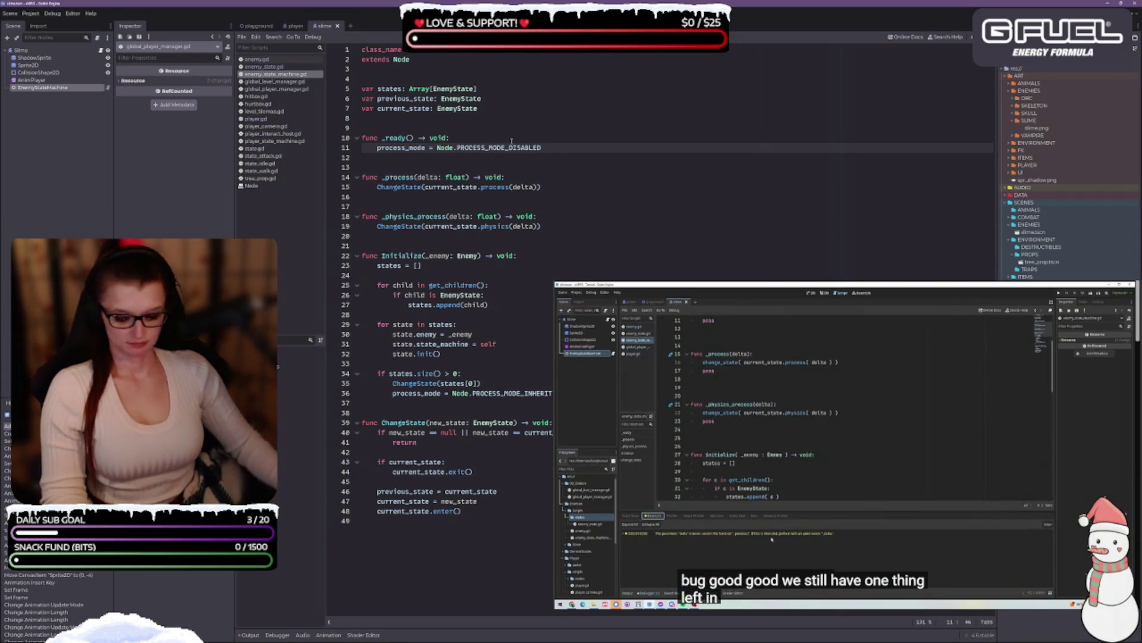
left_click(445, 158)
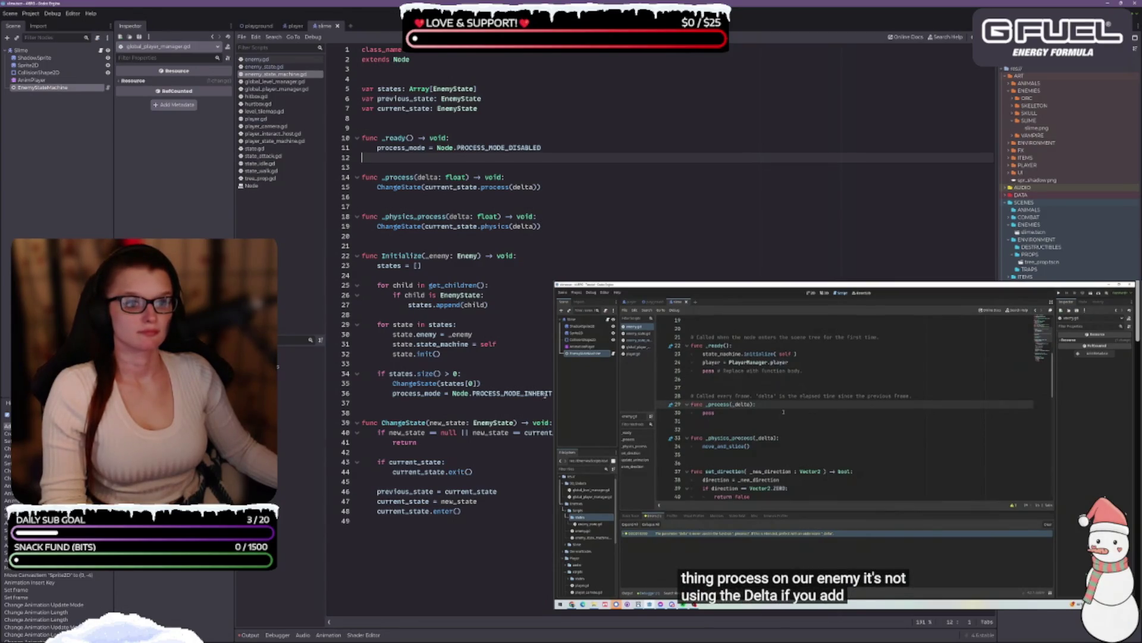
left_click(273, 60)
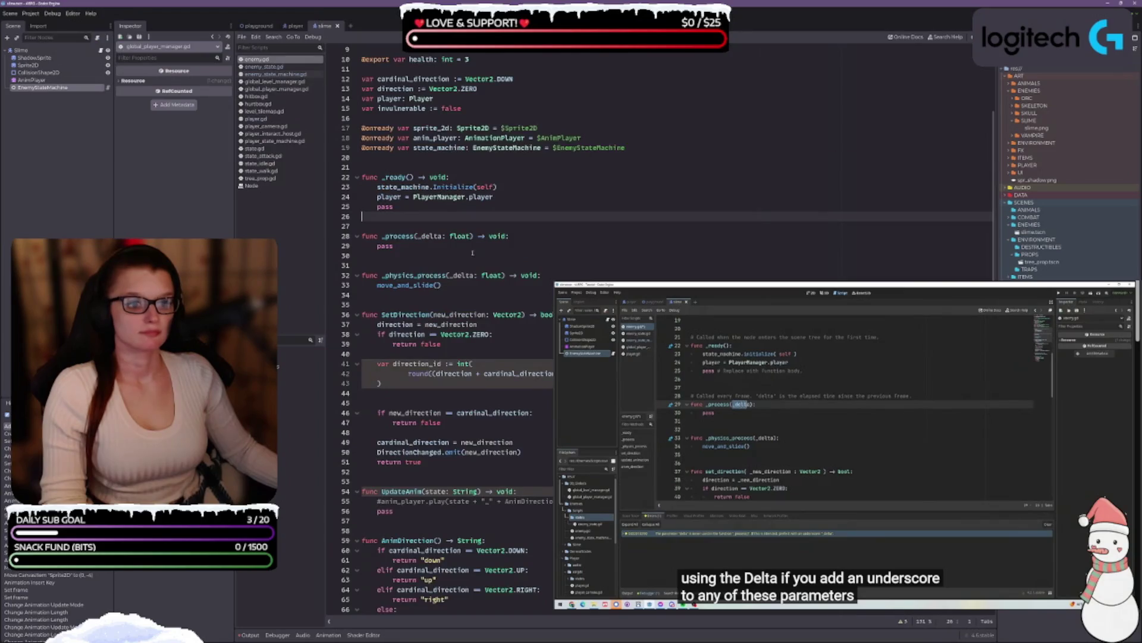
left_click(792, 416)
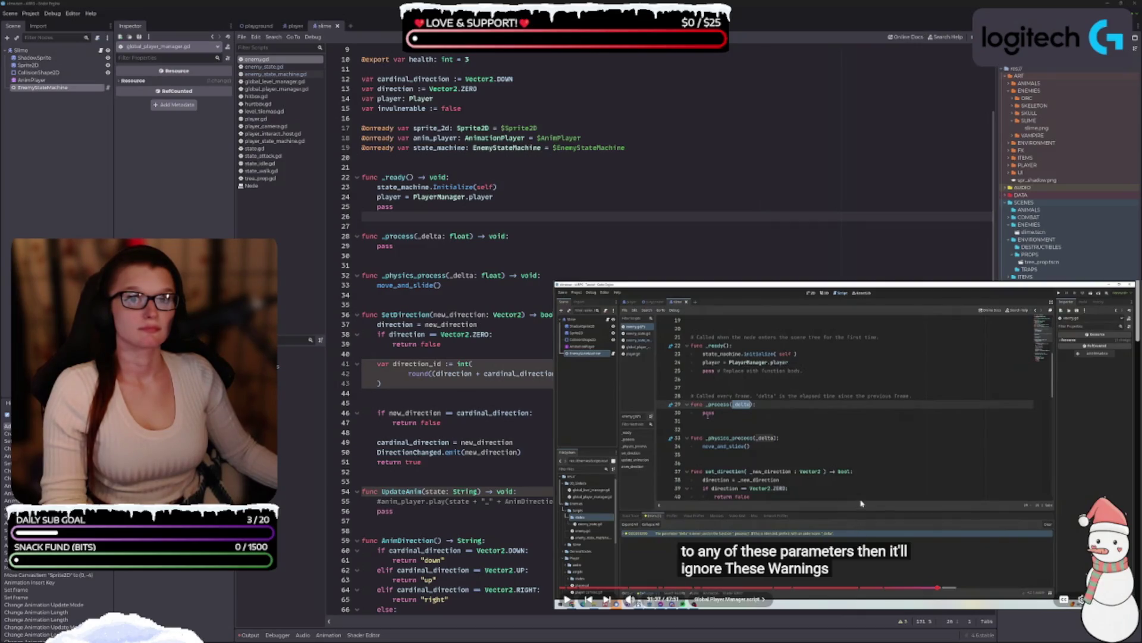
left_click(839, 451)
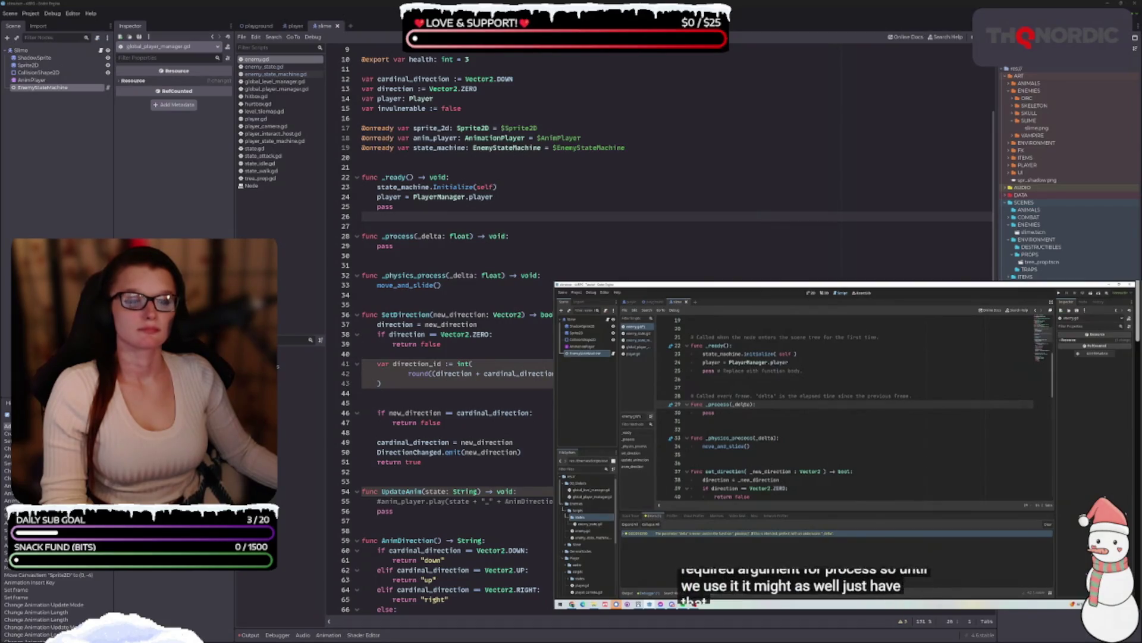
mouse_move(838, 448)
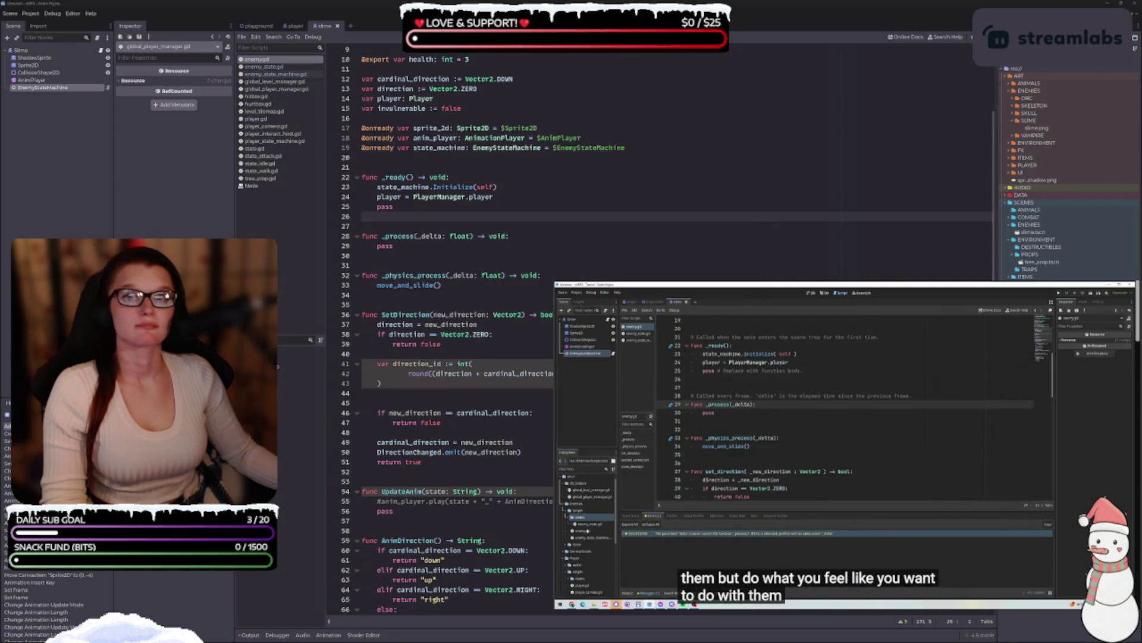
left_click(831, 430)
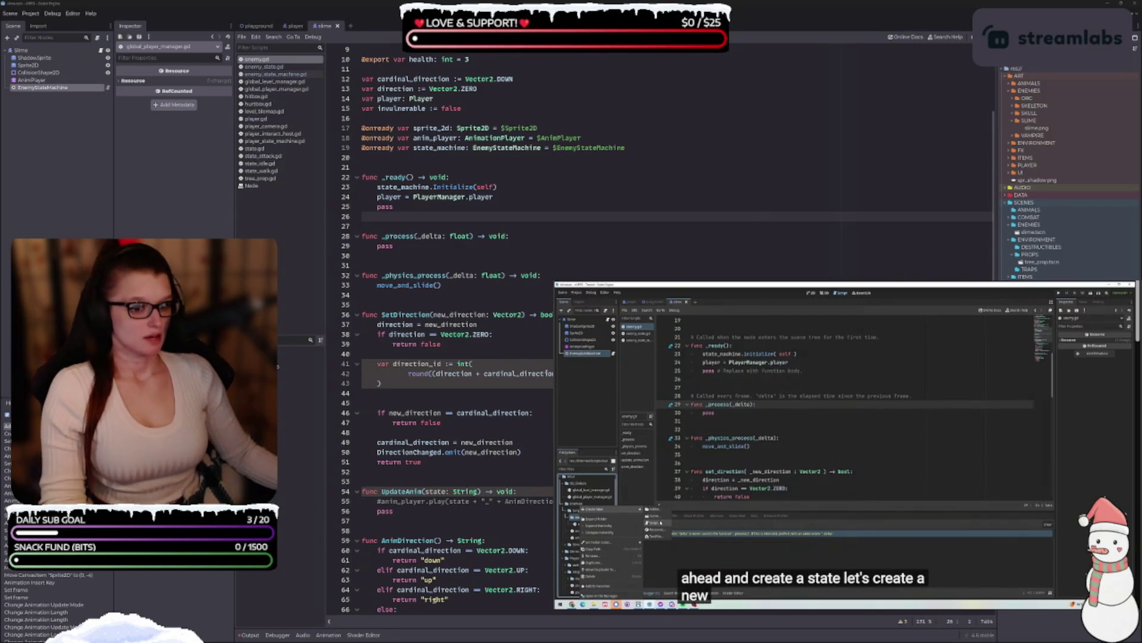
left_click(483, 374)
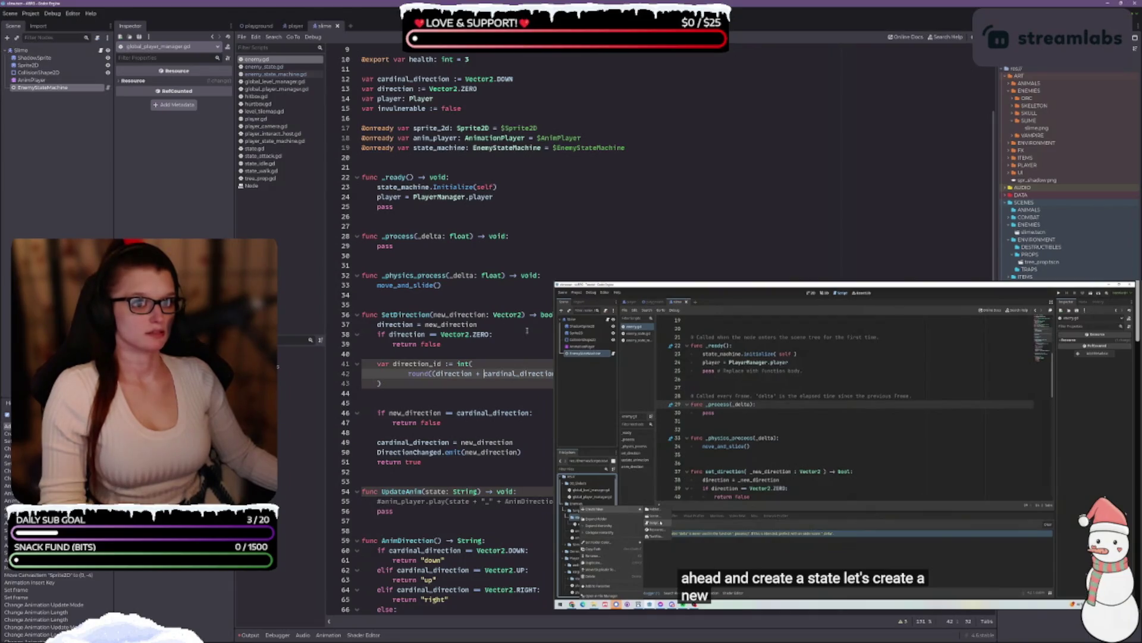
scroll(507, 310, "down", 1)
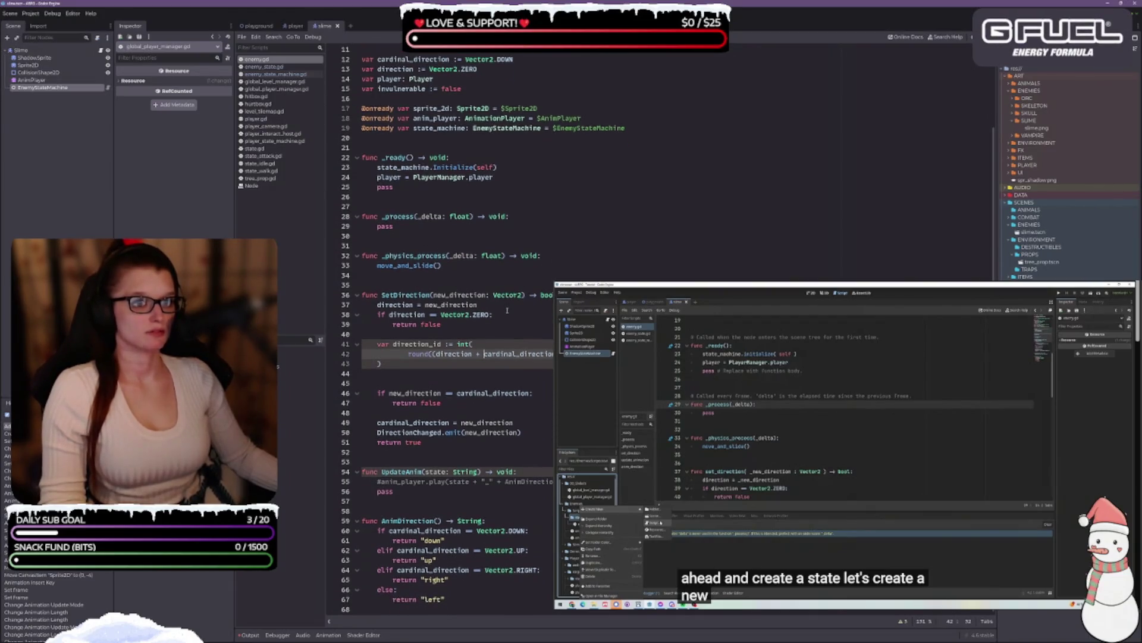
Step: Rename UpdateAnim's state parameter to _state on line 54
left_click(425, 472)
type("_")
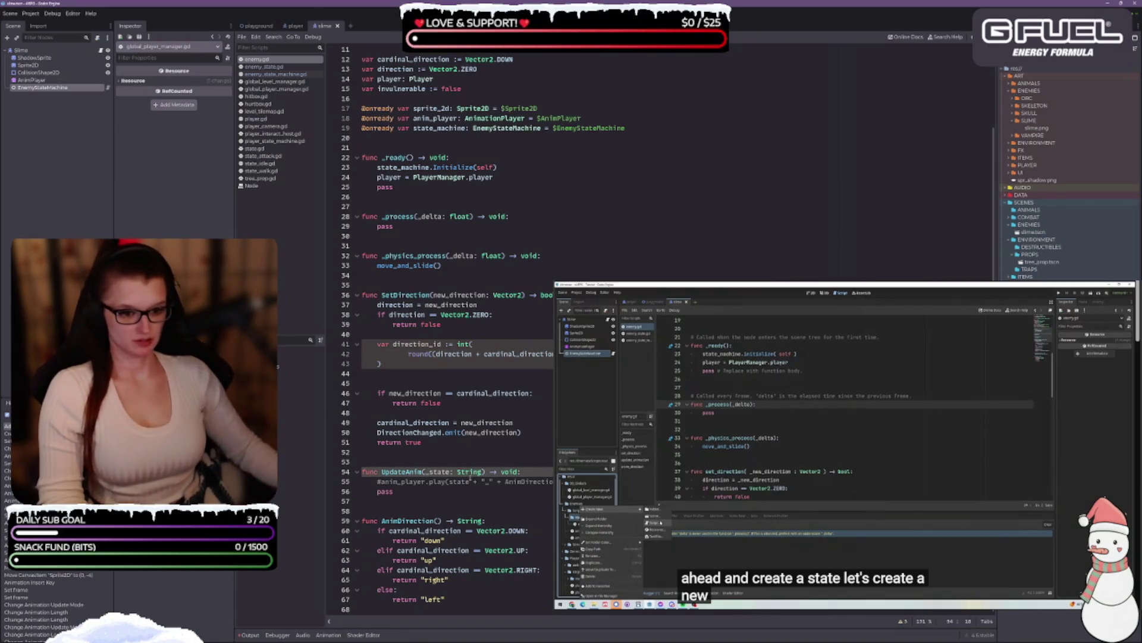
left_click(525, 372)
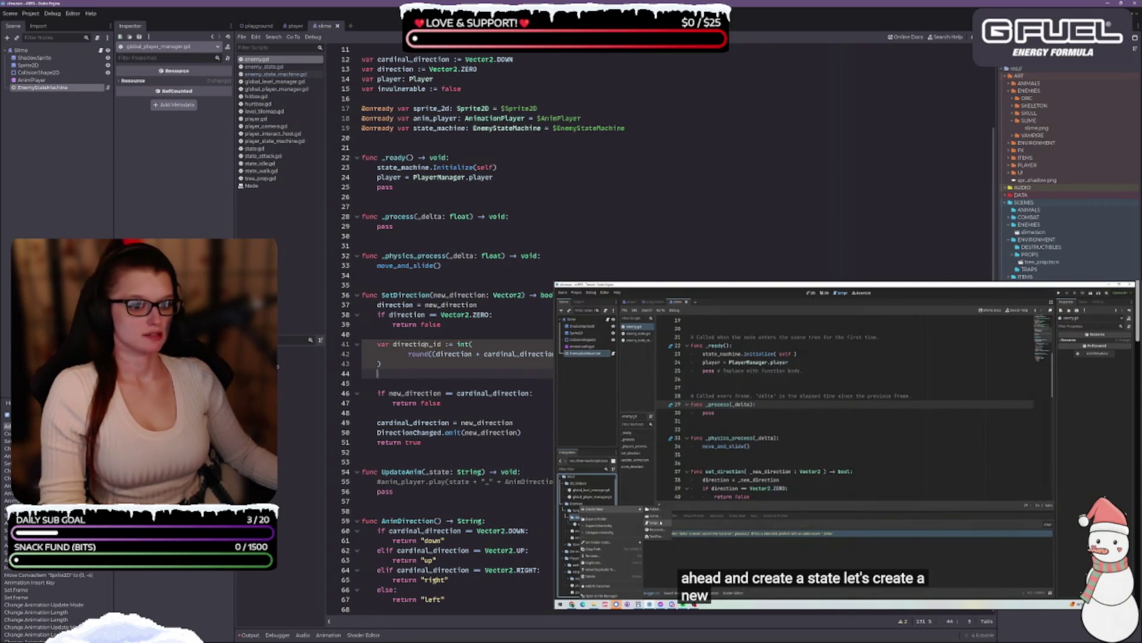
Step: Paste 'var new_dir: int = DIR_4[direction_id]' into SetDirection, following the tutorial, and select new_dir
mouse_move(1081, 595)
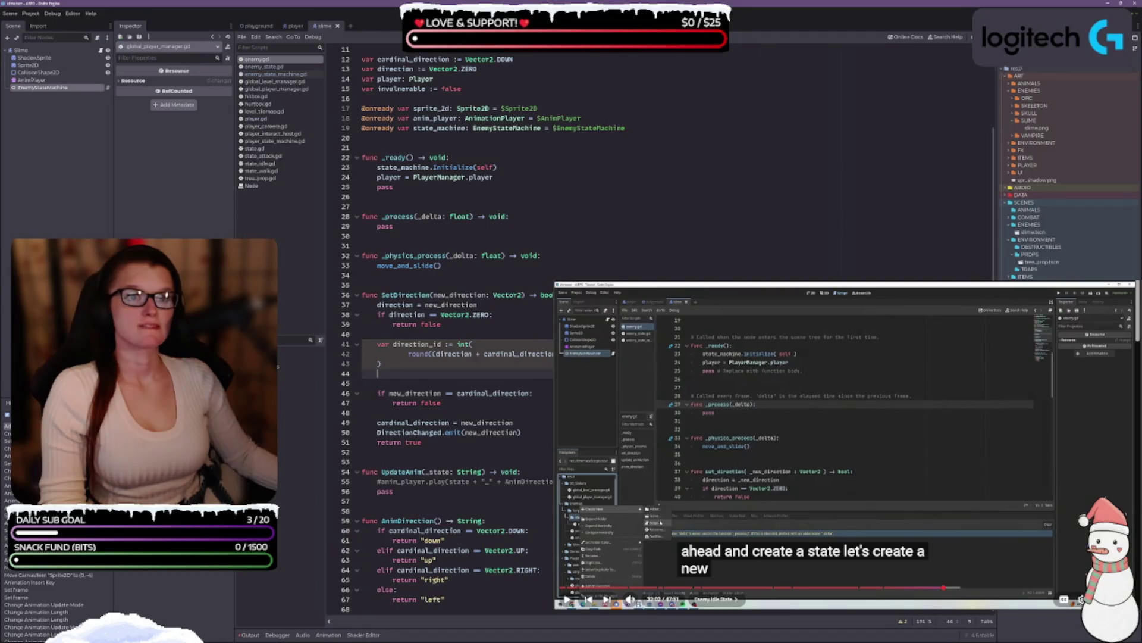
scroll(844, 446, "down", 1)
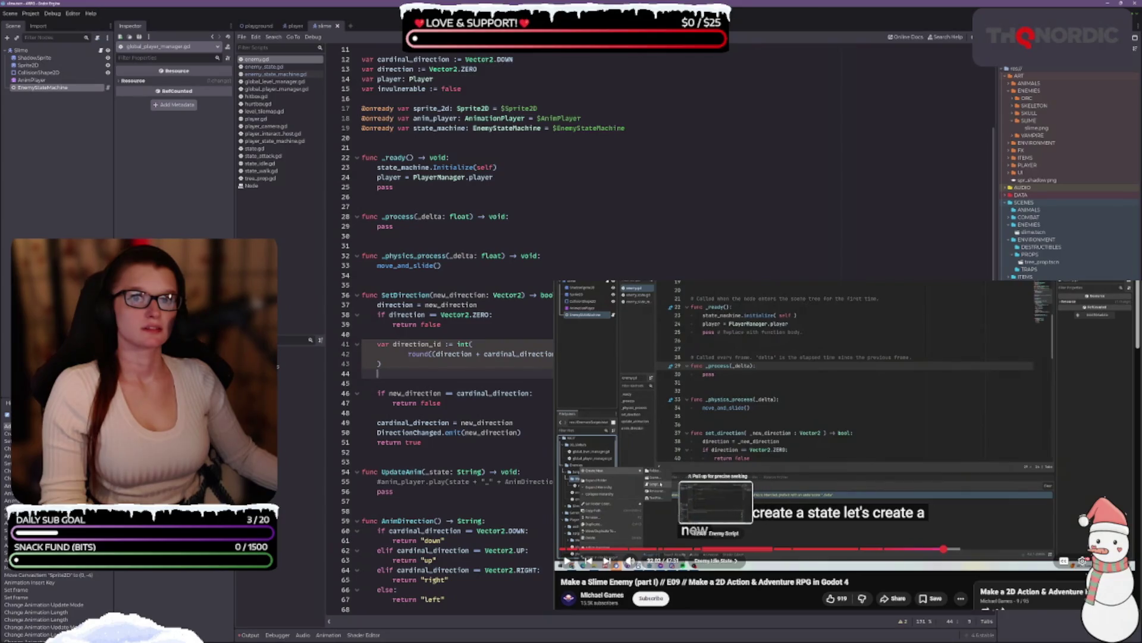
left_click(715, 550)
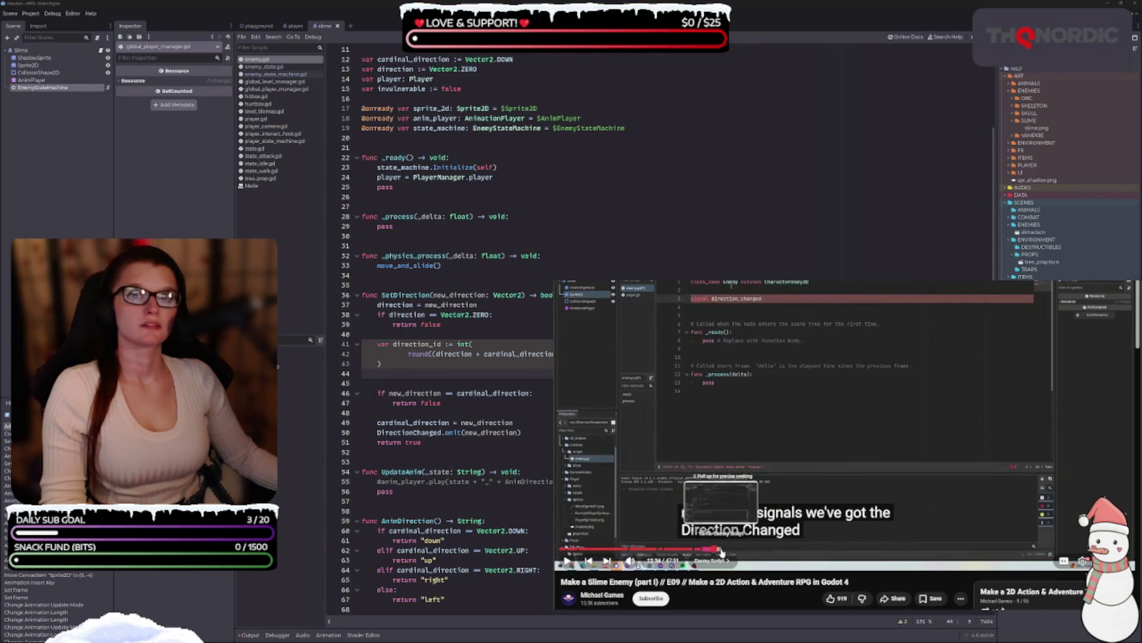
left_click(722, 550)
left_click(726, 551)
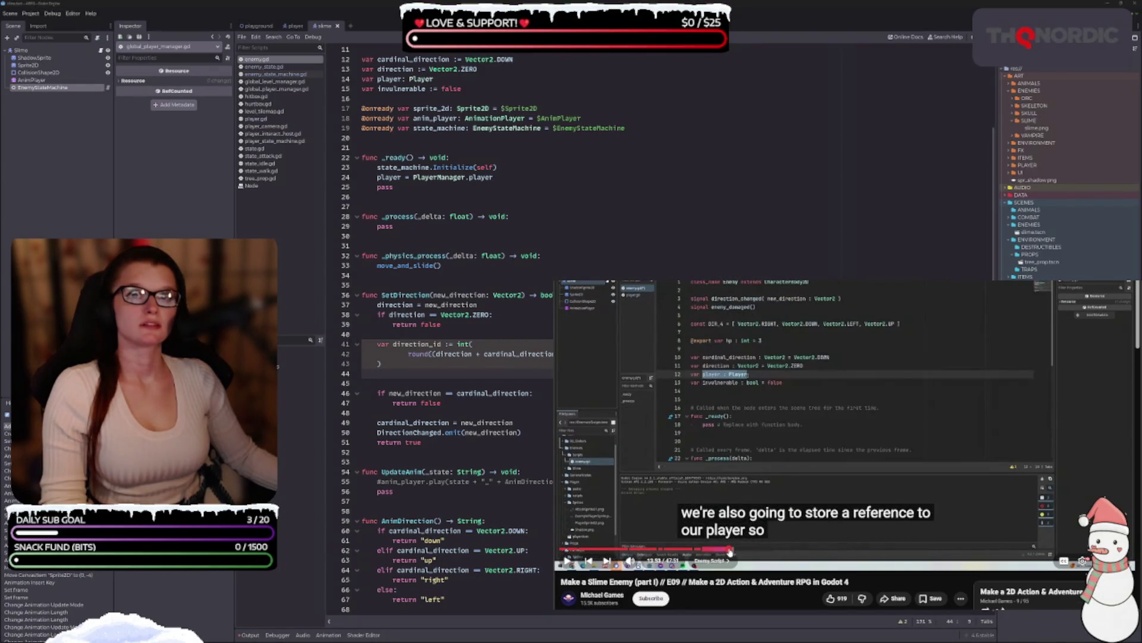
left_click(744, 551)
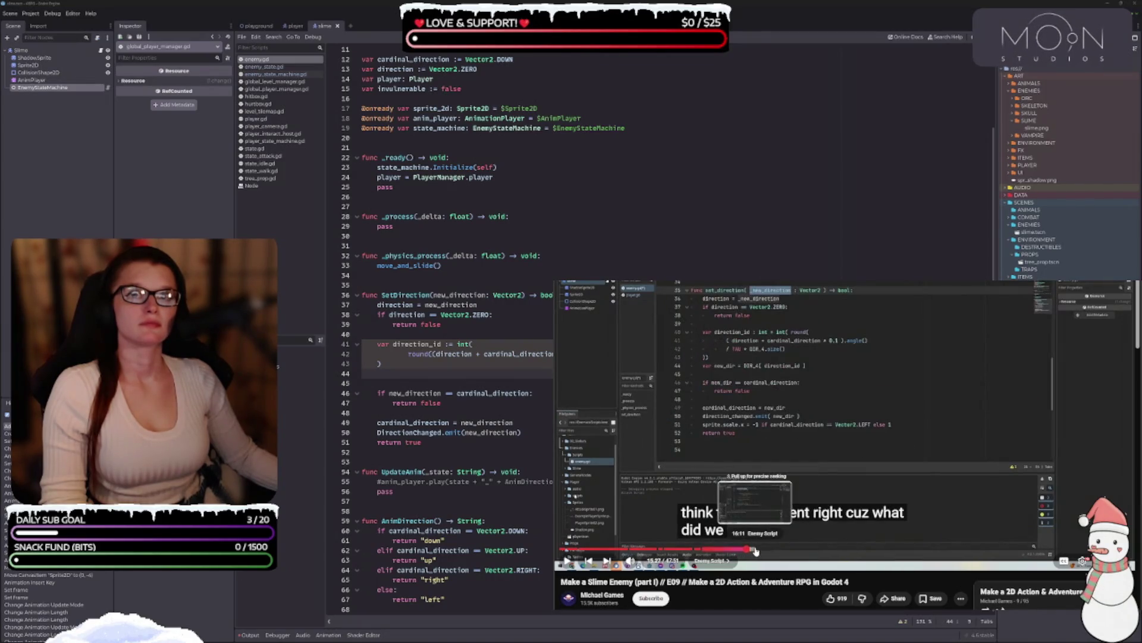
type("var new_dir: int = DIR_4[direction_id]")
double_click(407, 383)
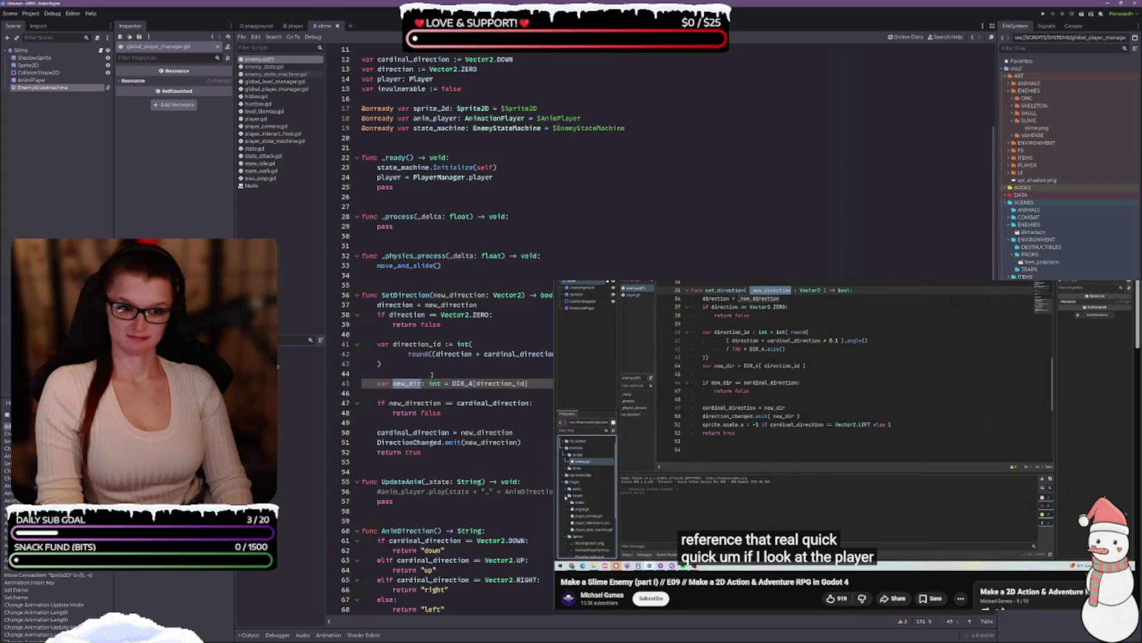
Step: Rename the line 45 variable to new_direction_rounded
type("round")
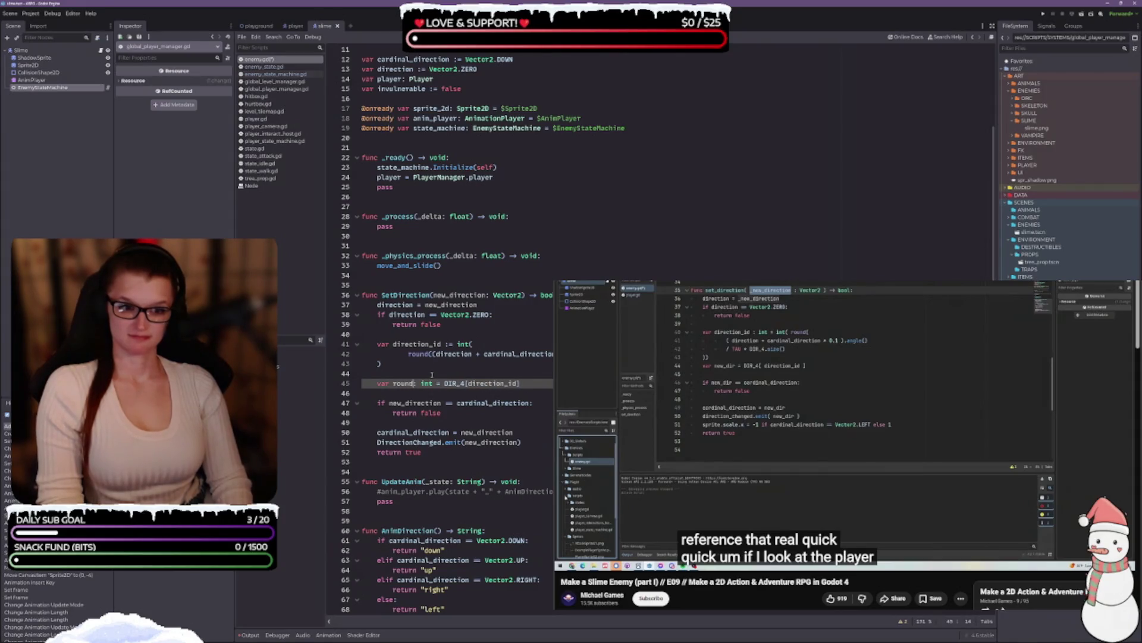
type("ed_")
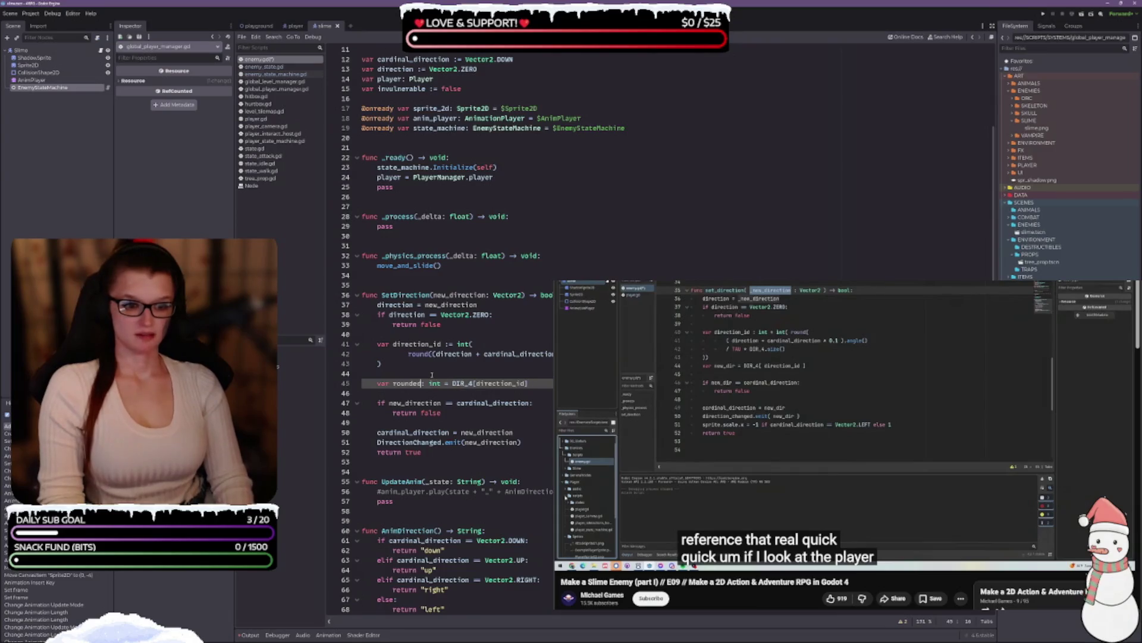
type("direction")
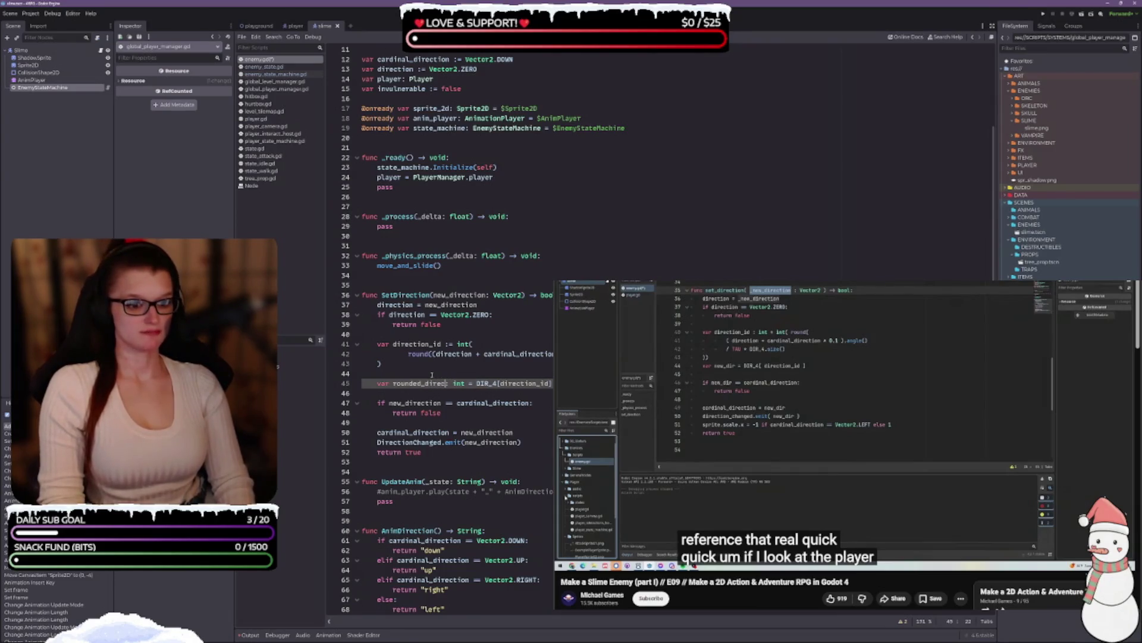
key("BackSpace")
key("BackSpace")
key("BackSpace")
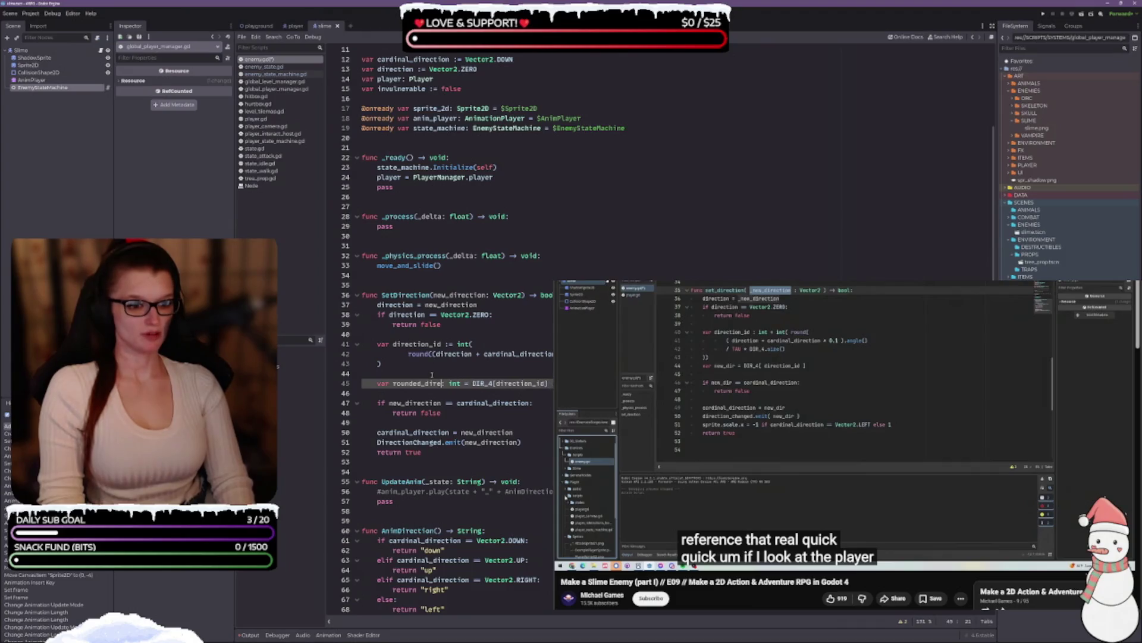
type("new")
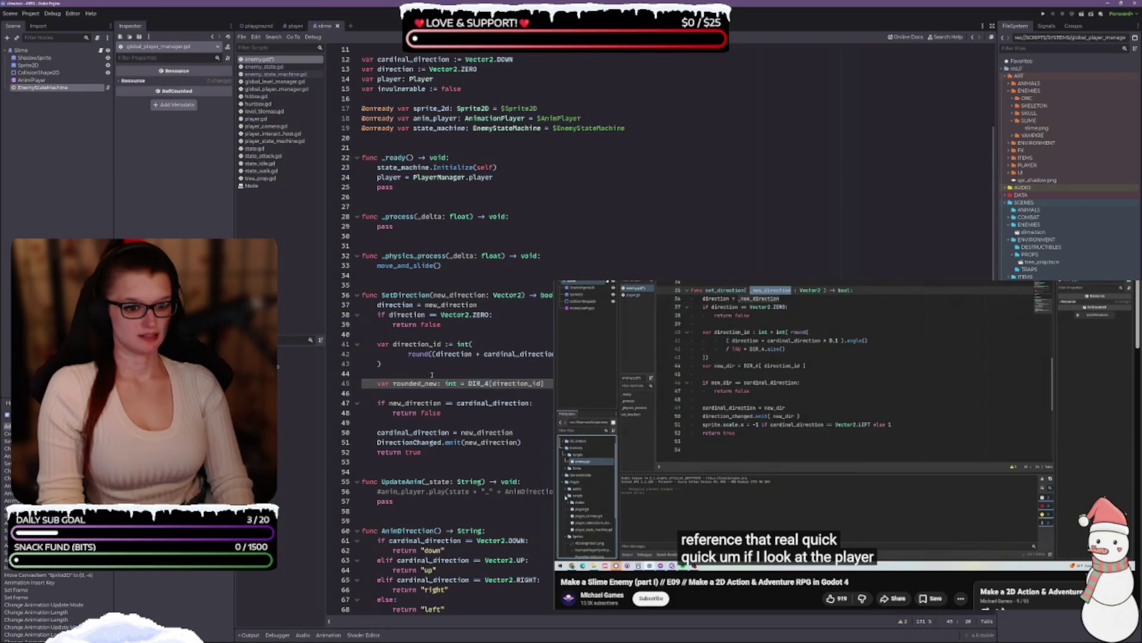
key("BackSpace")
key("BackSpace")
key("BackSpace")
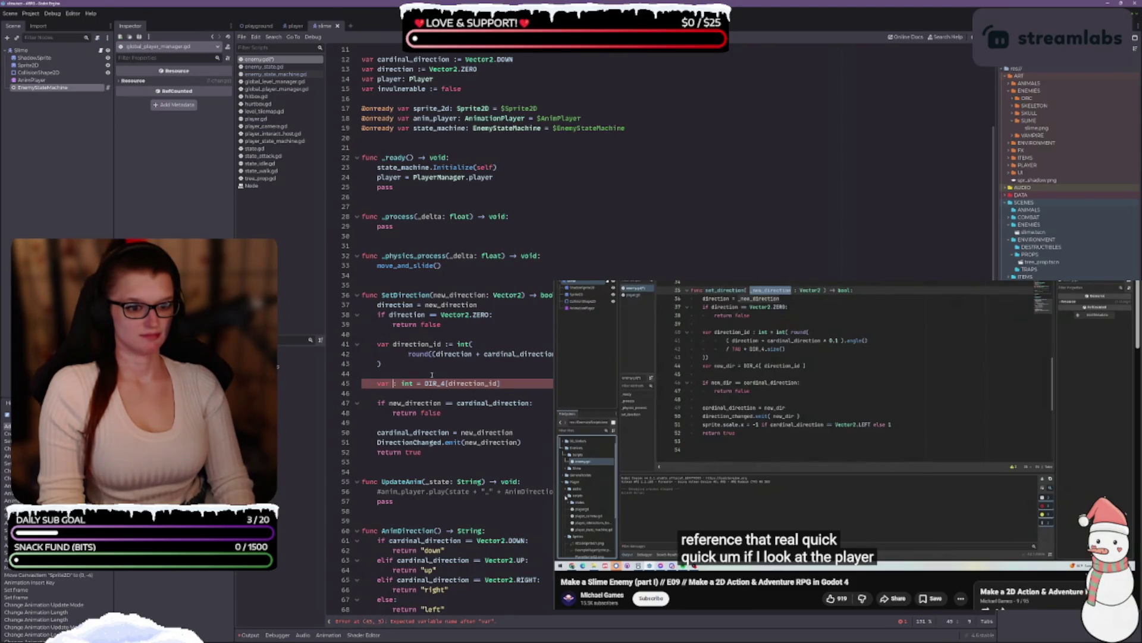
type("new_d")
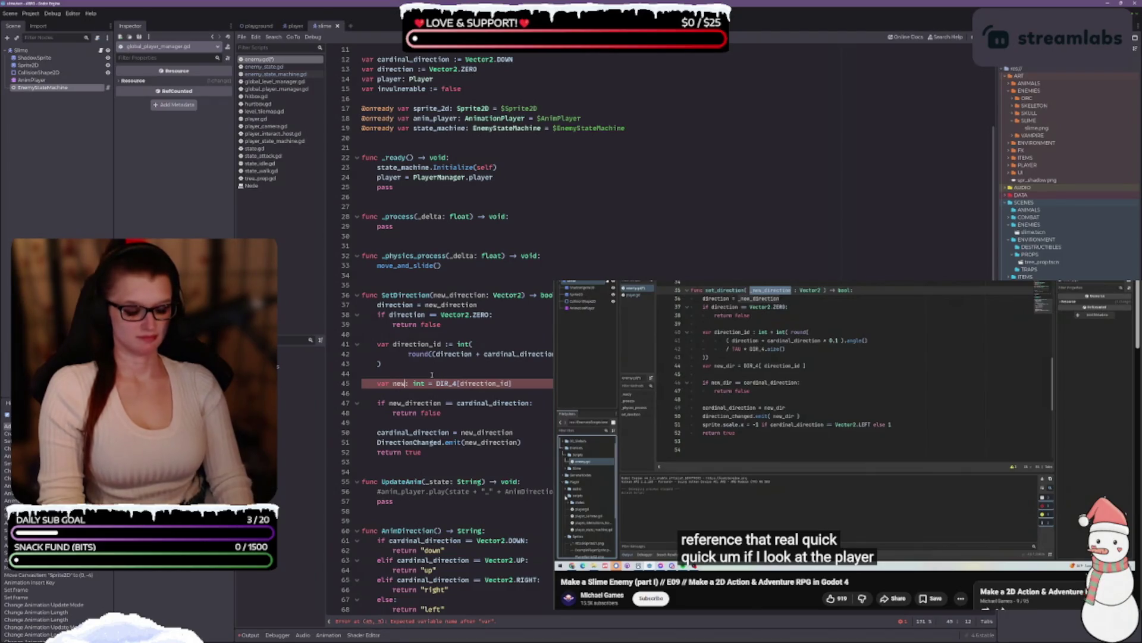
type("irection")
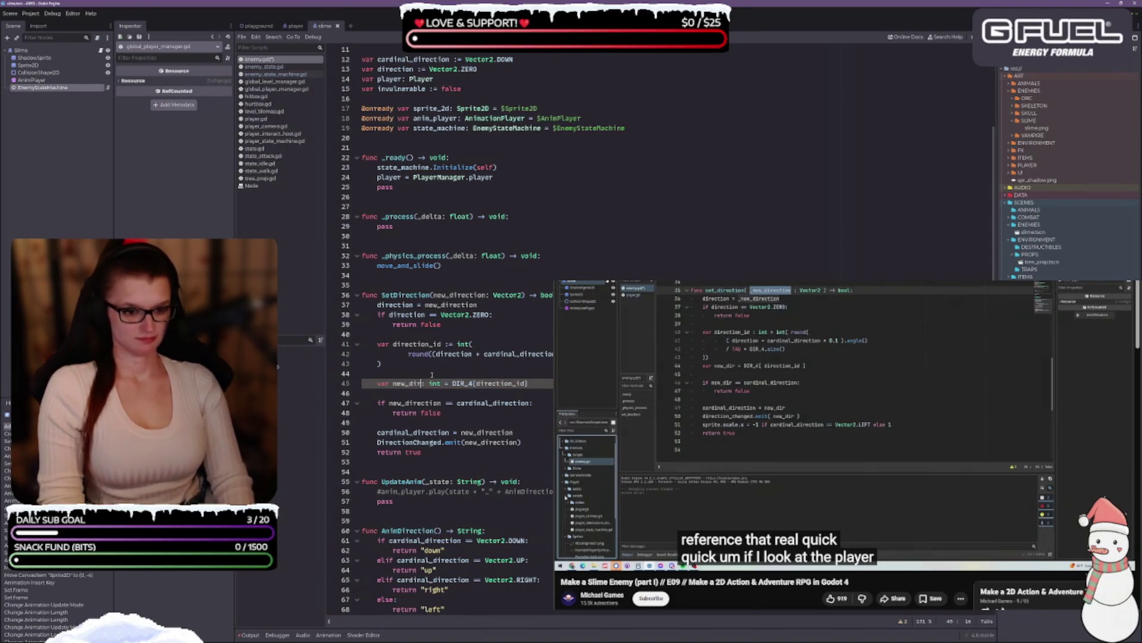
type("_")
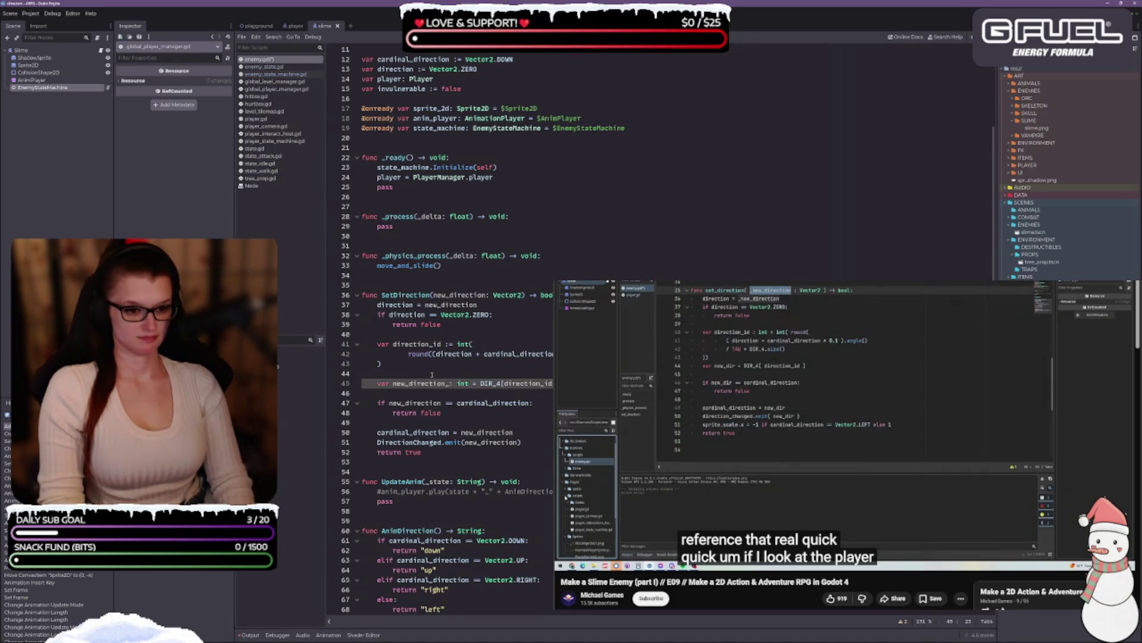
type("rounded")
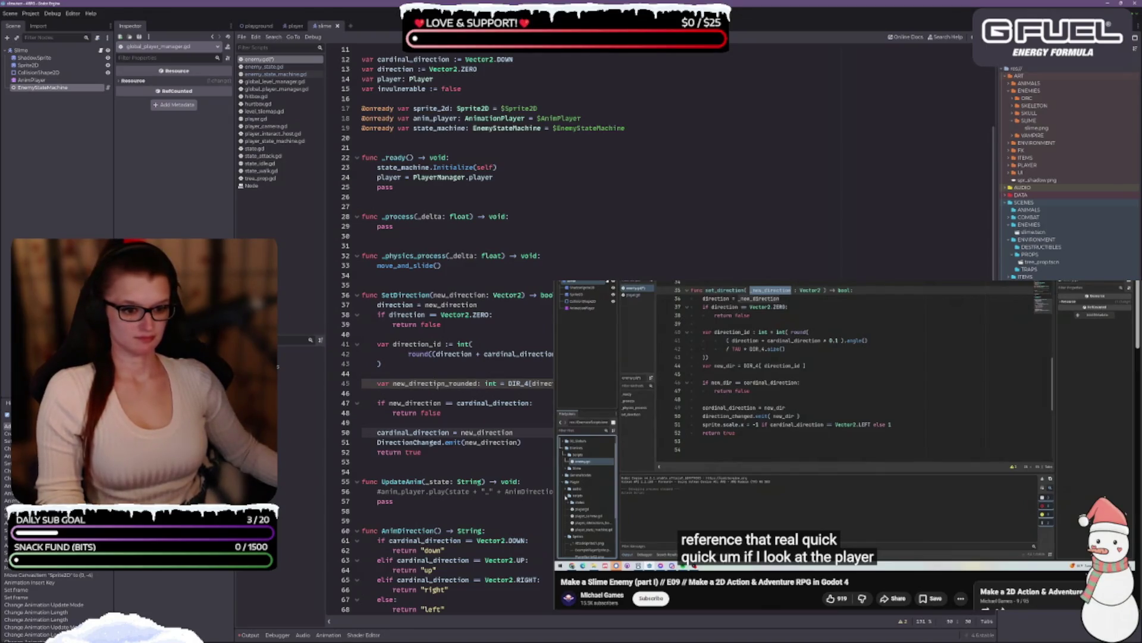
key("ctrl+shift+Left")
Step: Change new_direction to new_direction_rounded in the if check, assignment and DirectionChanged emit
left_click(514, 432)
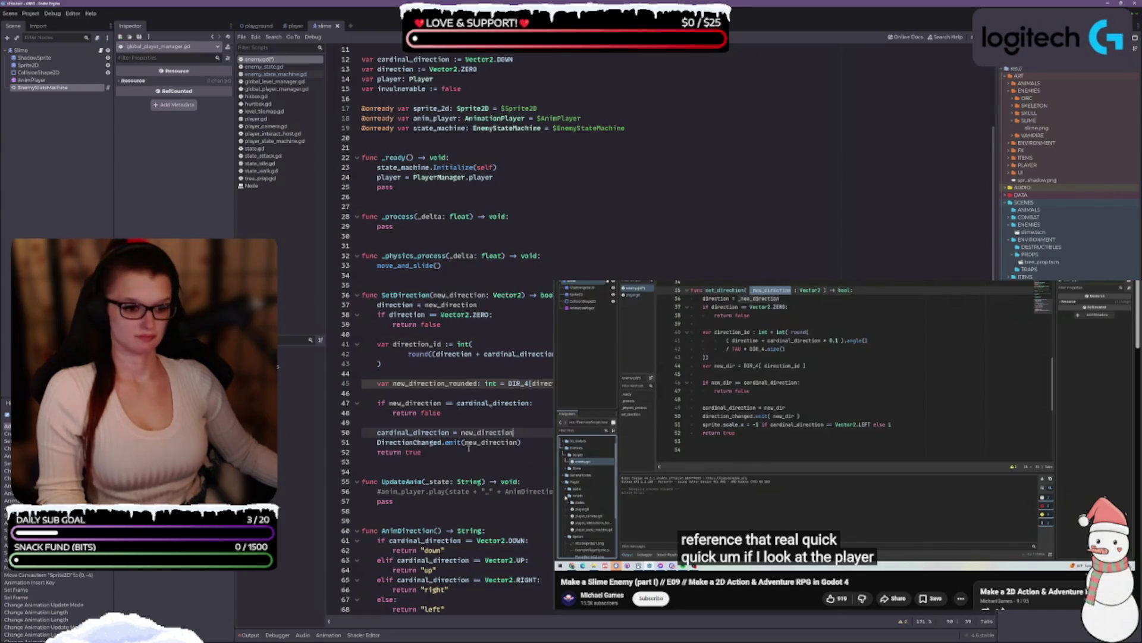
type("_rounded")
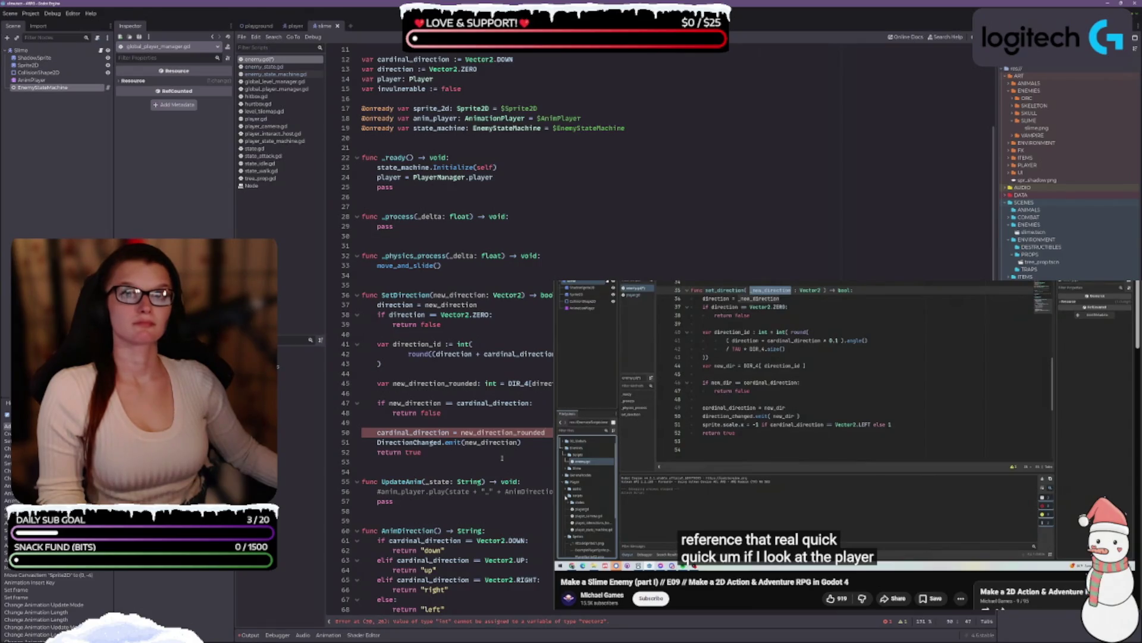
left_click(518, 442)
type("_rounded")
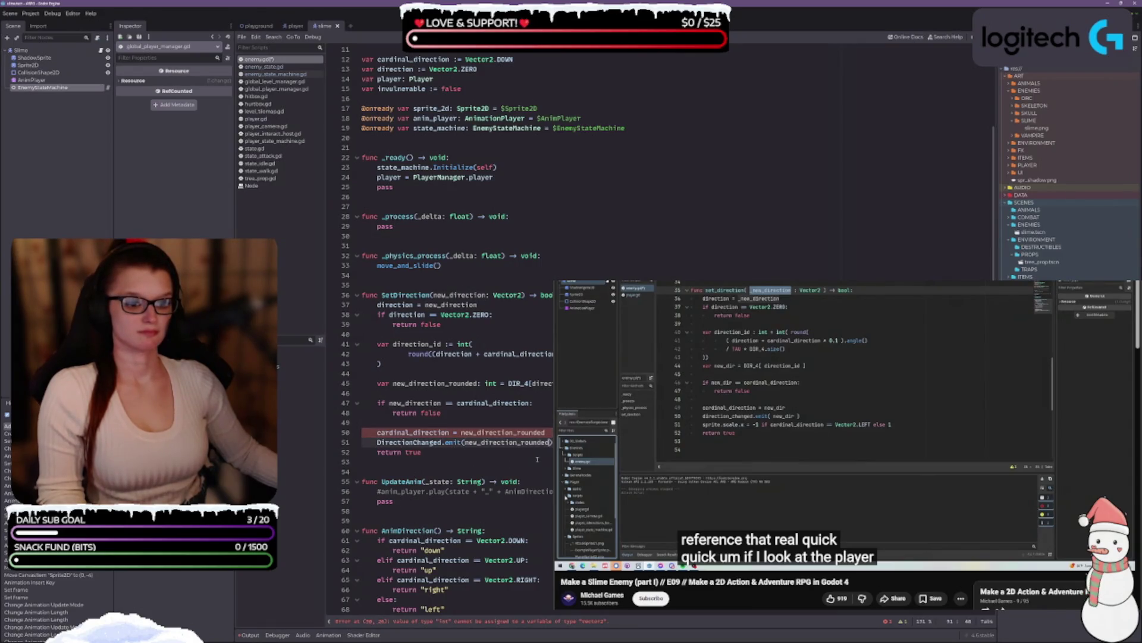
left_click(493, 451)
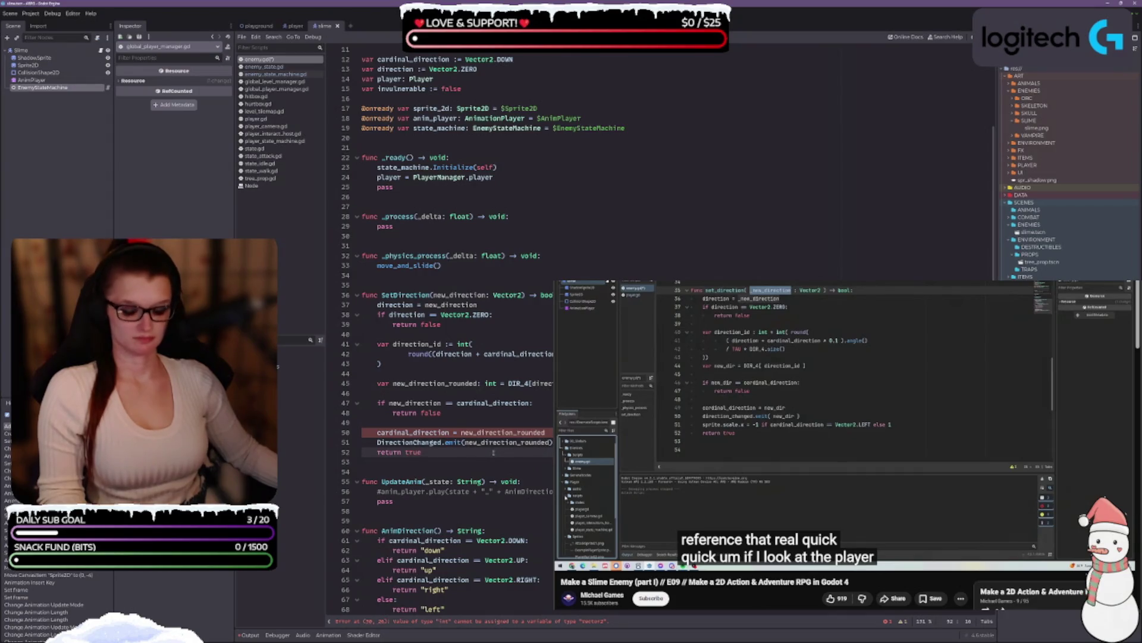
left_click(430, 403)
type("_rounded")
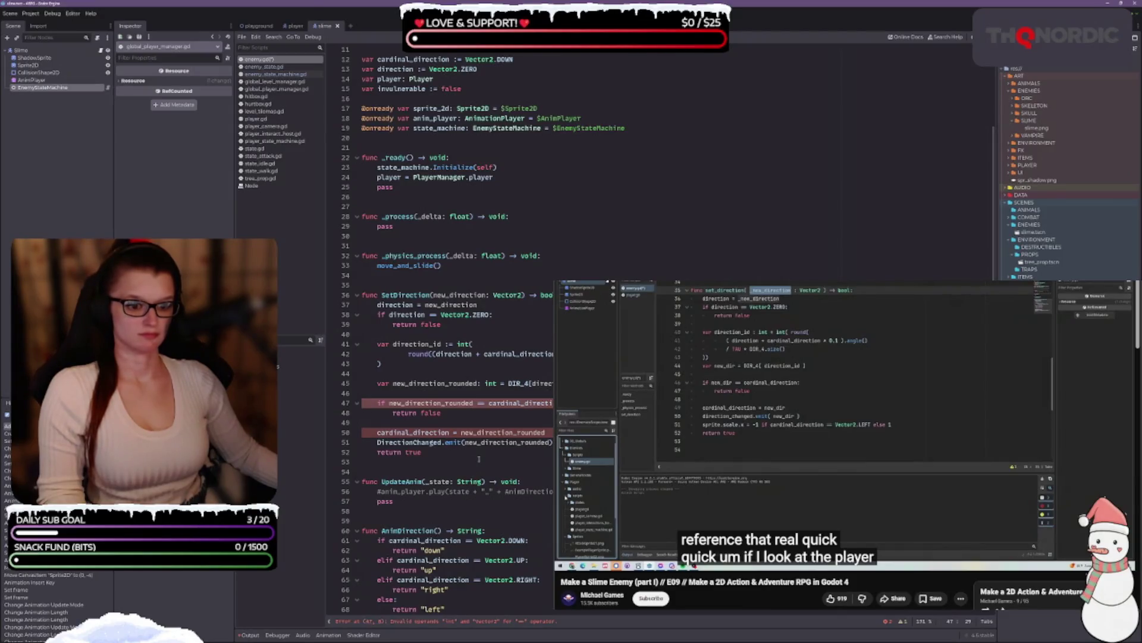
left_click(476, 453)
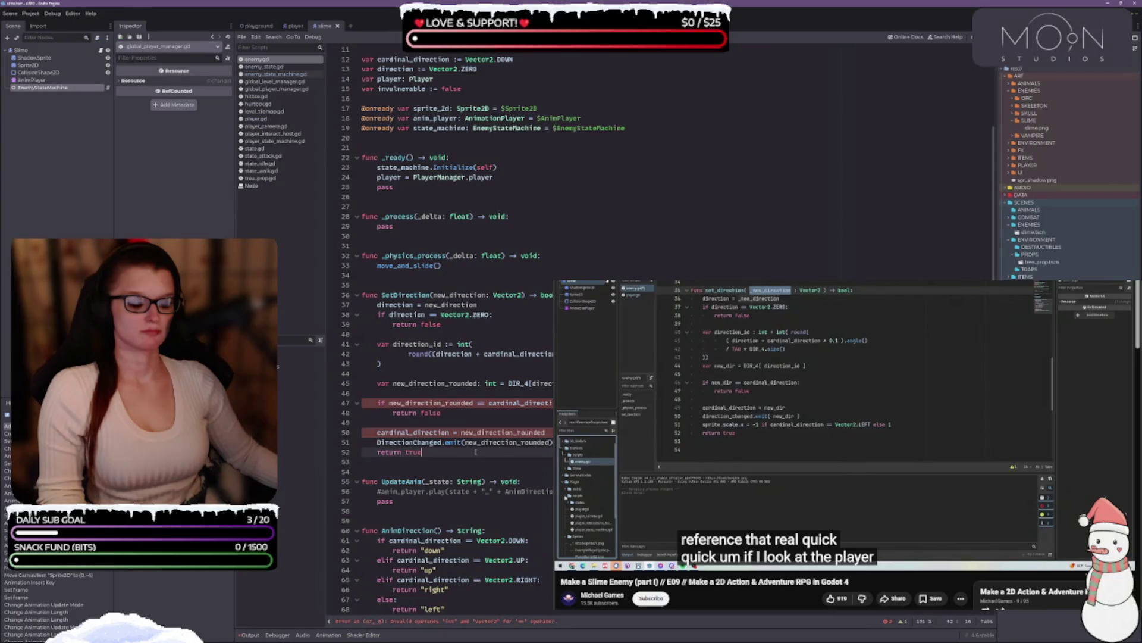
left_click(450, 383)
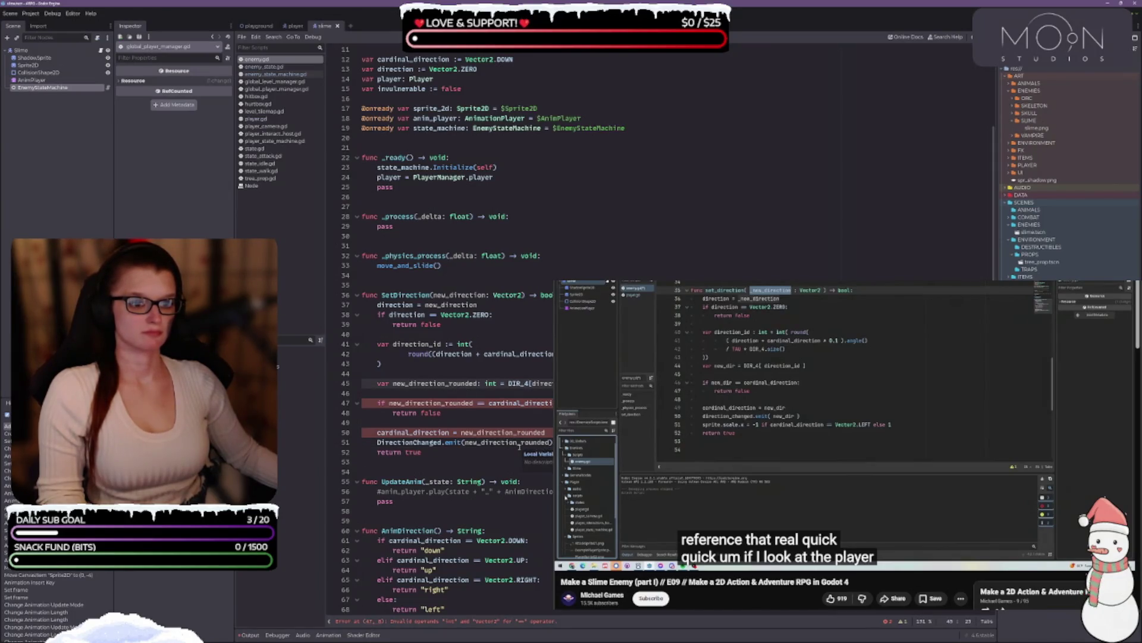
scroll(519, 446, "up", 1)
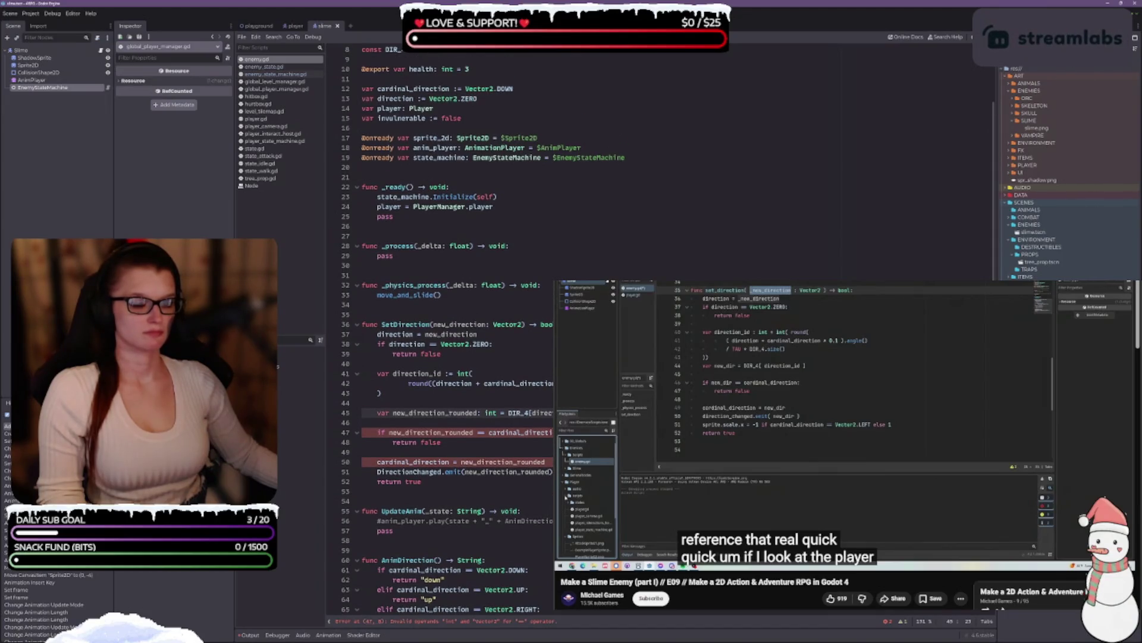
Step: Remove the int type from new_direction_rounded on line 45 and save enemy.gd
scroll(440, 333, "down", 1)
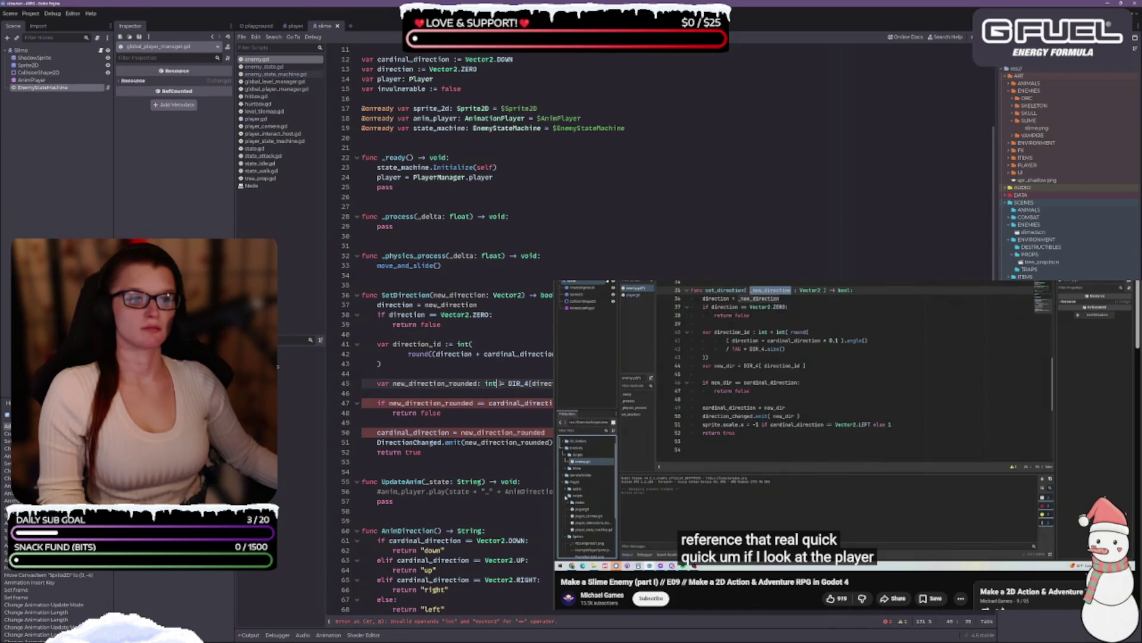
key("BackSpace")
key("BackSpace")
key("BackSpace")
key("BackSpace")
key("ctrl+s")
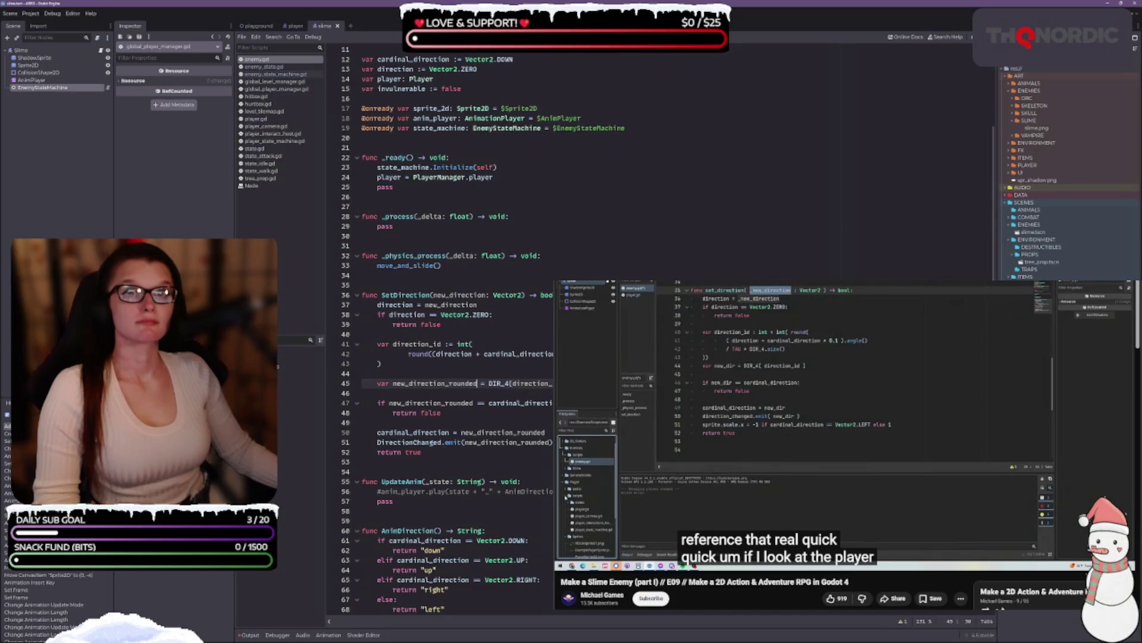
scroll(519, 494, "down", 1)
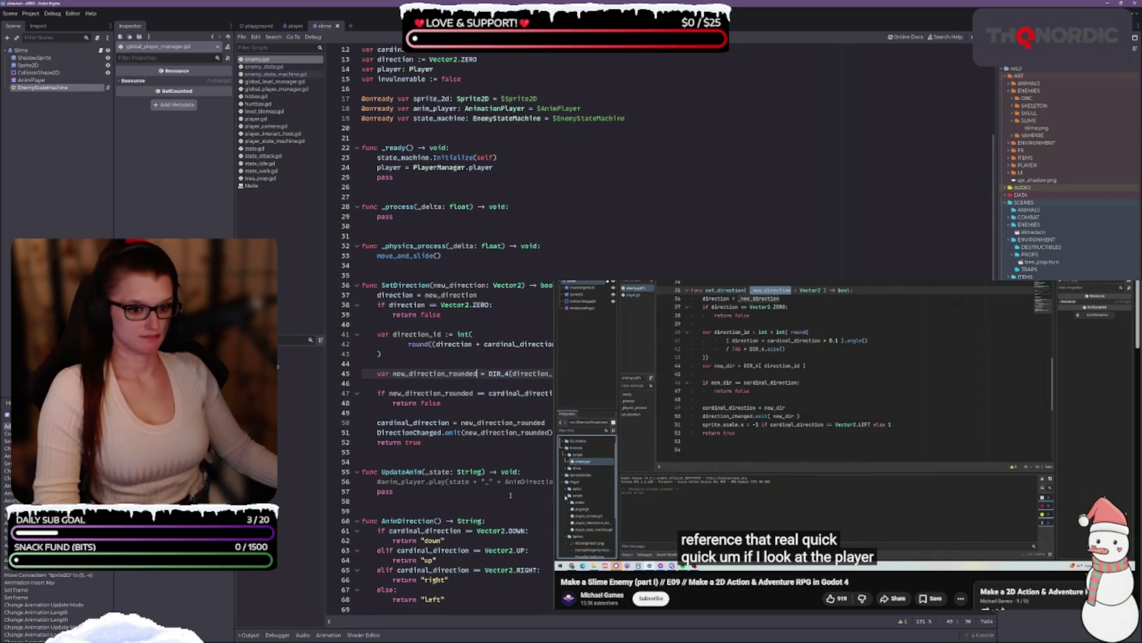
mouse_move(566, 498)
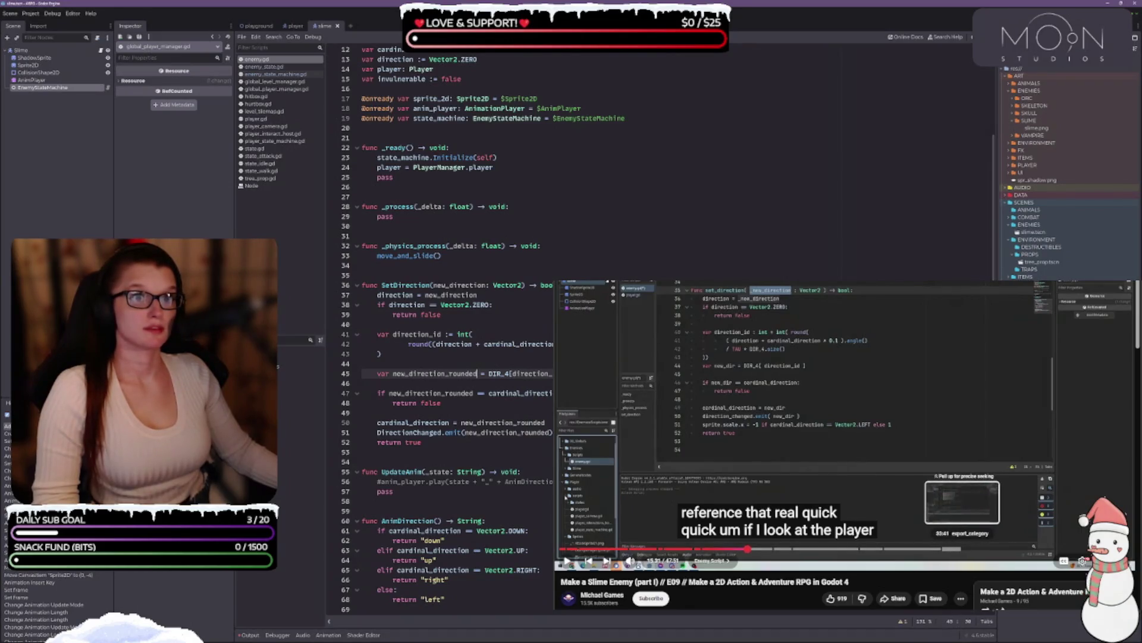
Step: Seek the tutorial video to the idle state part and start a new script with Ctrl+N
left_click(952, 548)
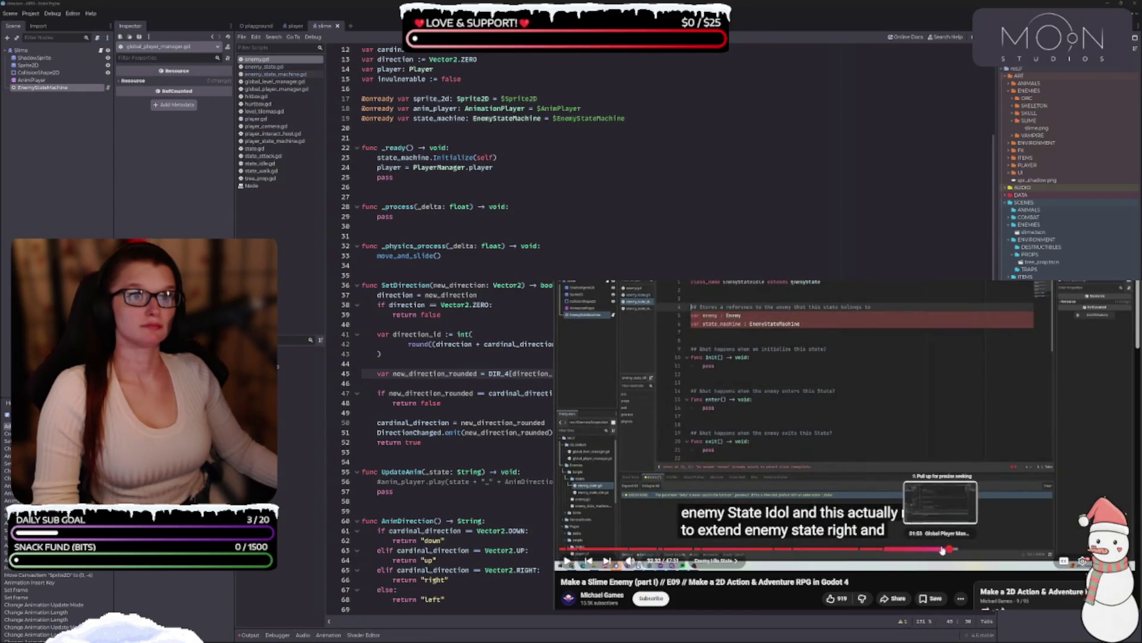
left_click(943, 550)
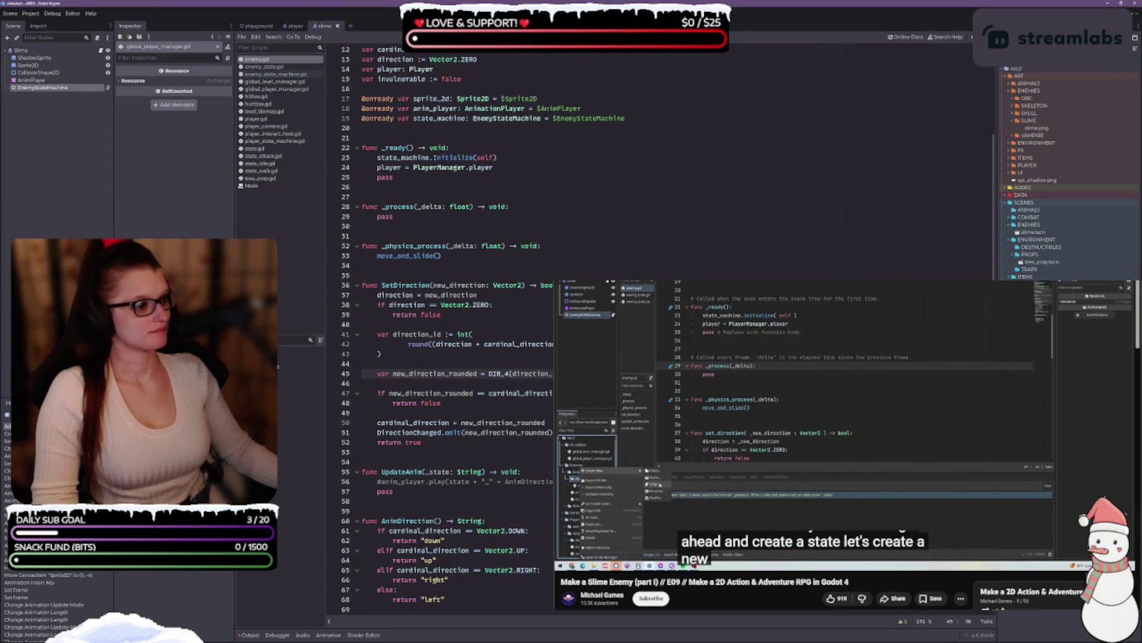
key("ctrl+n")
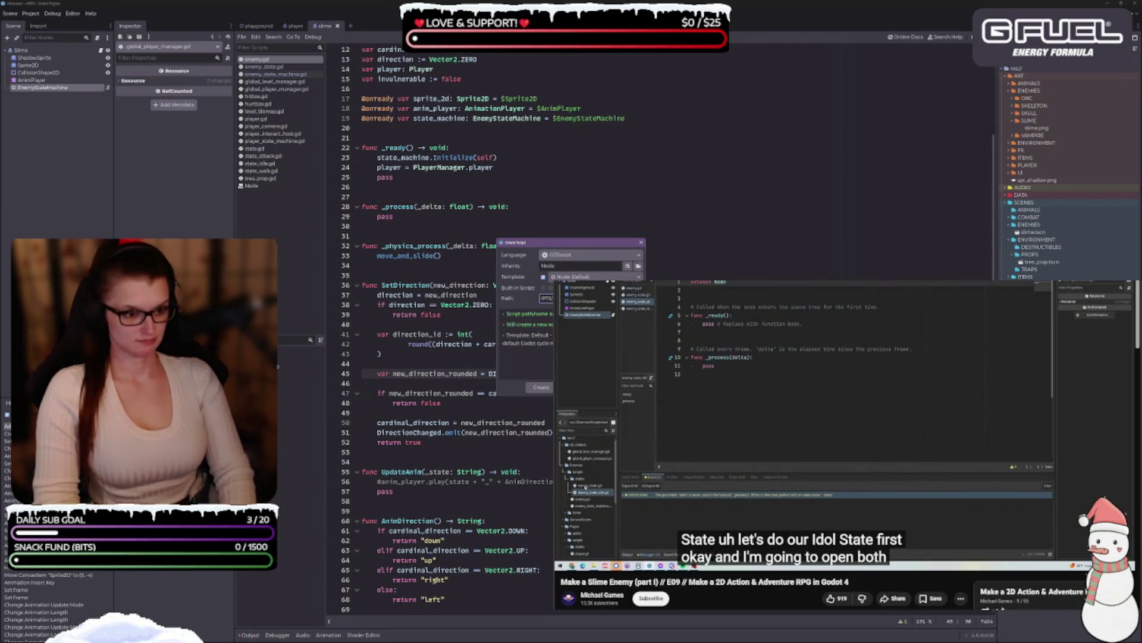
Step: Create enemy_state_idle.gd, select the base EnemyState code in enemy_state.gd, then return to the new script
key("Return")
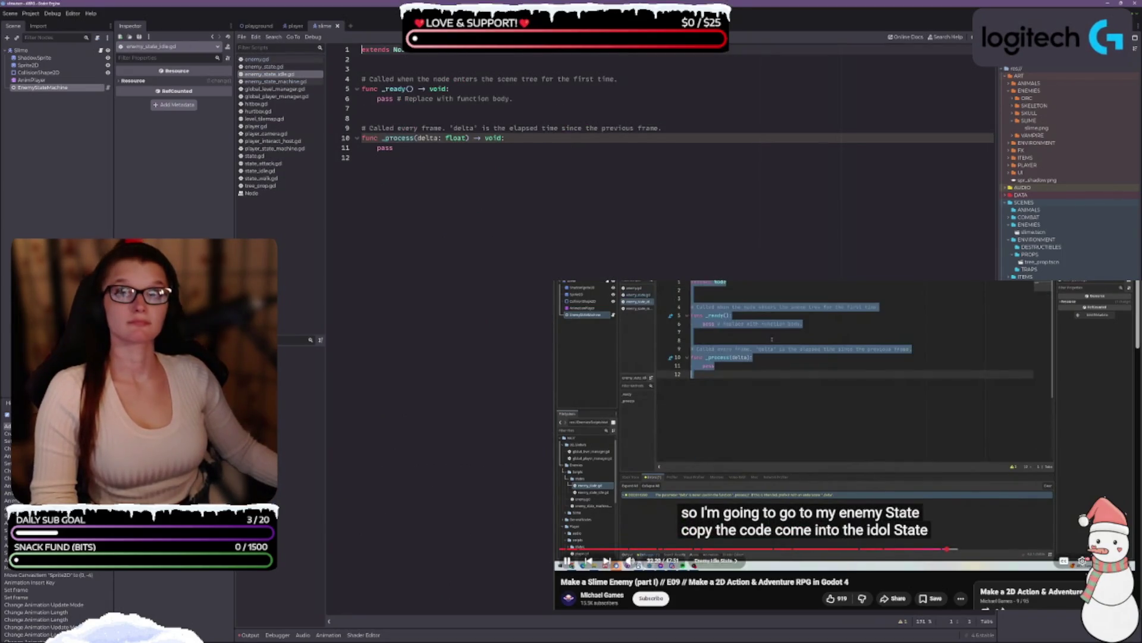
left_click(841, 402)
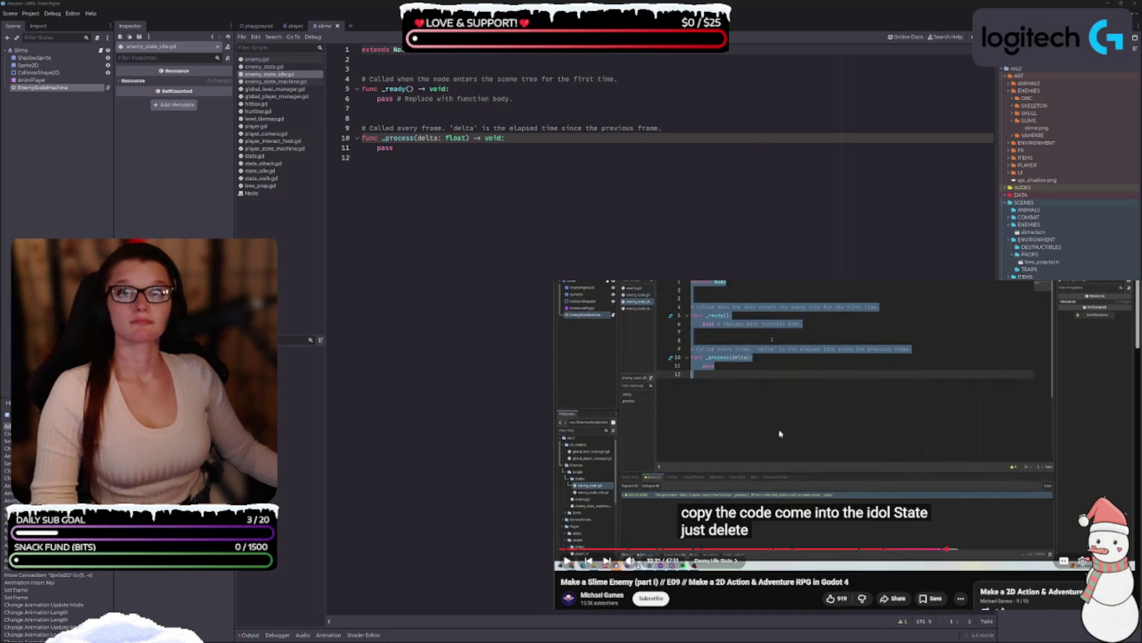
left_click(264, 66)
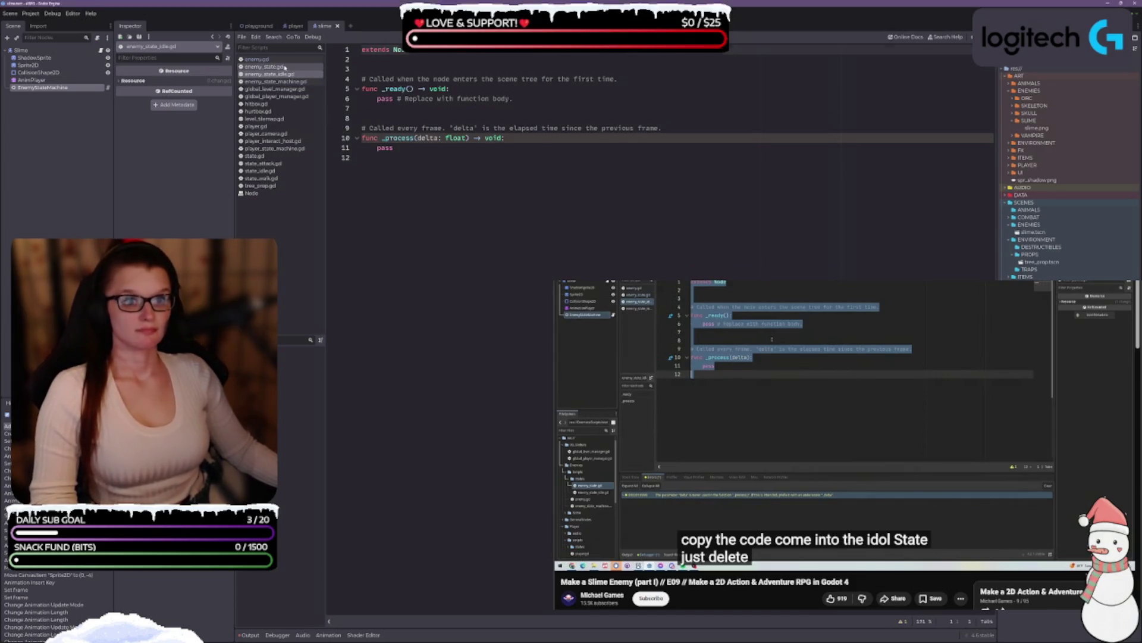
mouse_move(526, 328)
left_mouse_down()
mouse_move(410, 305)
mouse_move(357, 74)
mouse_move(340, 86)
left_mouse_up()
key("ctrl+c")
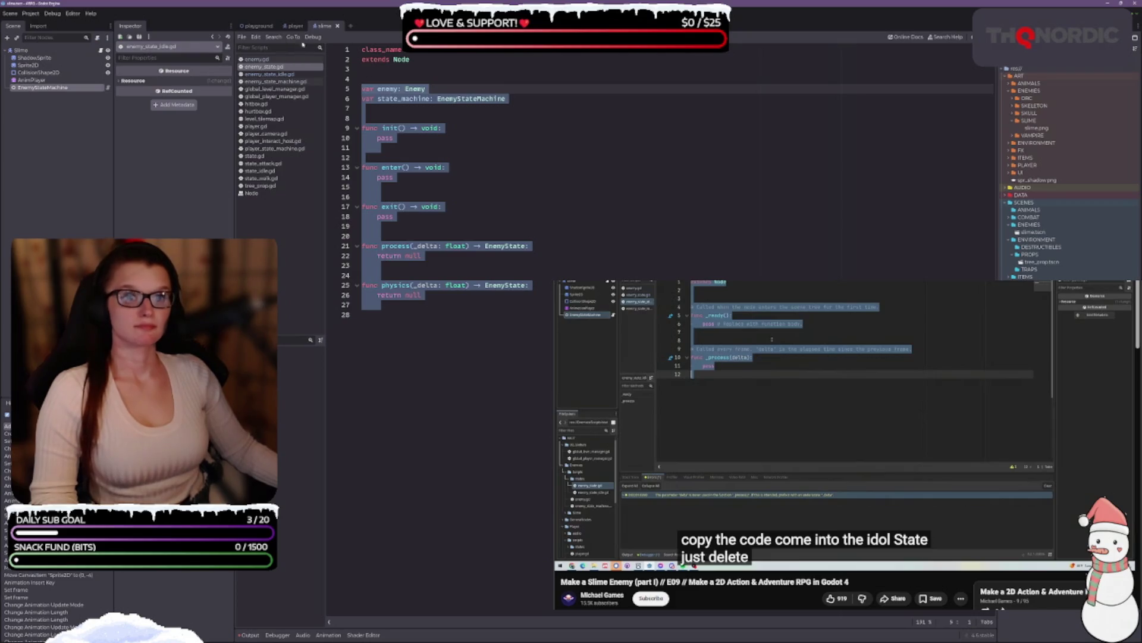
left_click(284, 75)
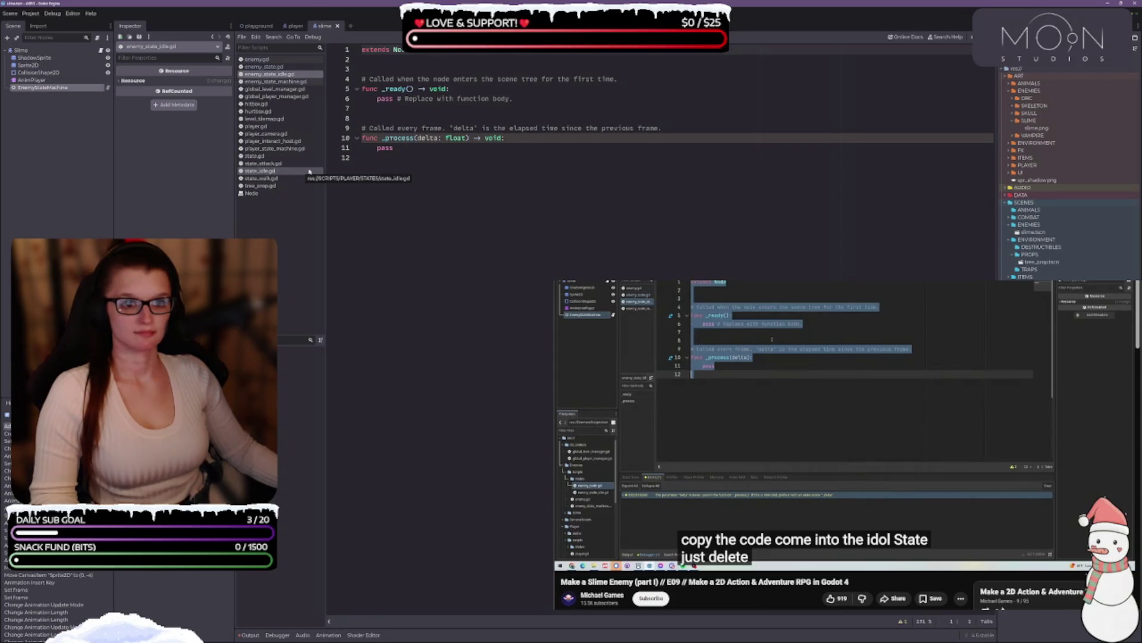
key("space")
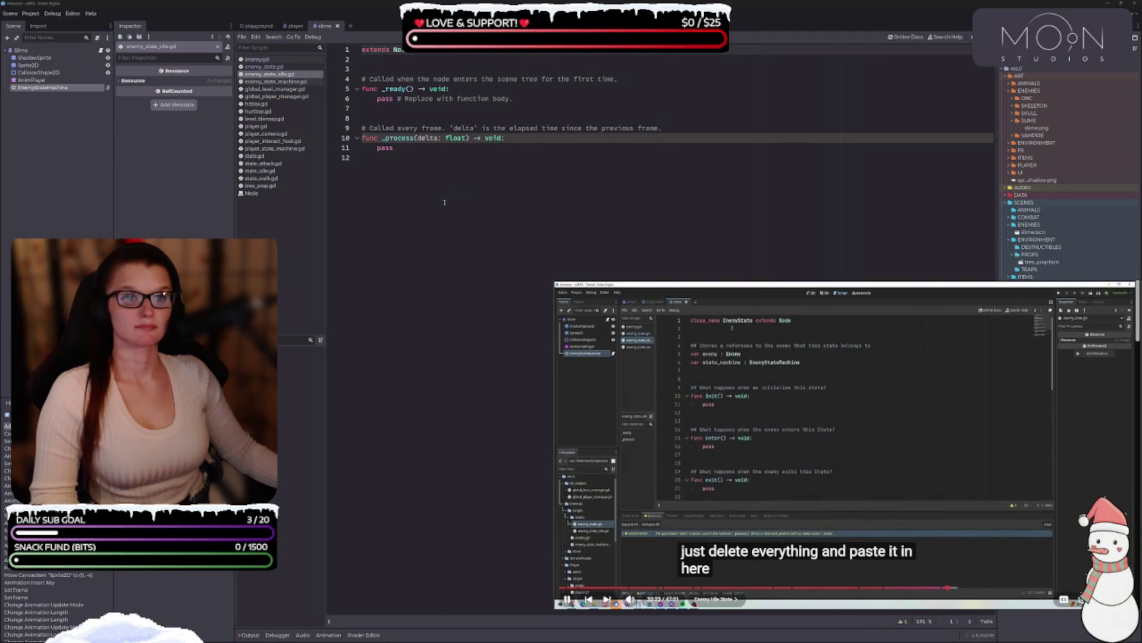
Step: Replace the idle script's template with the copied EnemyState code and begin a class_name line
mouse_move(361, 138)
left_mouse_down()
mouse_move(396, 148)
mouse_move(362, 73)
left_mouse_up()
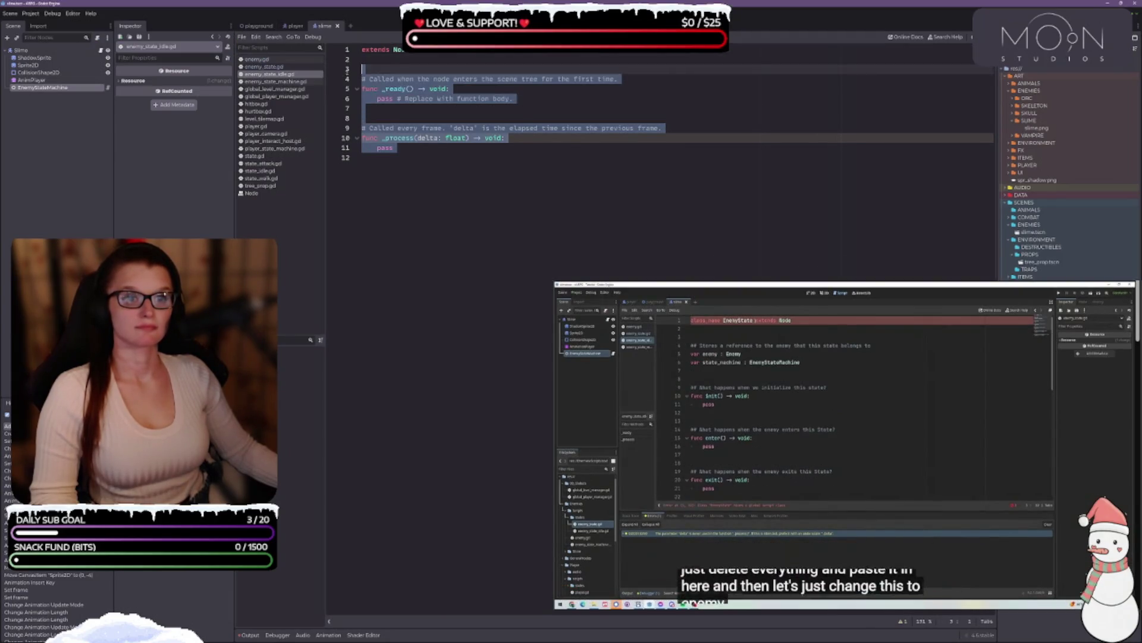
key("ctrl+v")
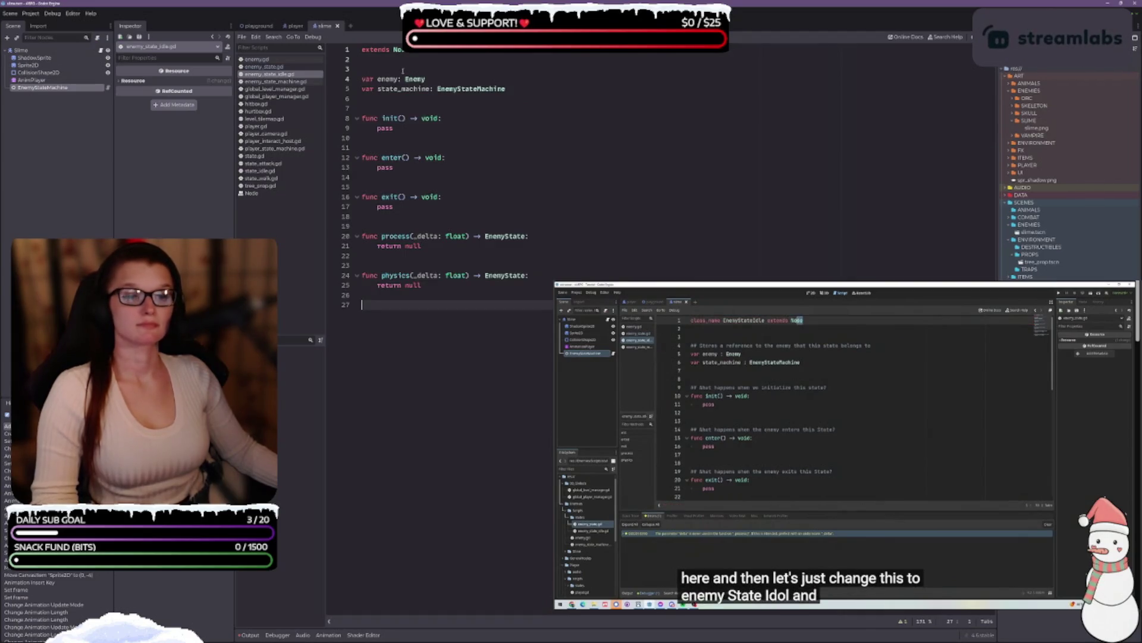
left_click(362, 50)
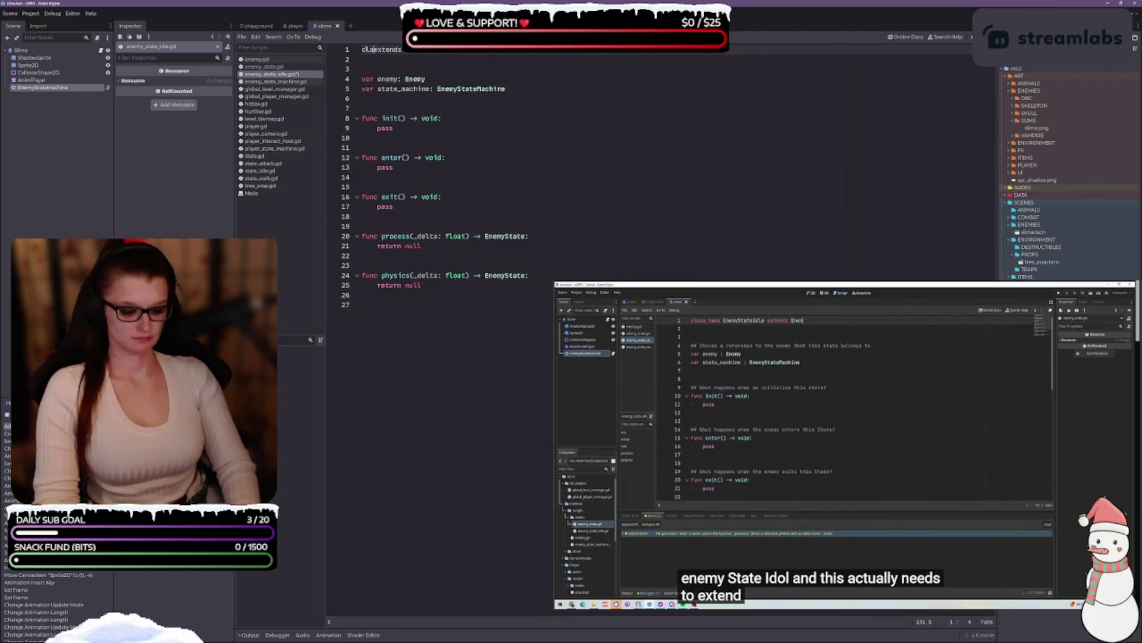
type("class")
key("Down")
key("Return")
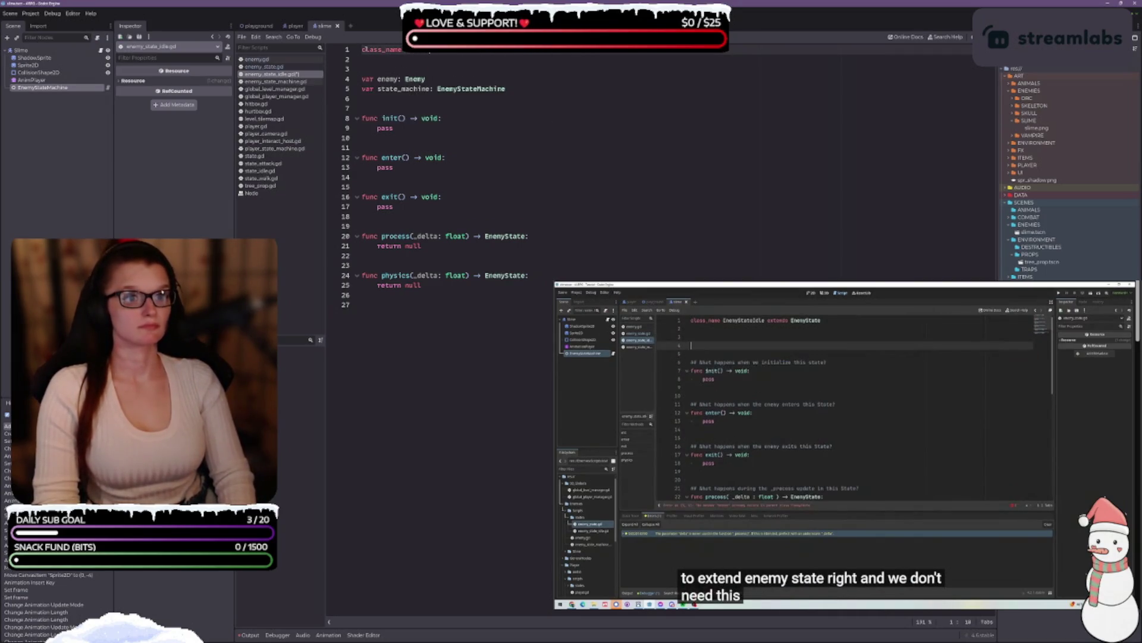
Step: Move extends onto its own line and change the base class from Node to EnemyState
key("Return")
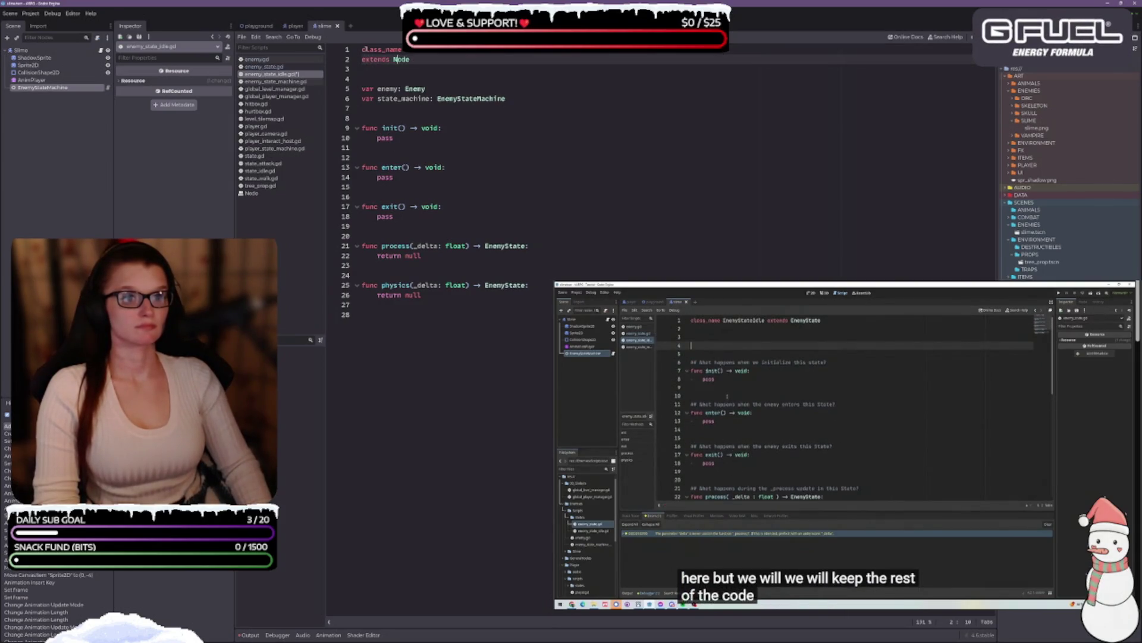
key("ctrl+BackSpace")
type("EE")
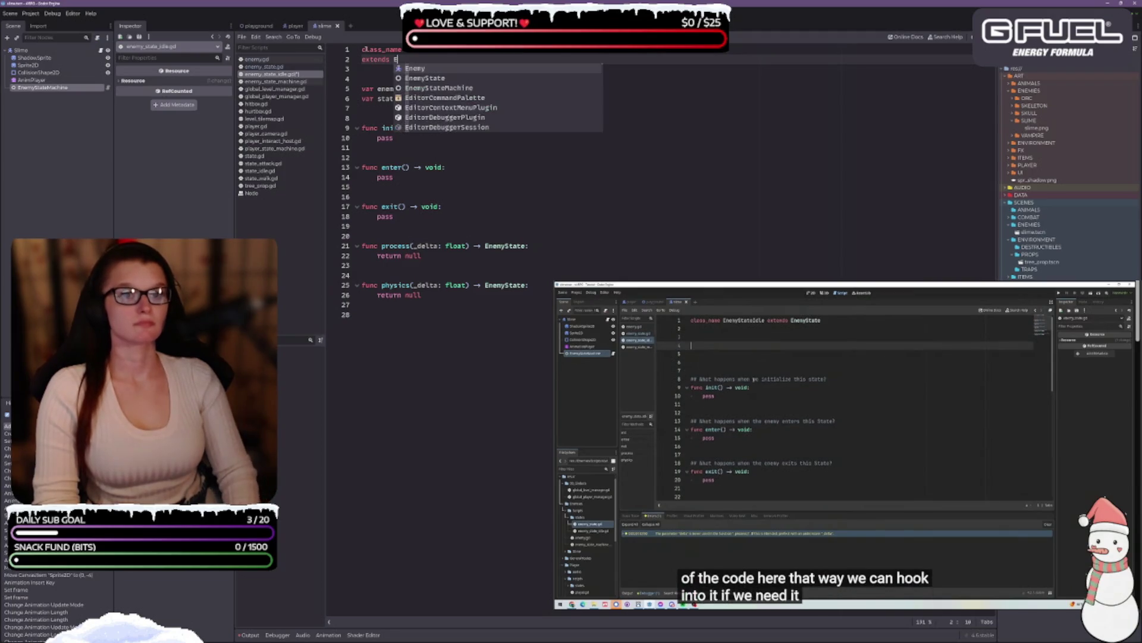
key("Down")
key("Return")
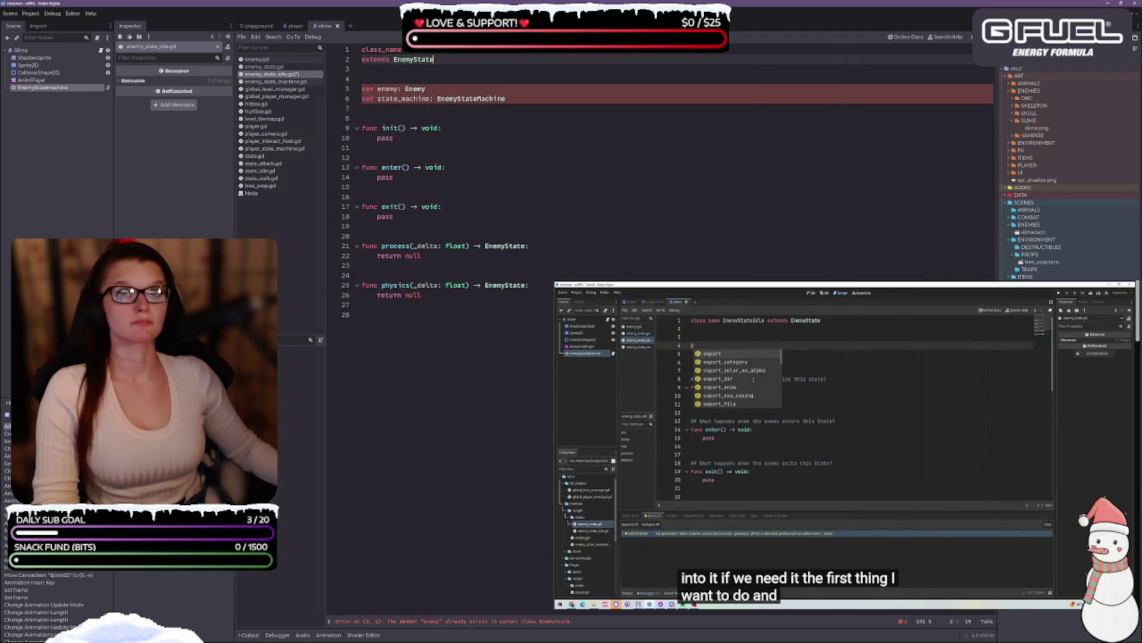
left_click(472, 127)
left_click_drag(506, 98, 362, 89)
type("@expor")
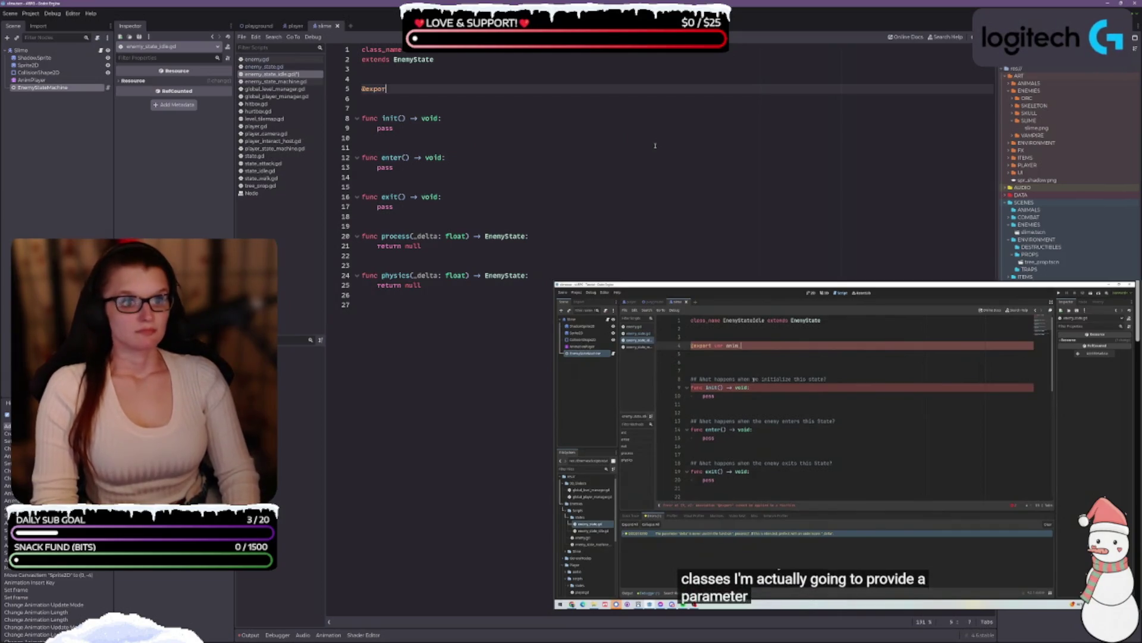
type("t var anim")
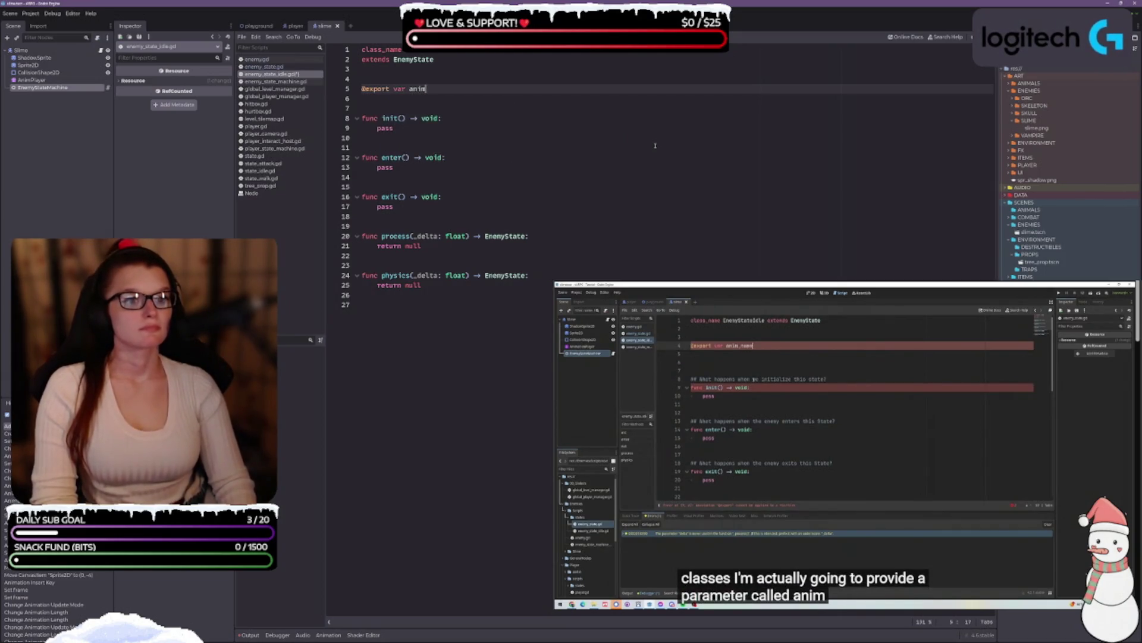
type("_name: ")
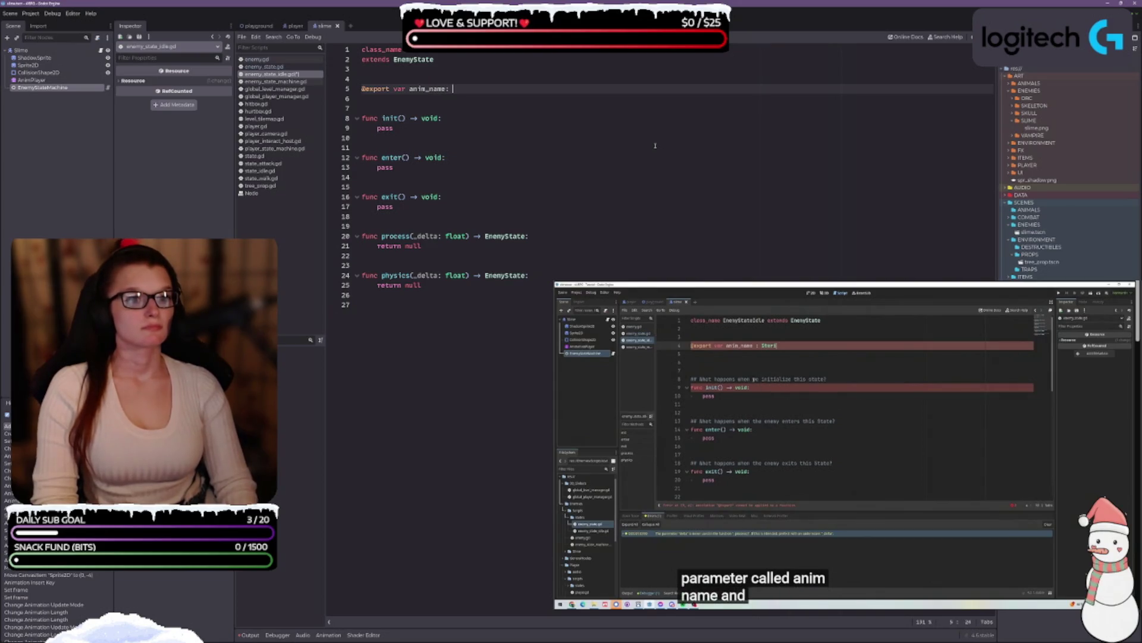
type("Strin")
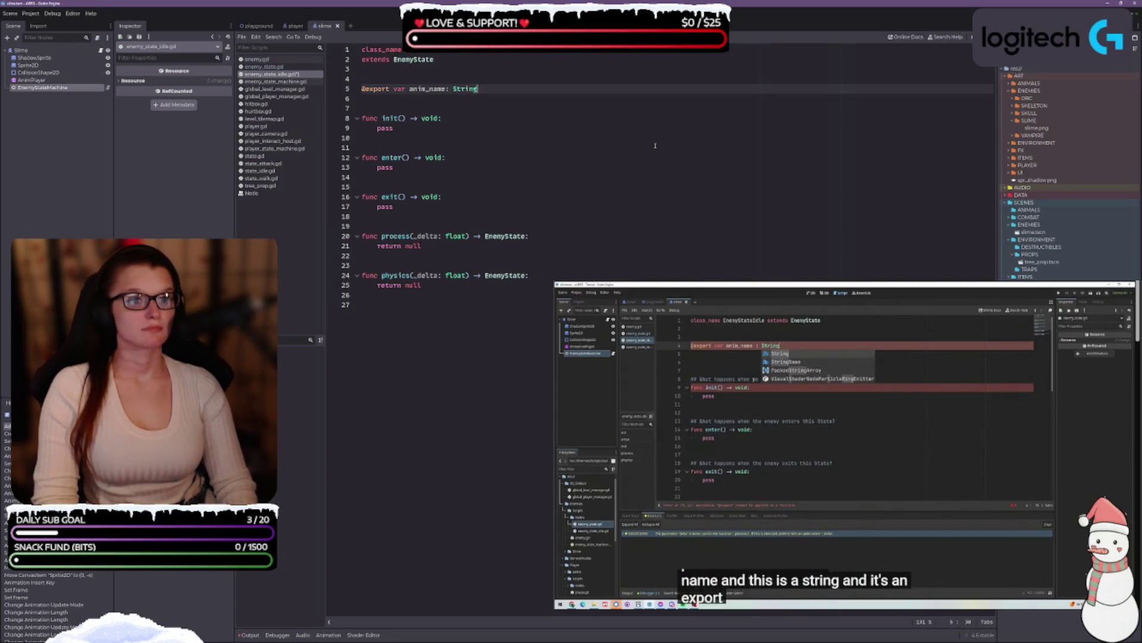
type("g")
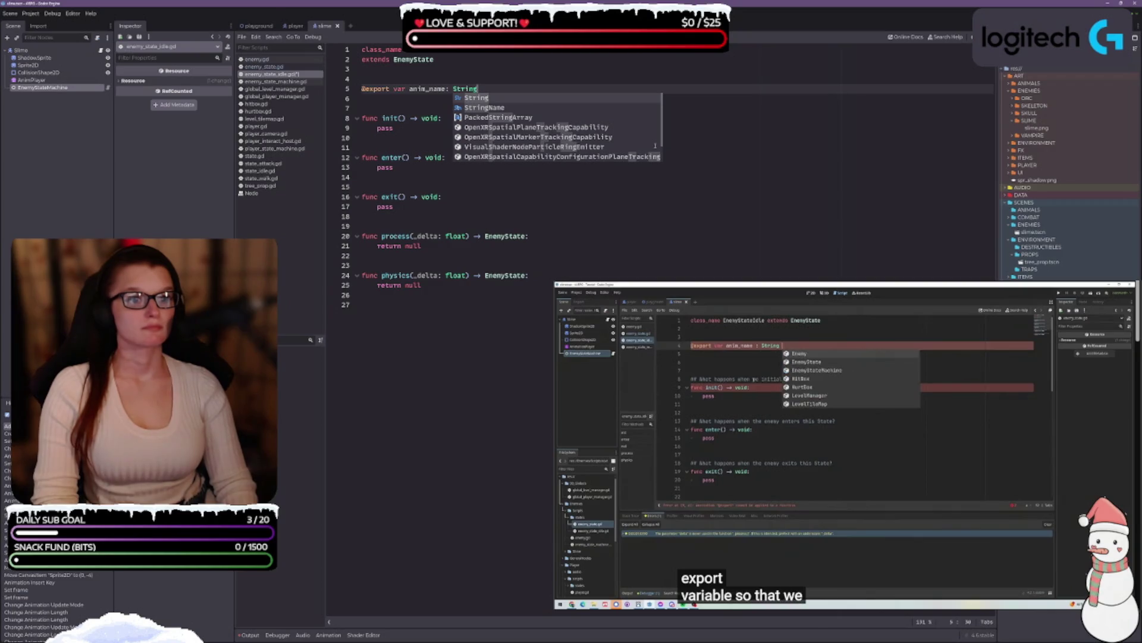
type(" = ")
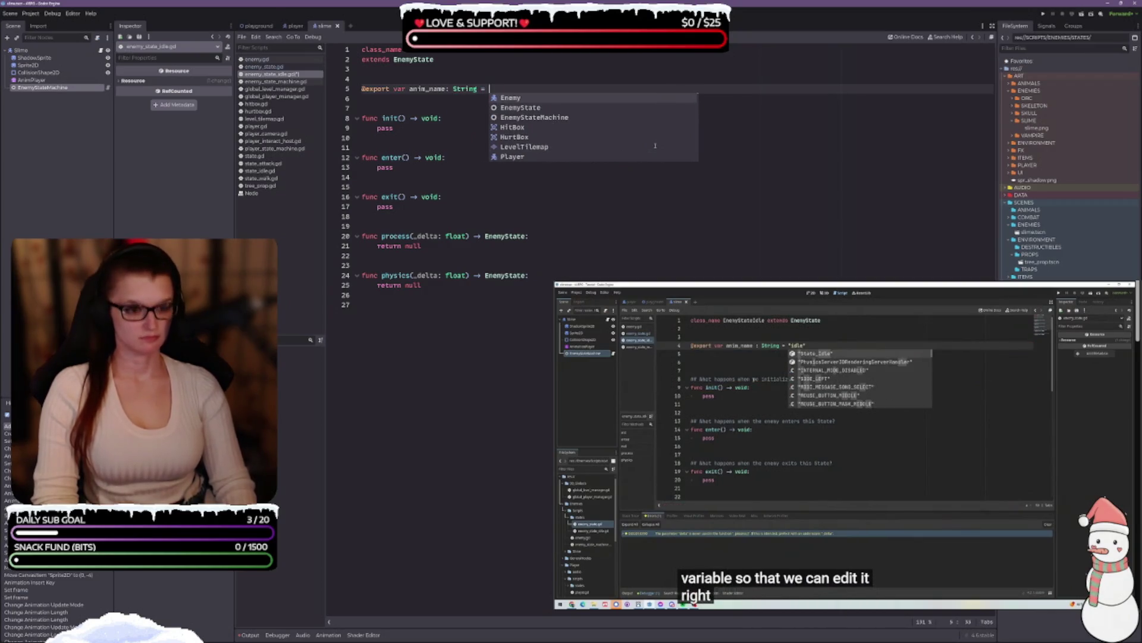
type("\"idle\"")
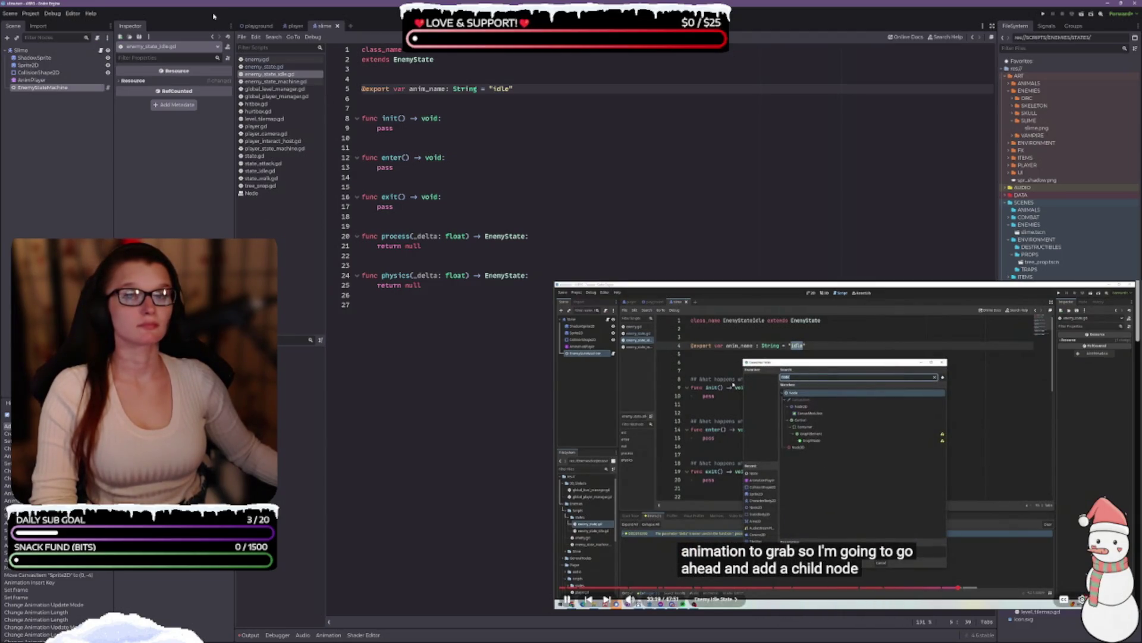
Step: Bring up the context menu for the EnemyStateMachine node in the scene tree
right_click(42, 87)
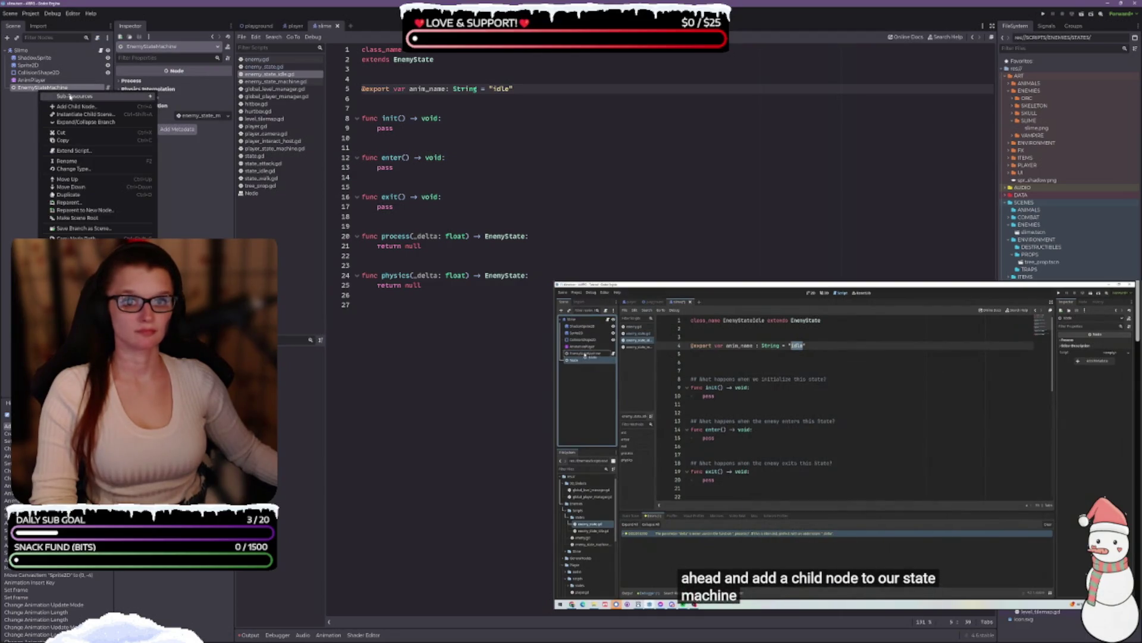
Step: Add an EnemyStateIdle child to EnemyStateMachine, rename it 'idle', and save the Slime scene
left_click(76, 106)
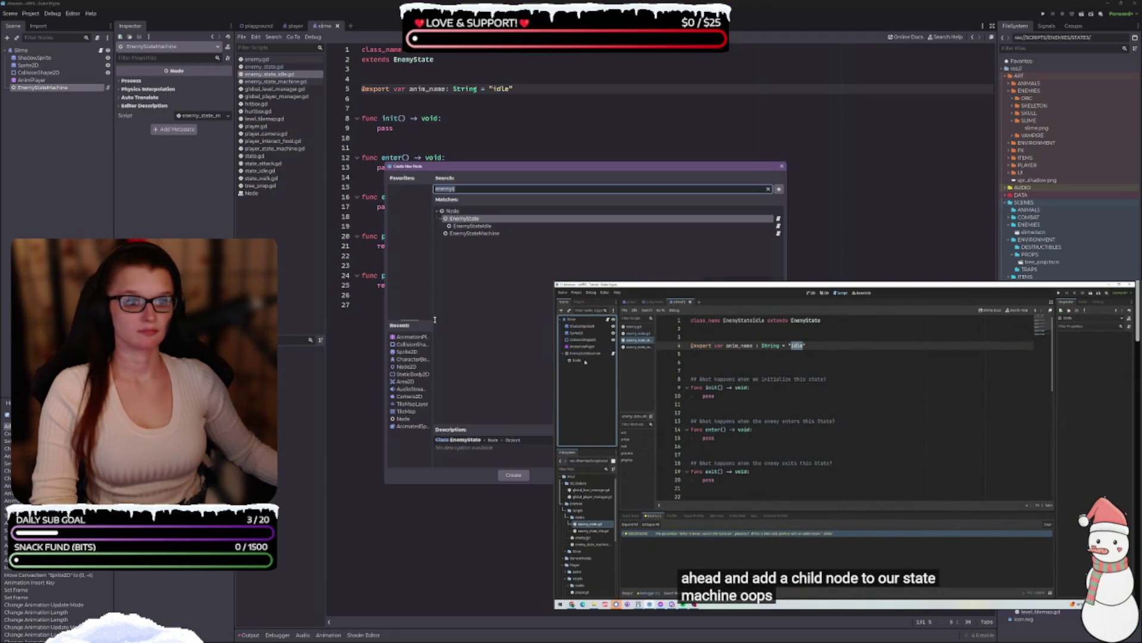
left_click(489, 227)
left_click(515, 476)
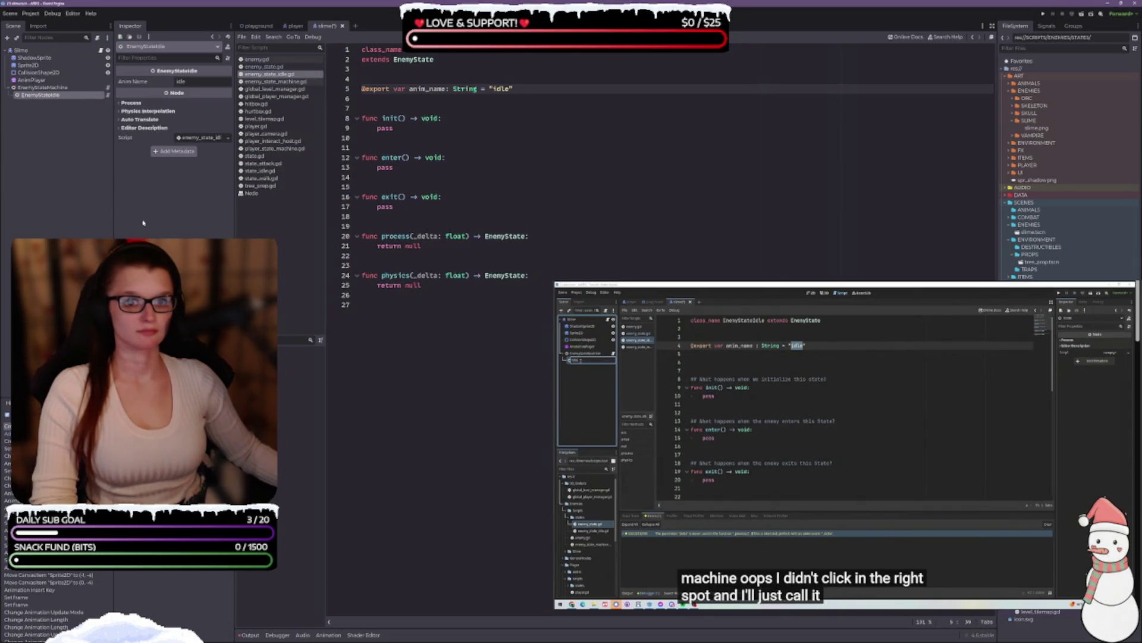
double_click(40, 95)
type("idle")
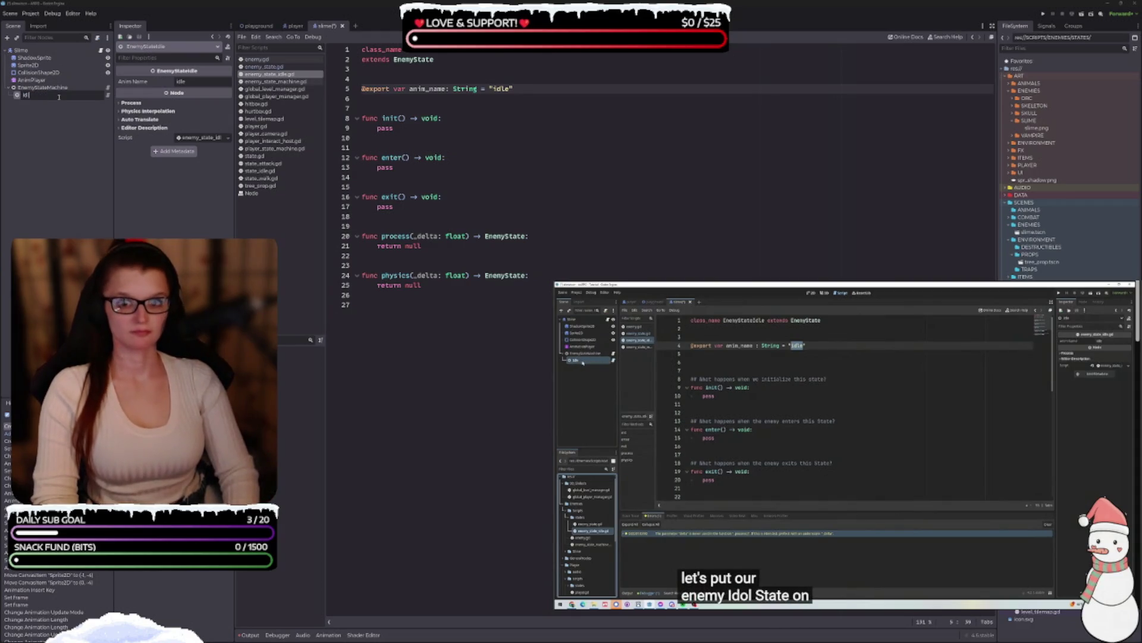
key("Return")
key("ctrl+s")
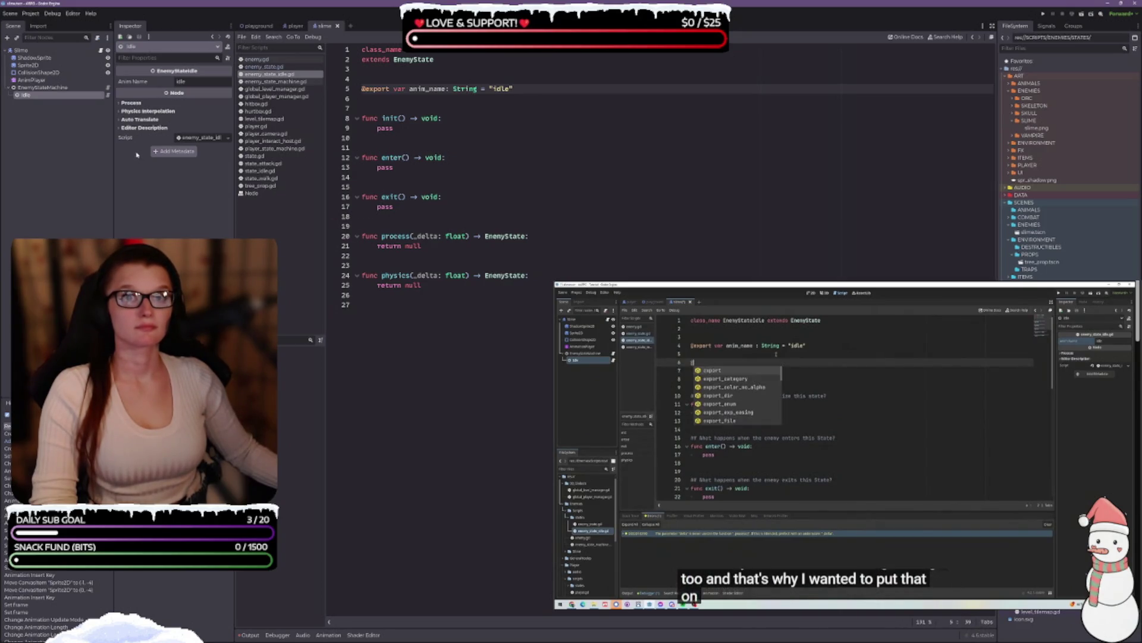
left_click(393, 99)
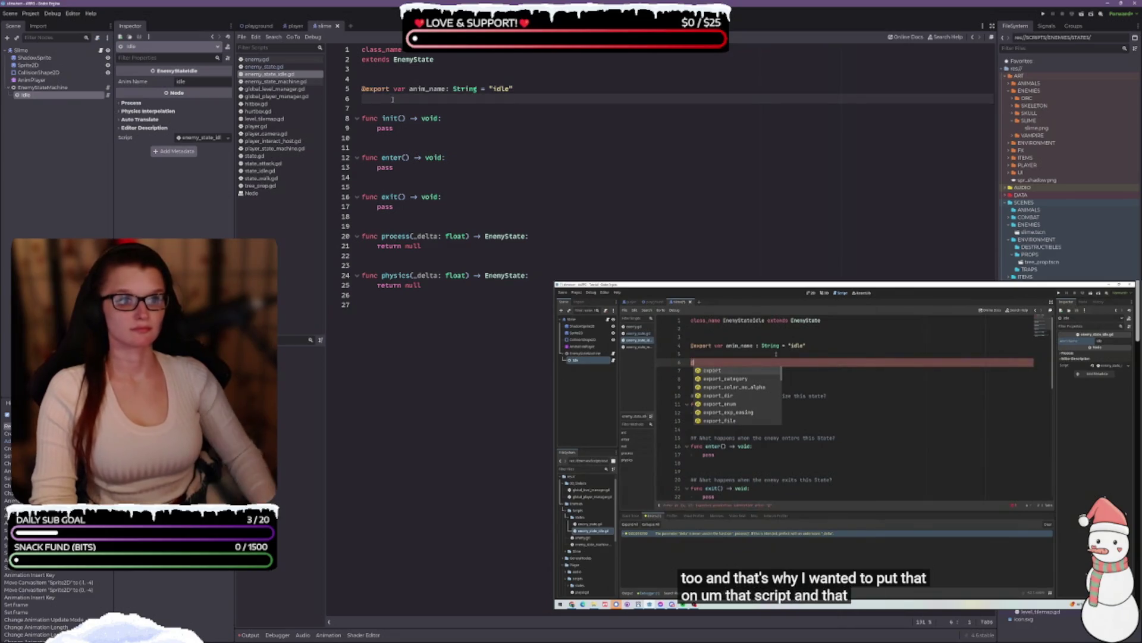
key("Up")
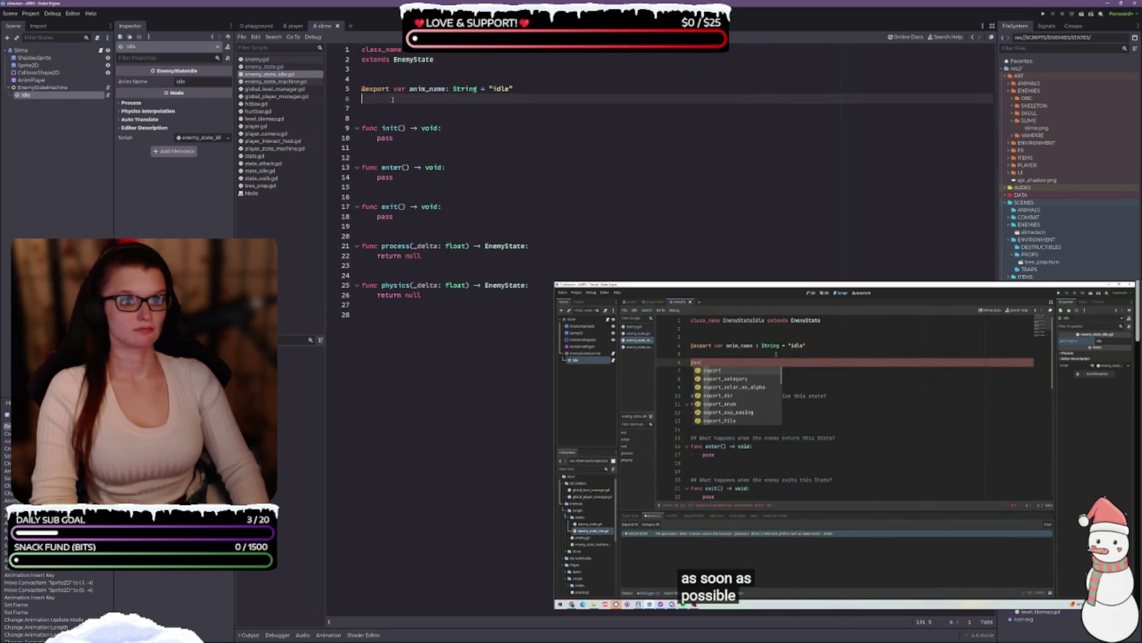
key("Return")
type("export")
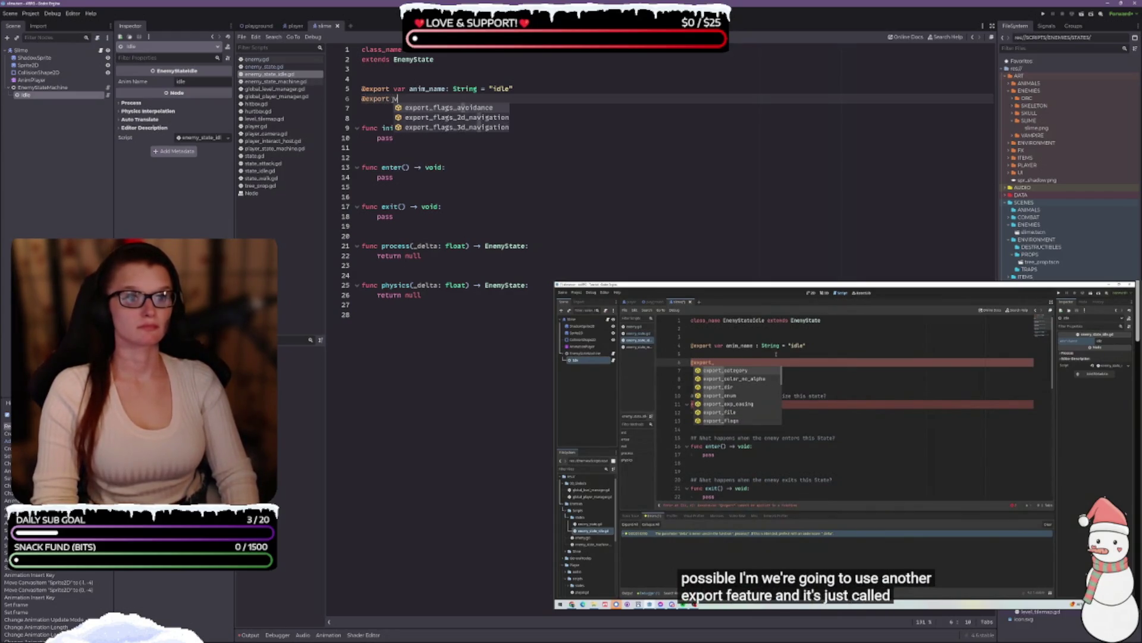
key("BackSpace")
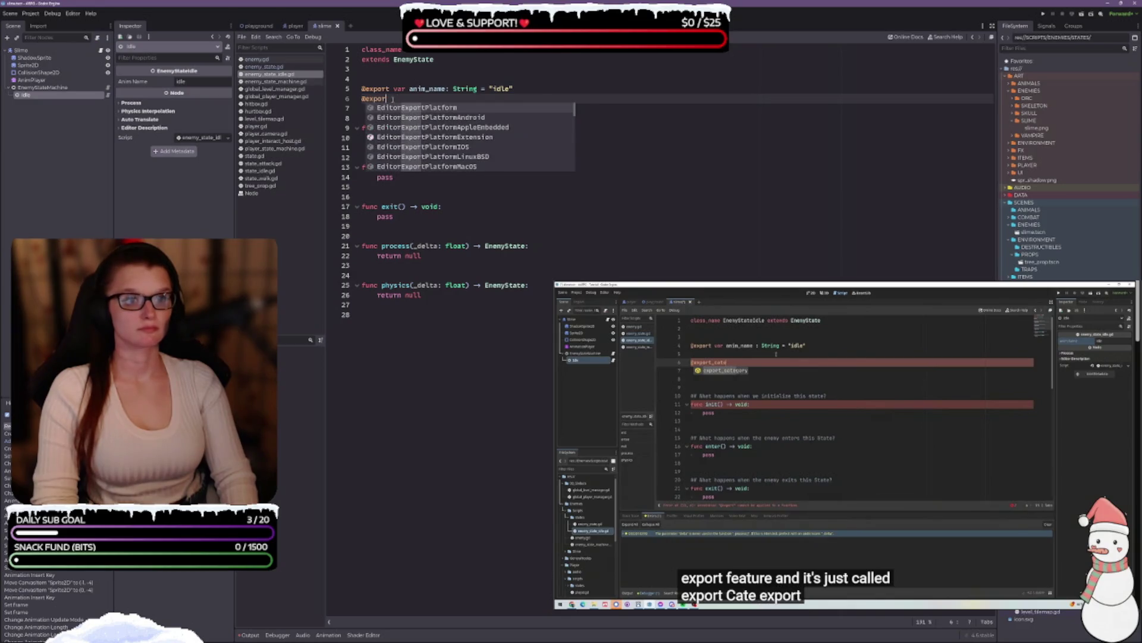
type("_c")
key("Return")
type("\"A")
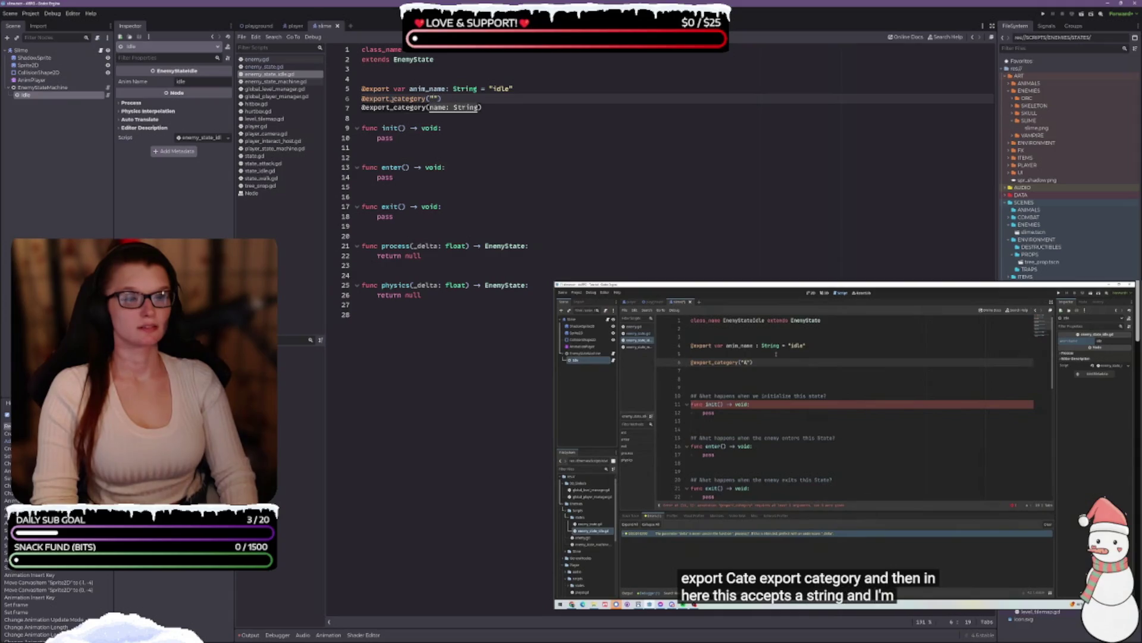
type("I")
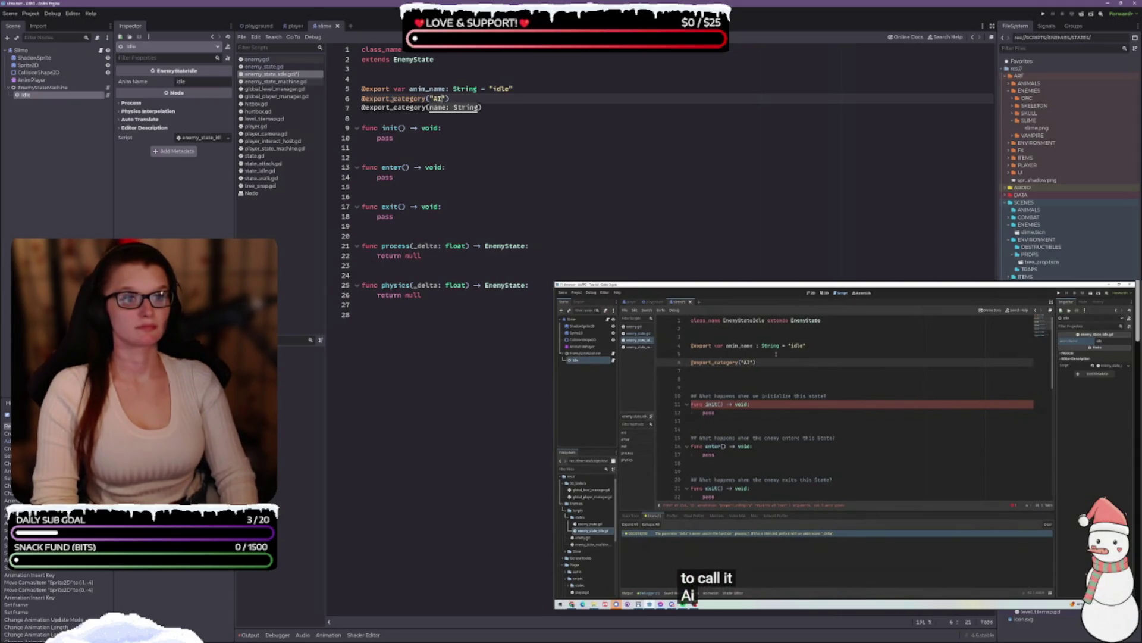
key("End")
key("Return")
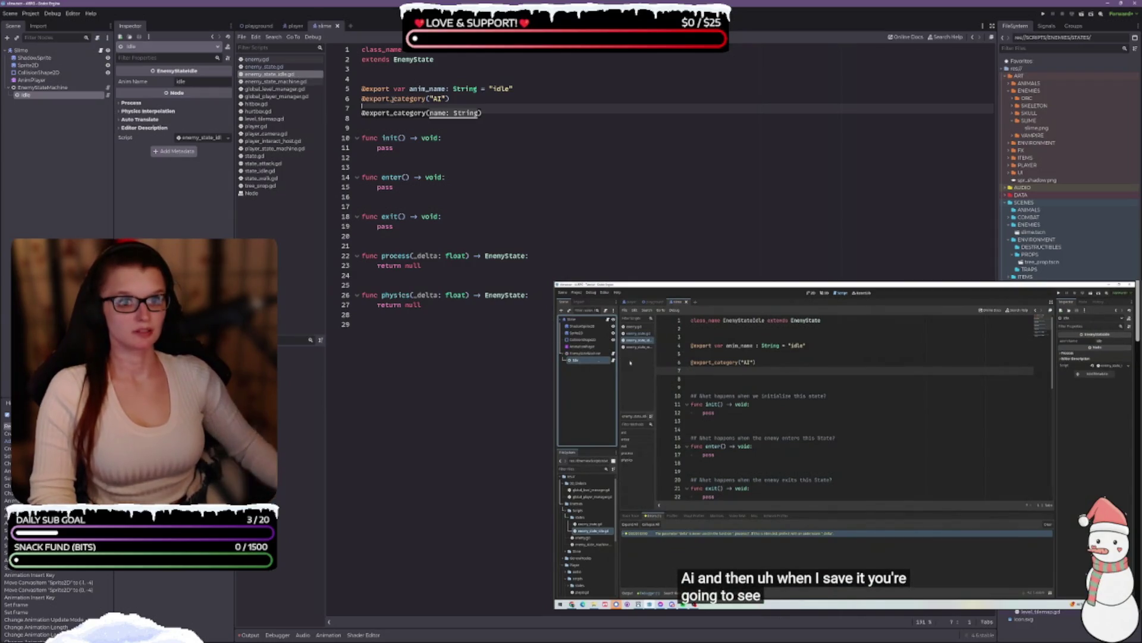
Step: Begin an 'export var' declaration on line 7 under the AI category
left_click(437, 114)
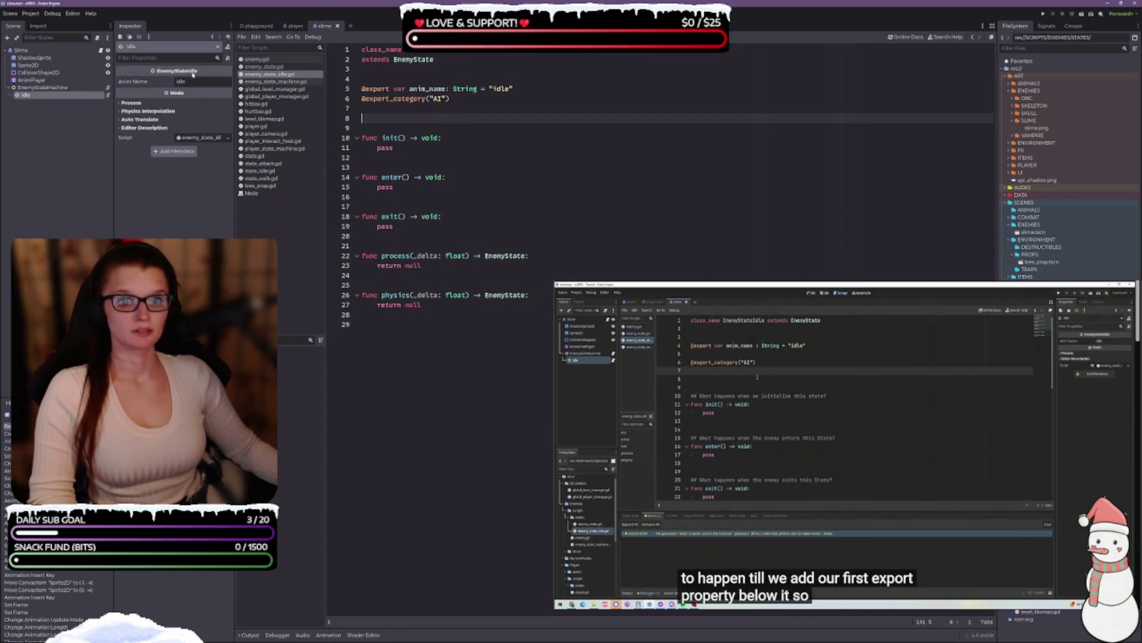
left_click(414, 105)
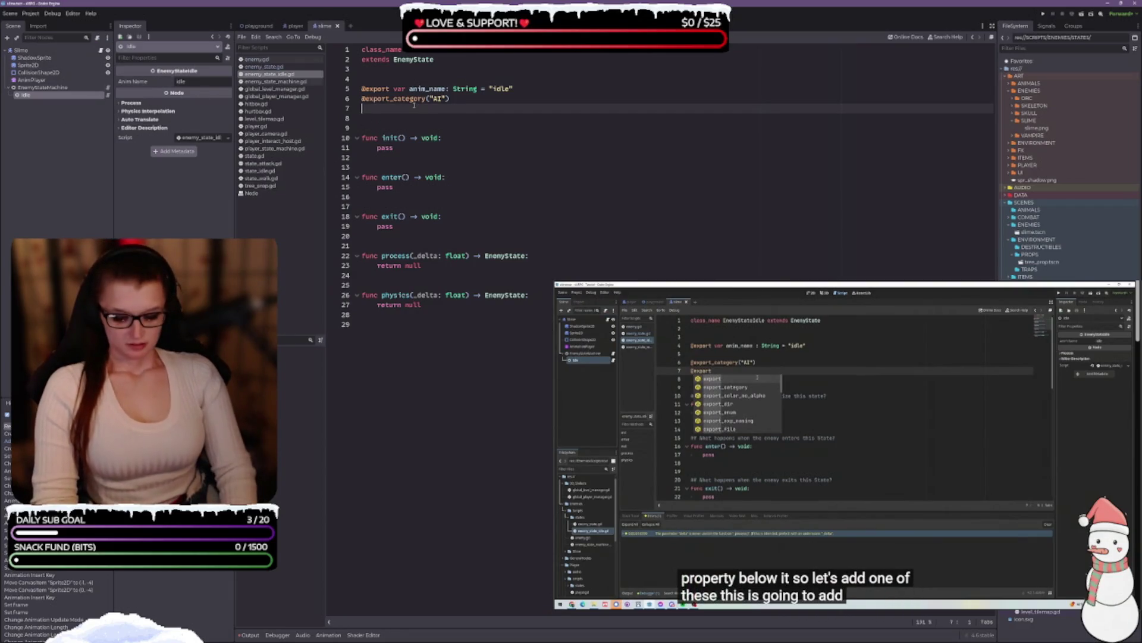
type("export")
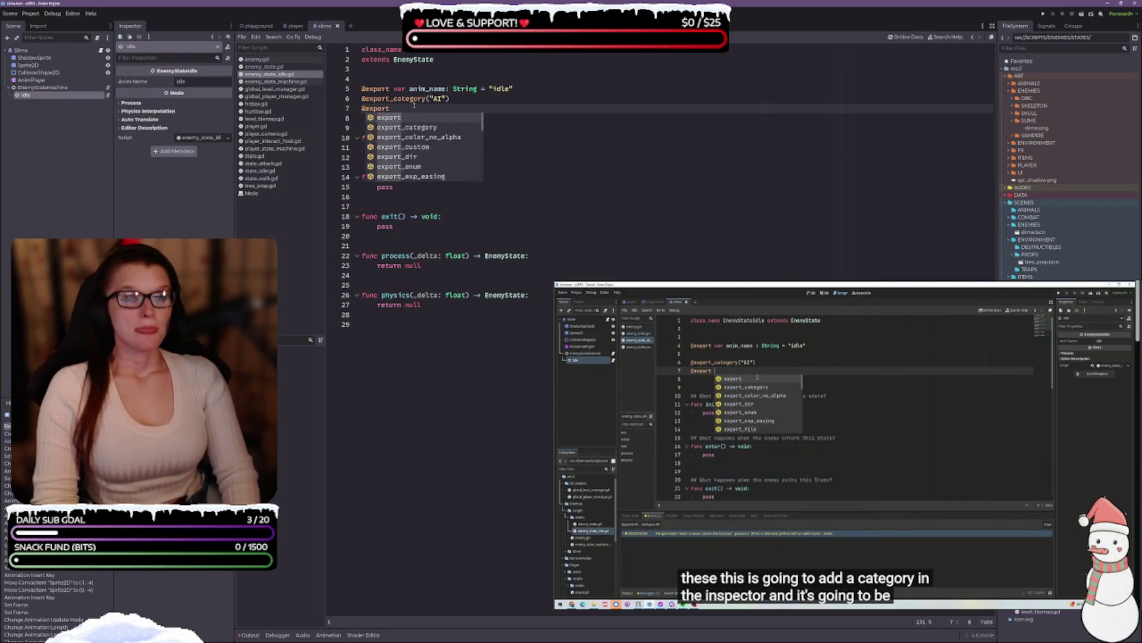
type(" var")
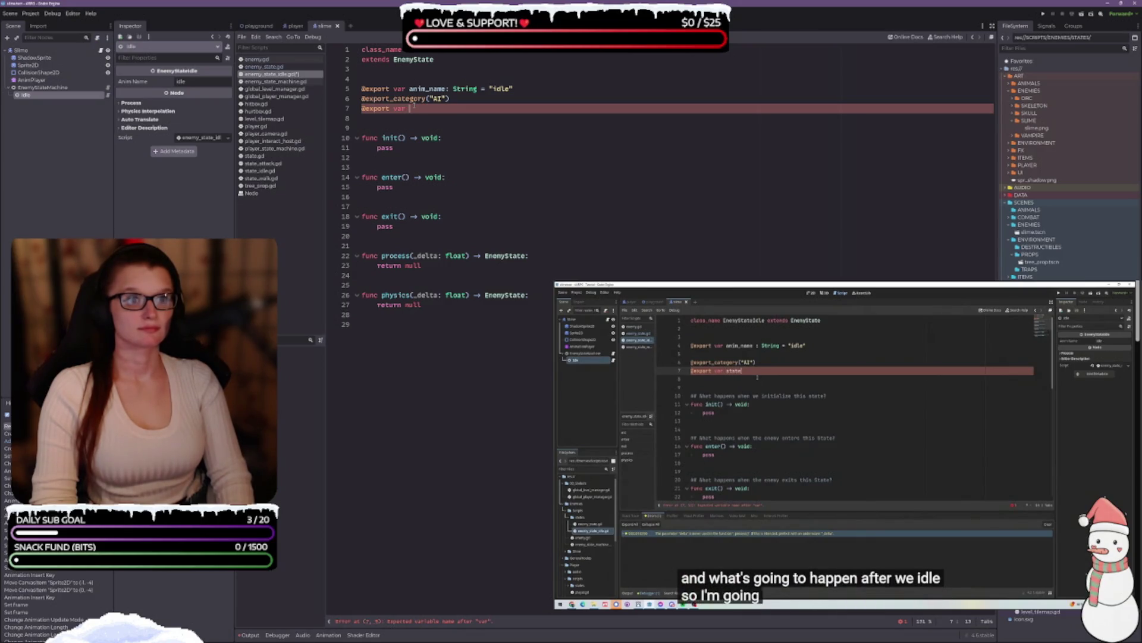
type("state_")
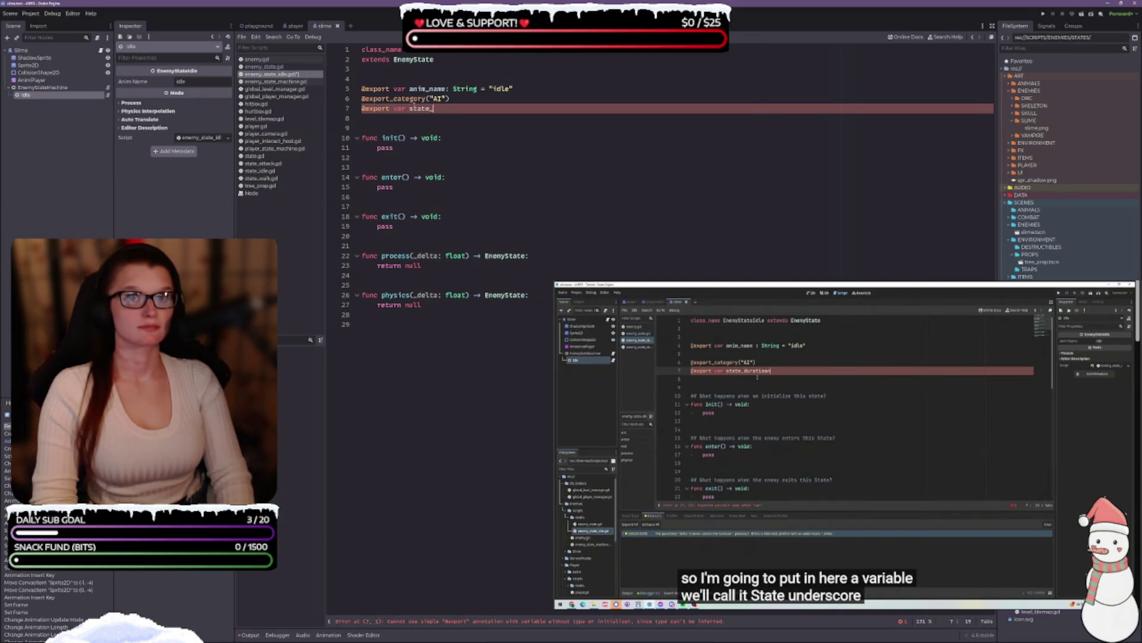
type("duration_")
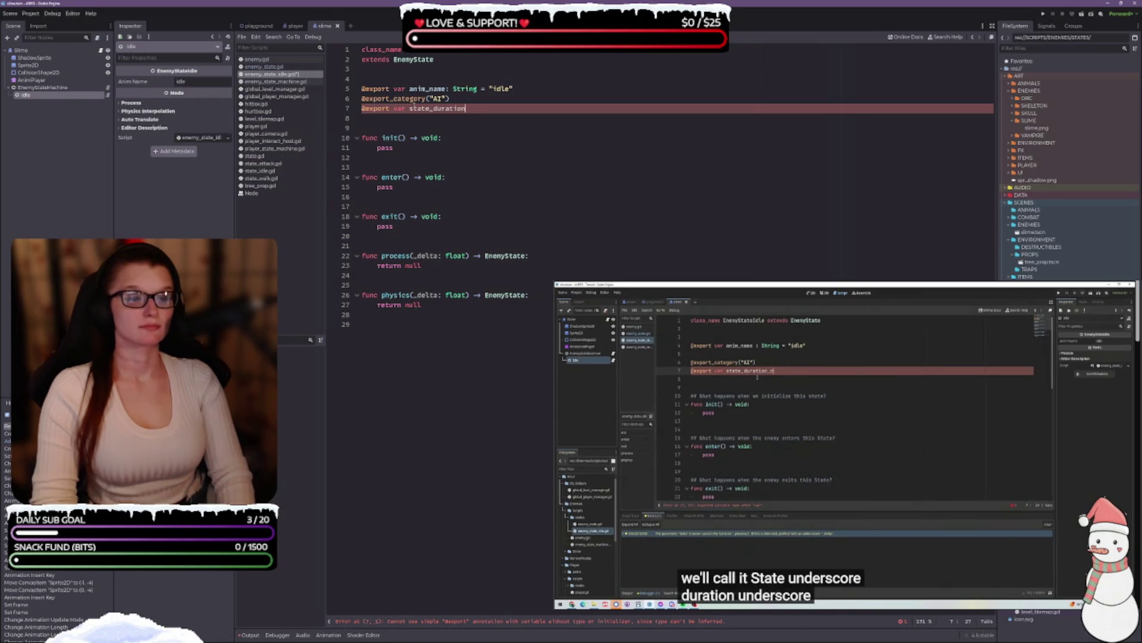
type("min: flo")
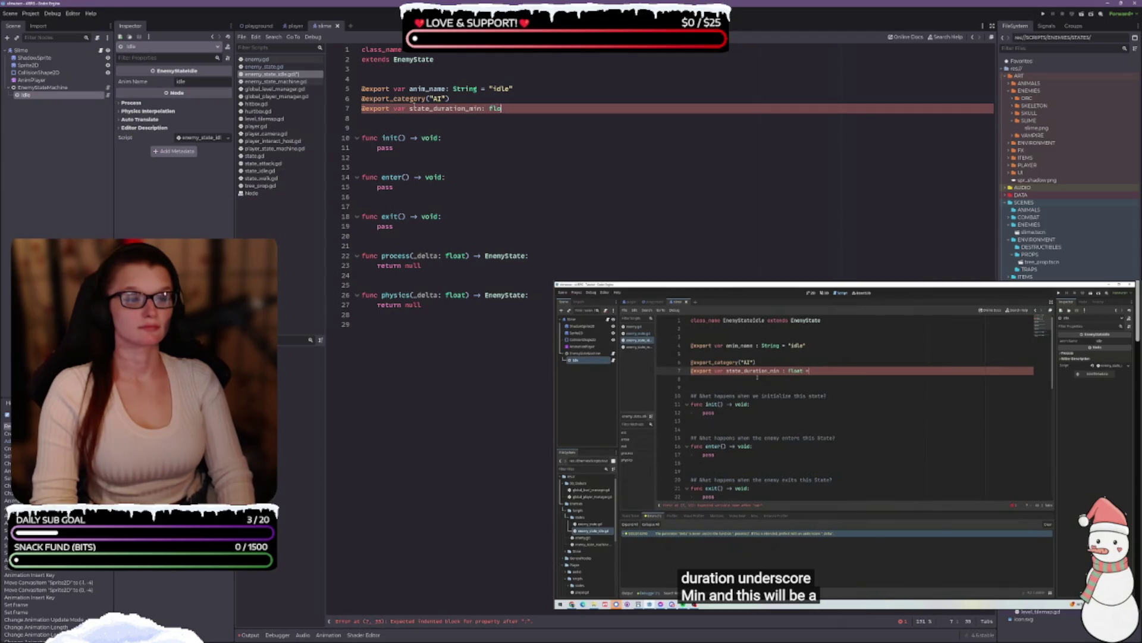
type("at = ")
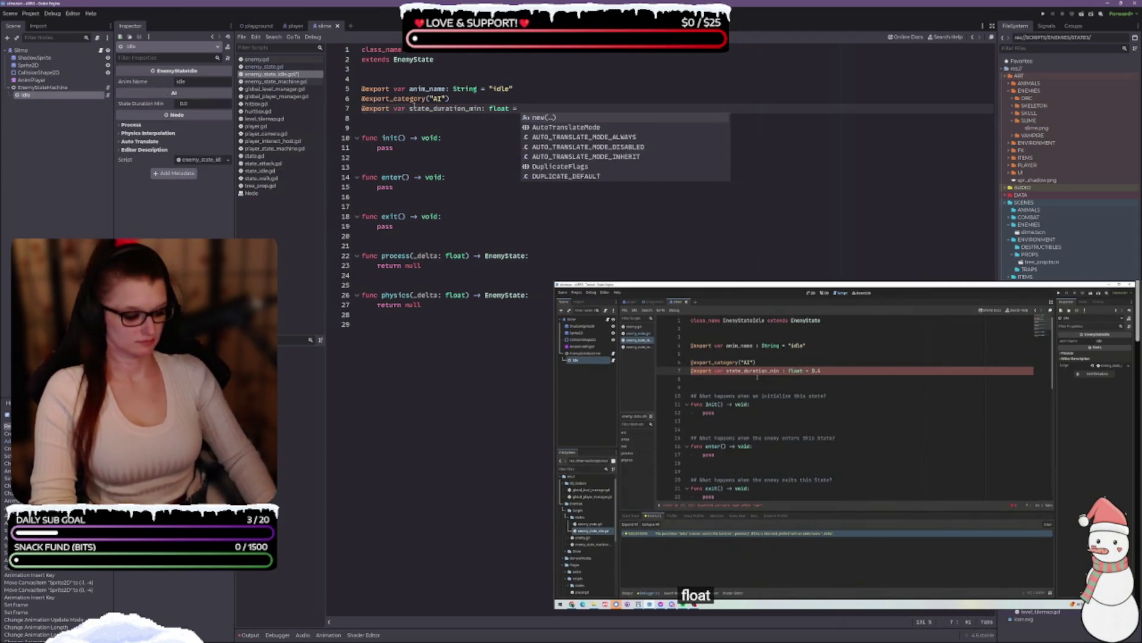
type("0.5")
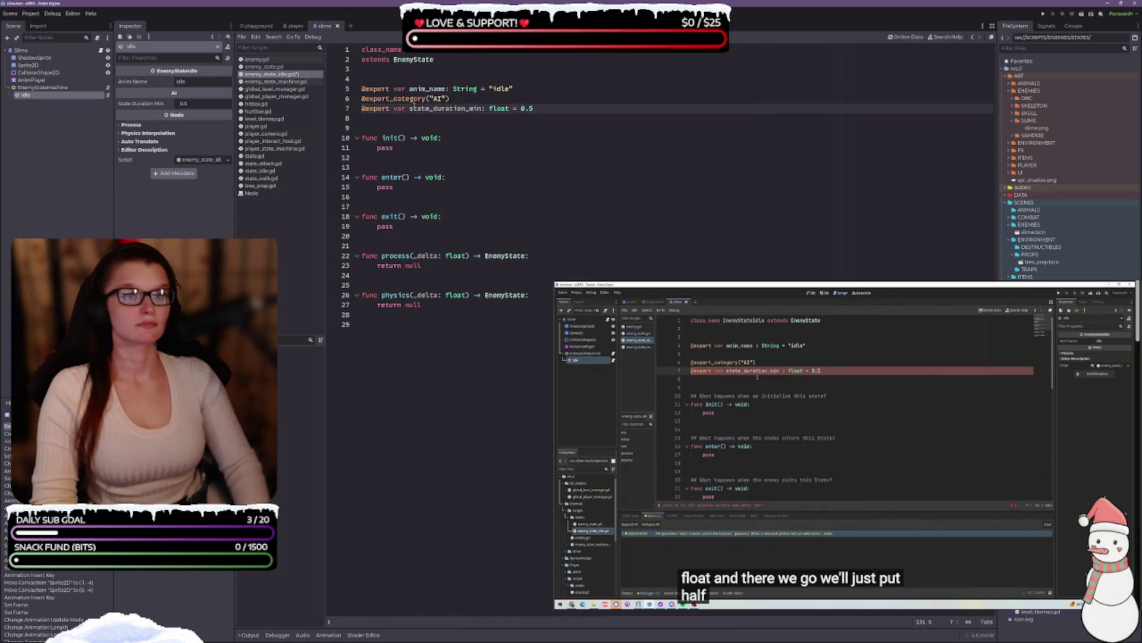
key("Return")
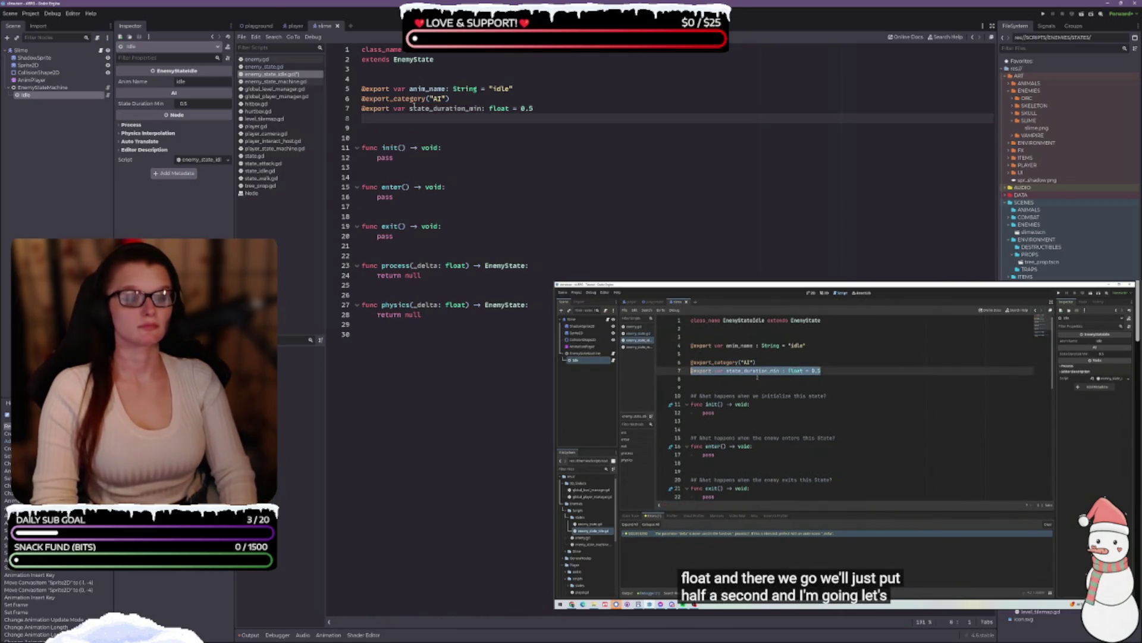
type("@export var state")
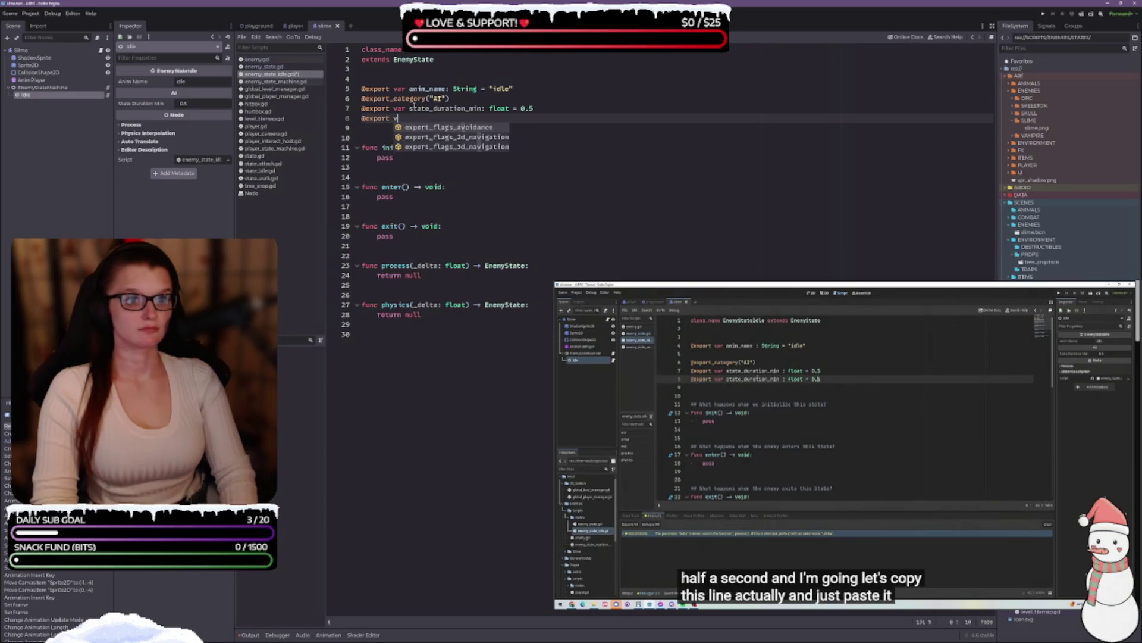
type("_durecti")
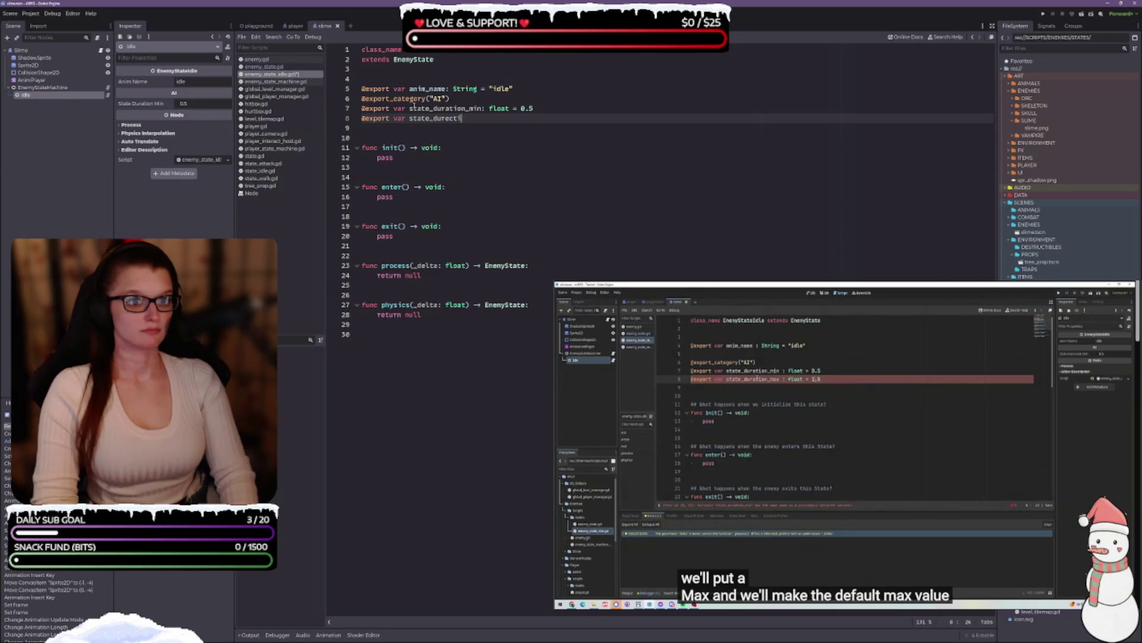
key("BackSpace")
key("BackSpace")
key("BackSpace")
type("ractio")
key("BackSpace")
key("BackSpace")
key("BackSpace")
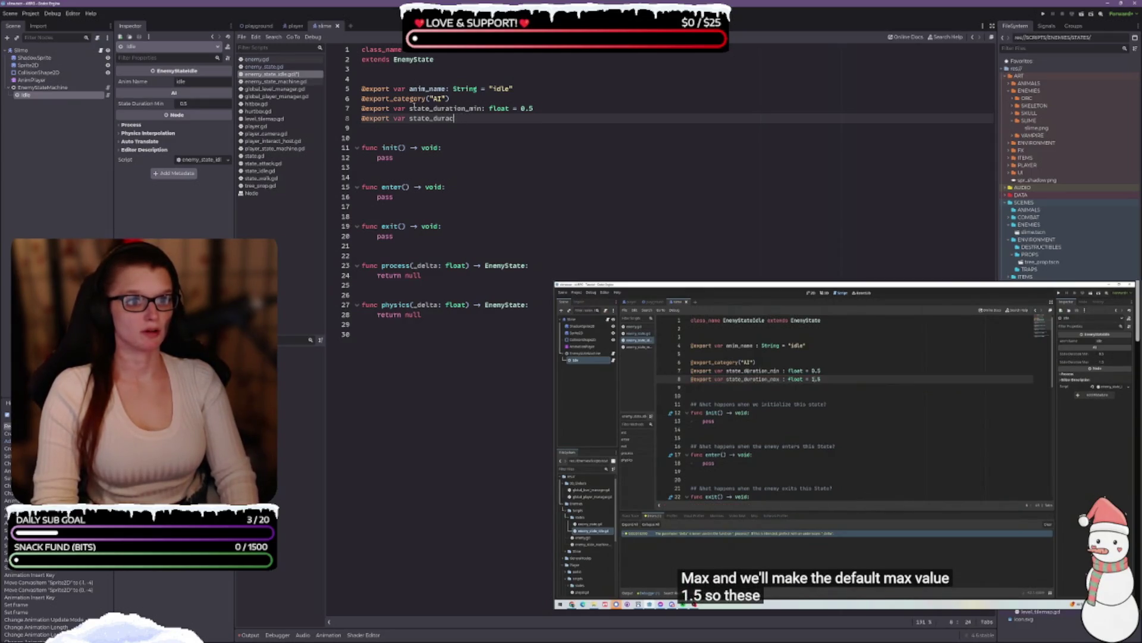
key("BackSpace")
key("BackSpace")
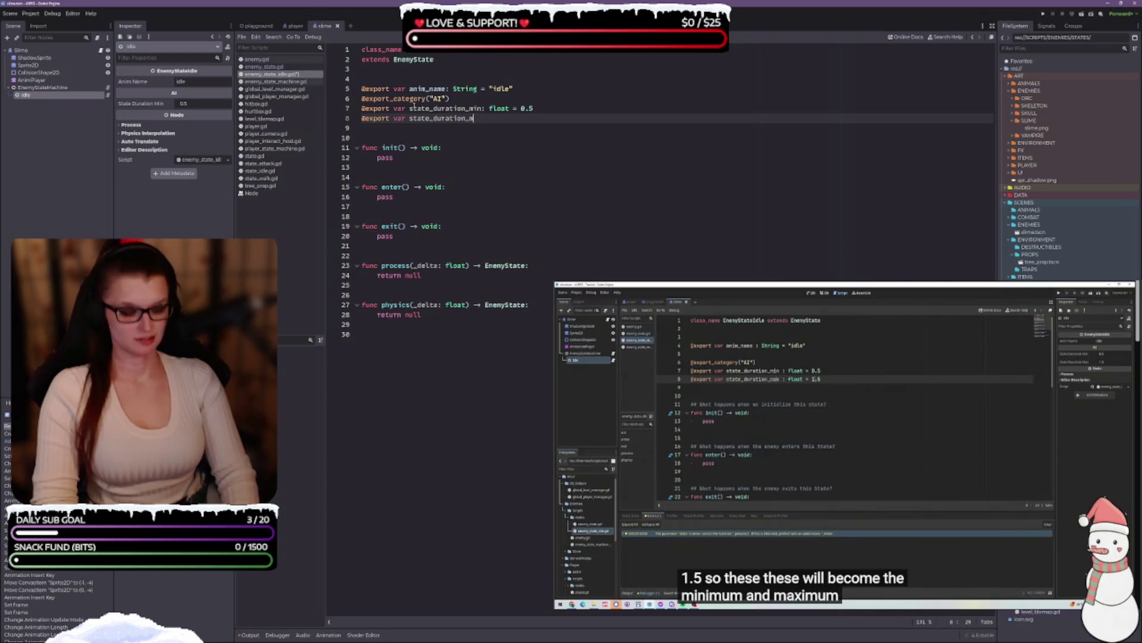
type(": float")
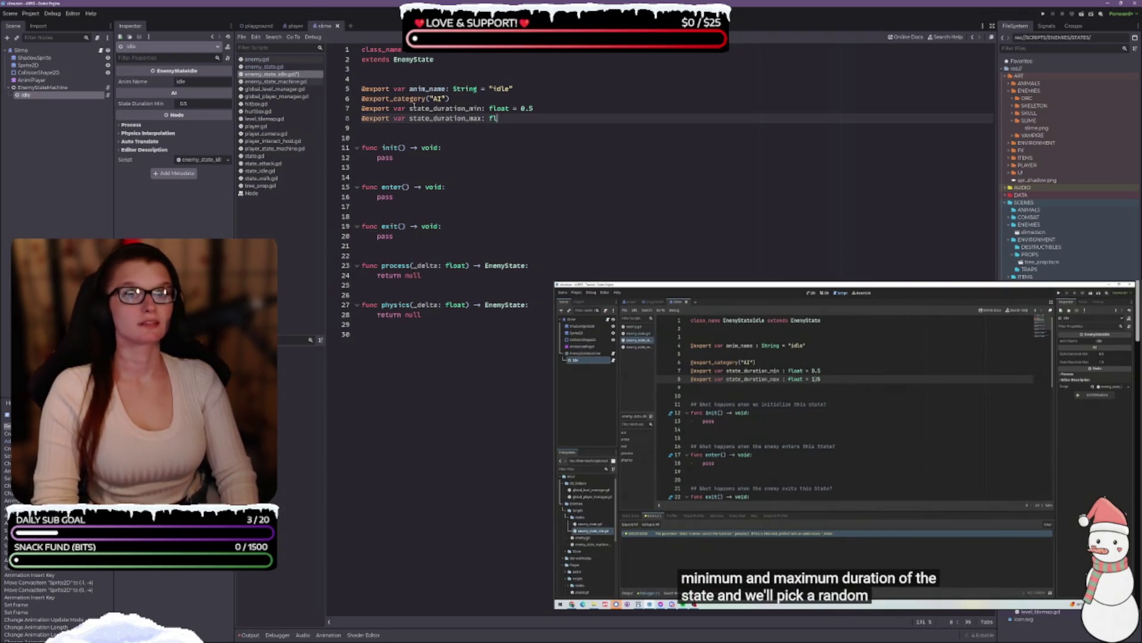
type(" = 1.5")
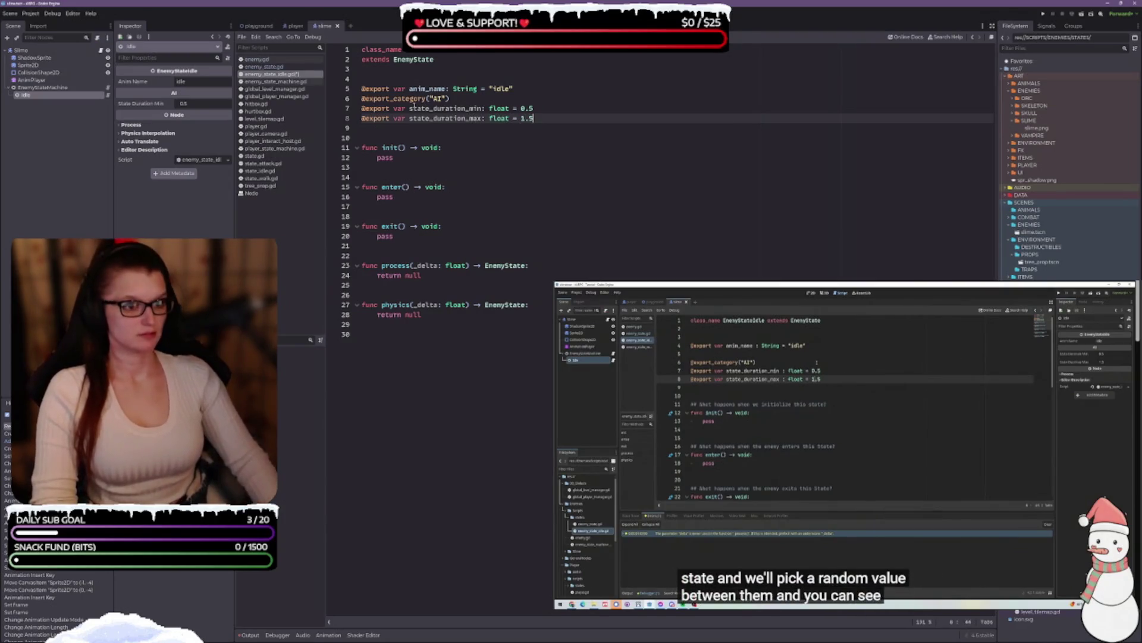
key("ctrl+s")
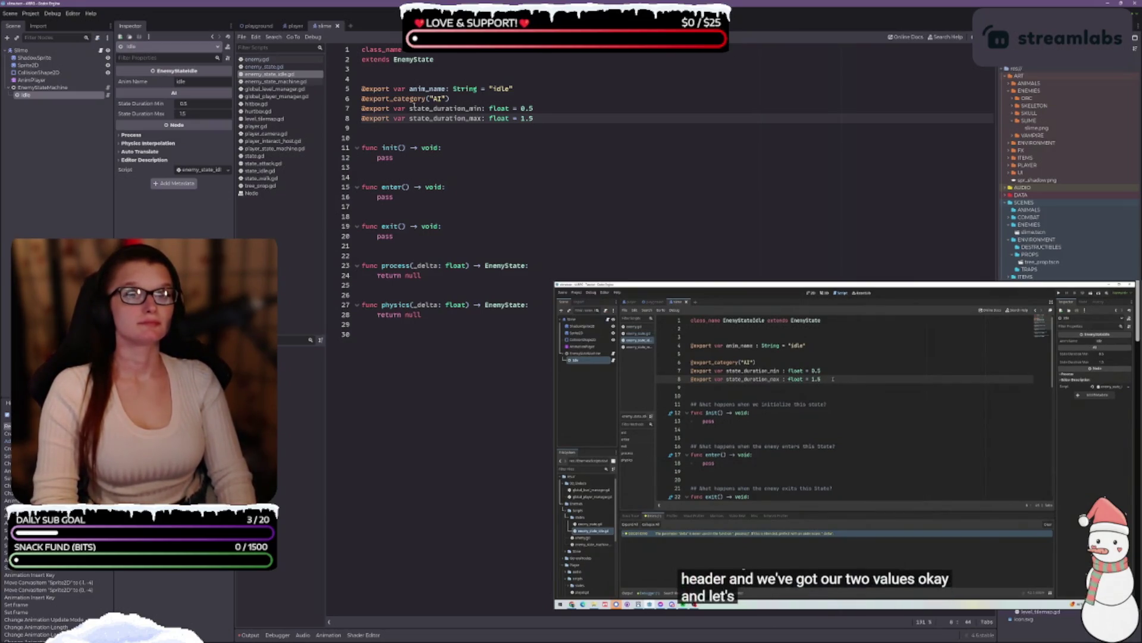
key("Return")
type("@expor")
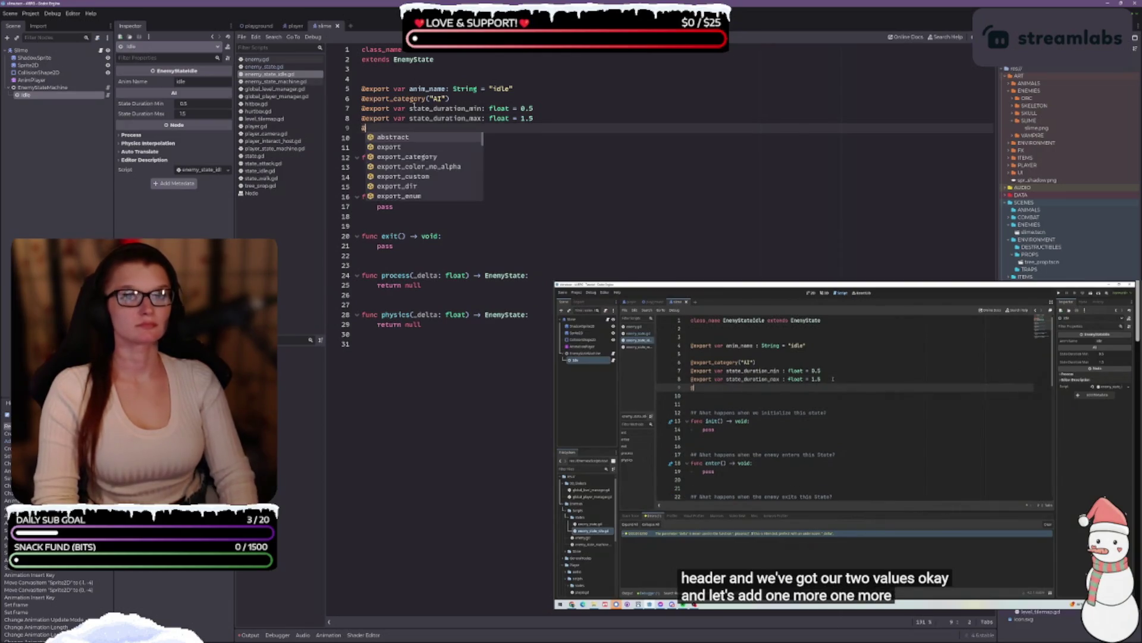
type("t var after_")
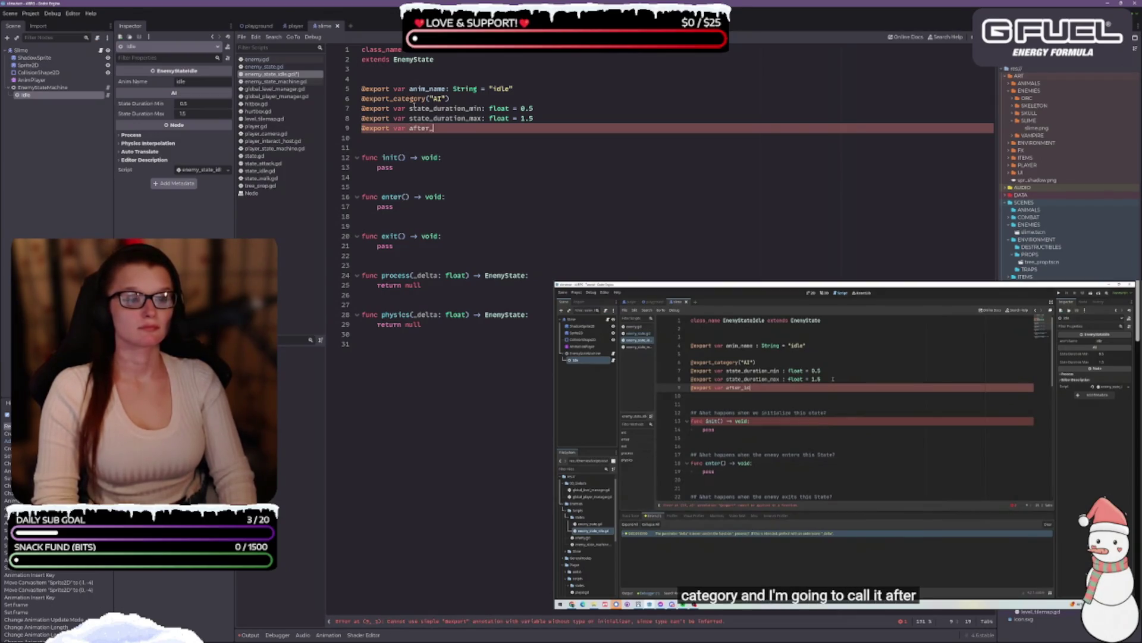
type("e:")
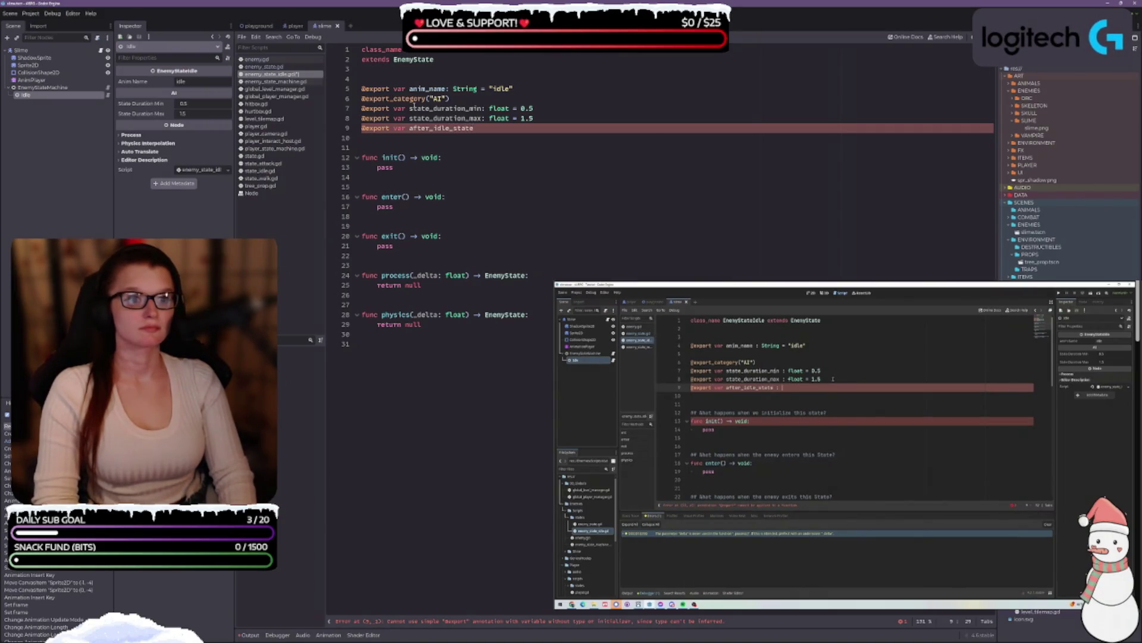
type(" Enem")
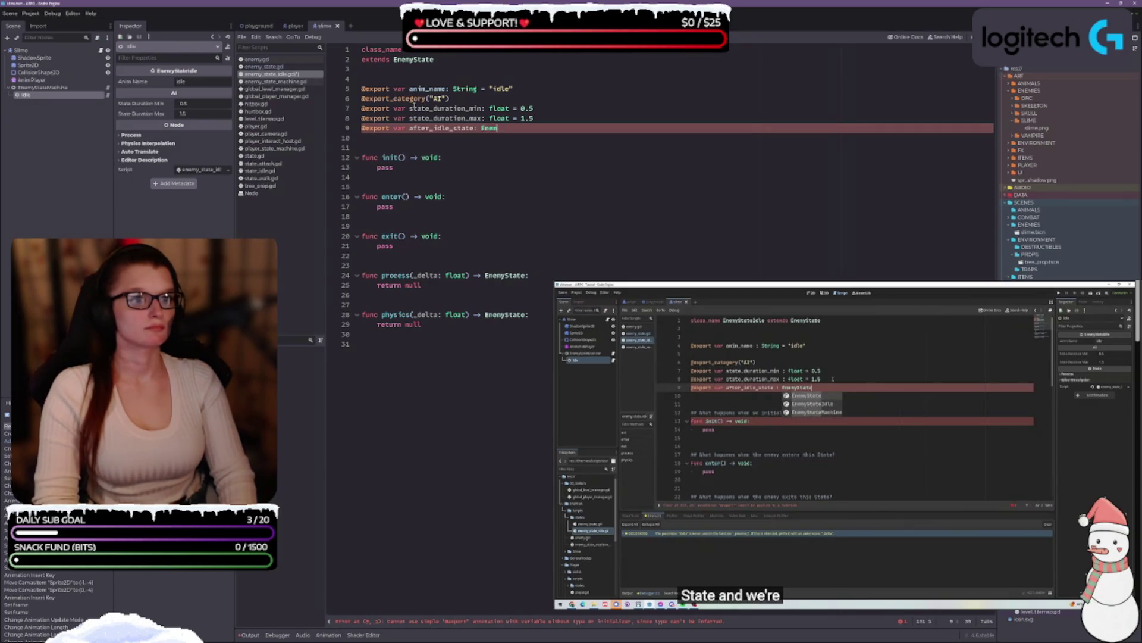
type("yState")
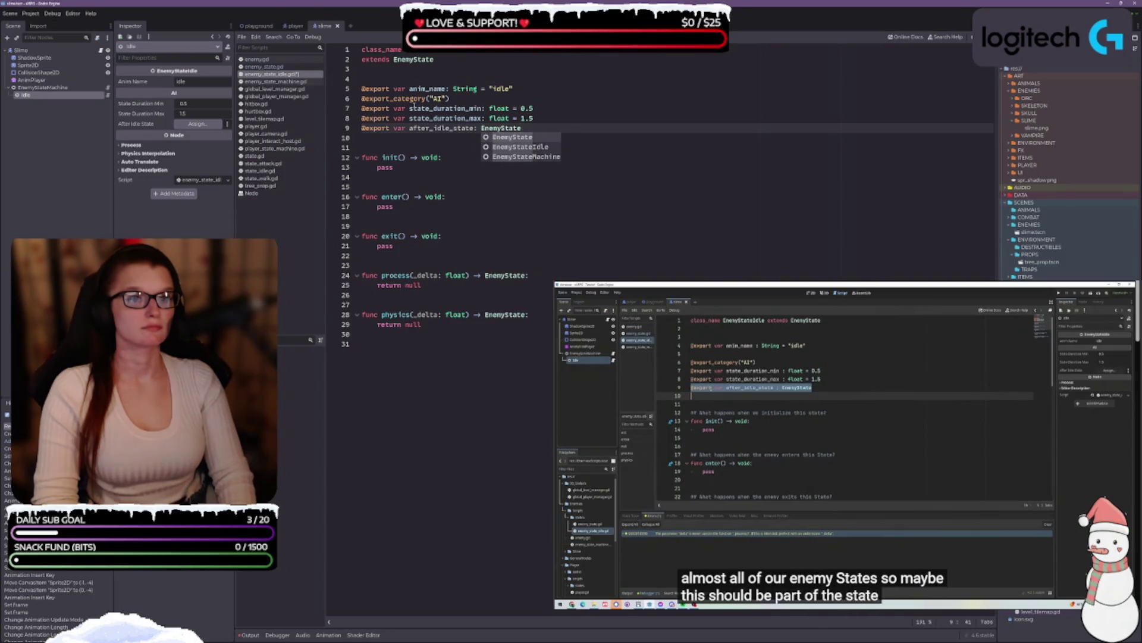
key("Escape")
key("Down")
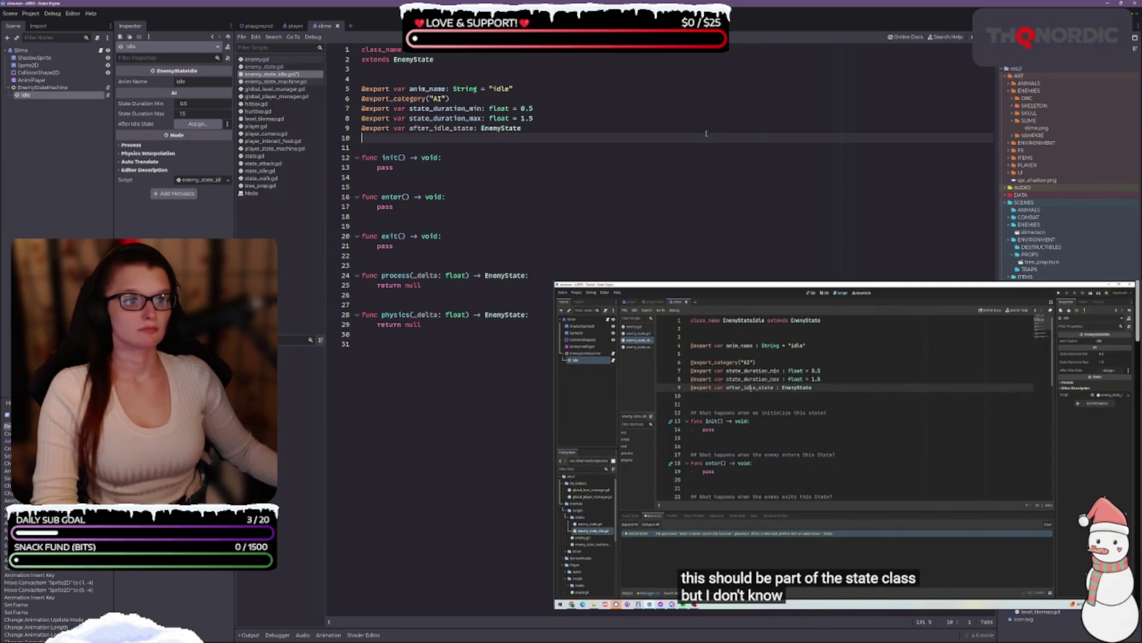
left_click(567, 128)
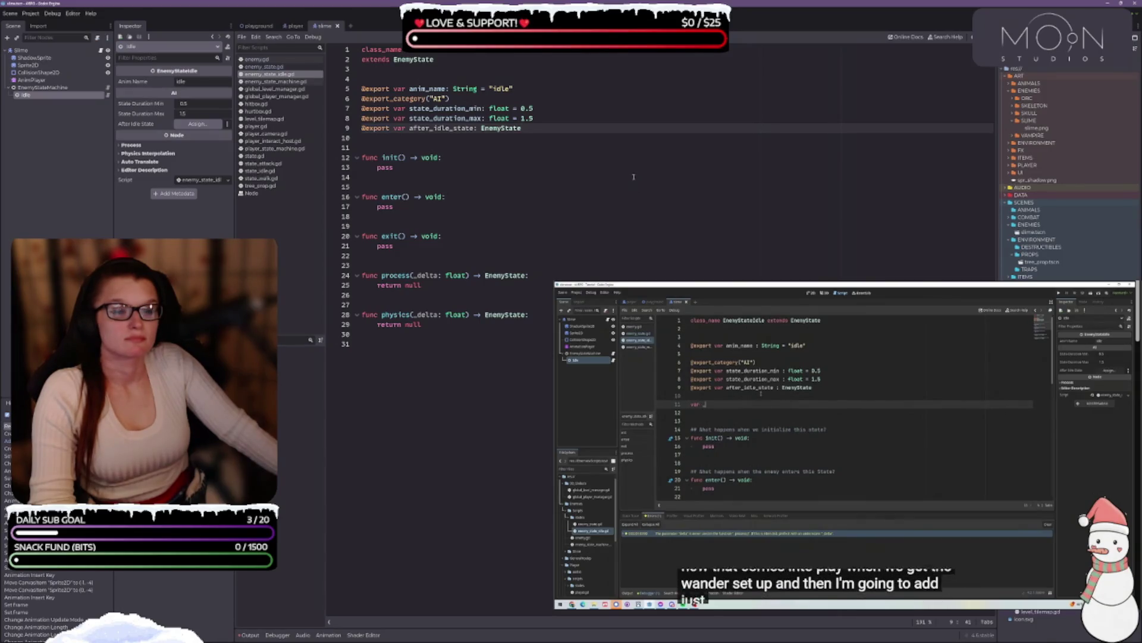
Step: Declare var _timer: float = 0.0 and select the two-line init function
key("Return")
key("Return")
type("var _timer: float")
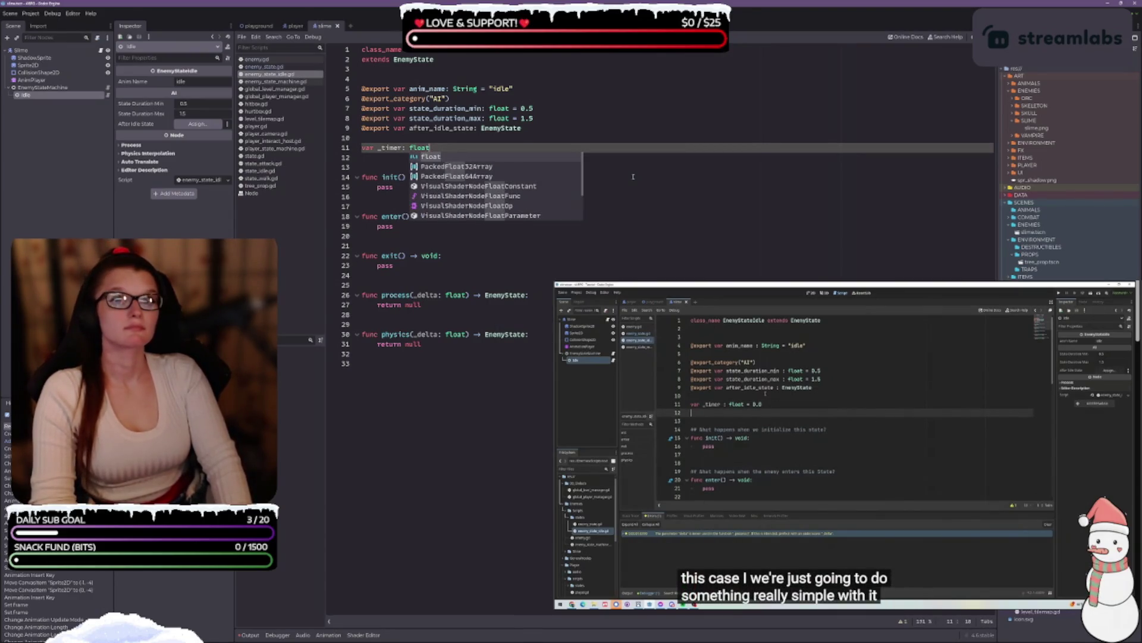
type("= 0.0")
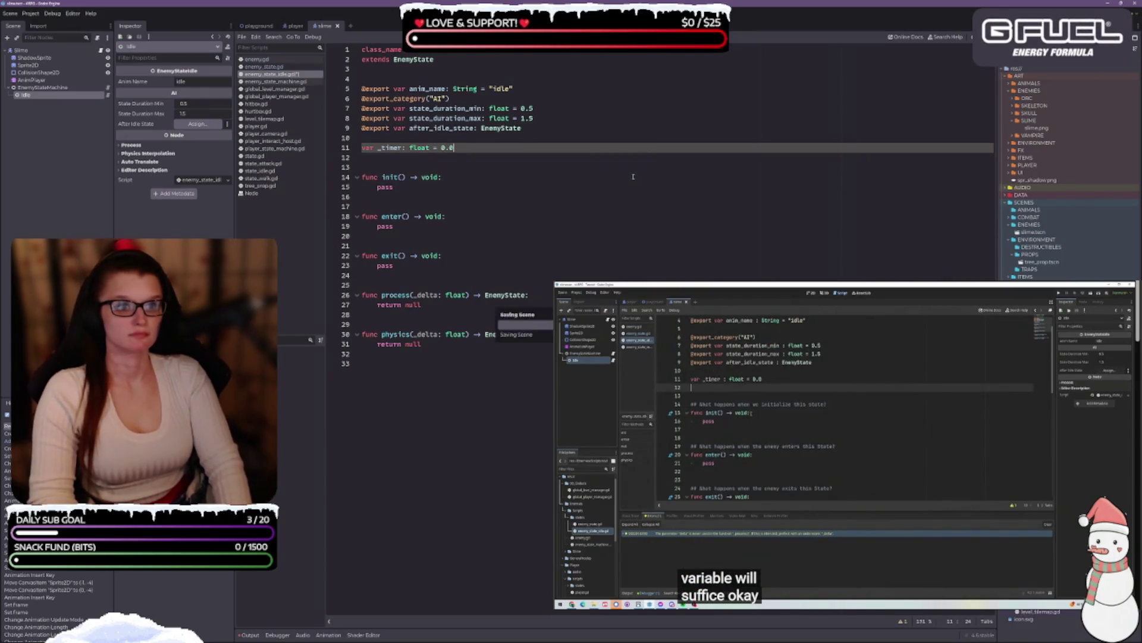
left_click(362, 363)
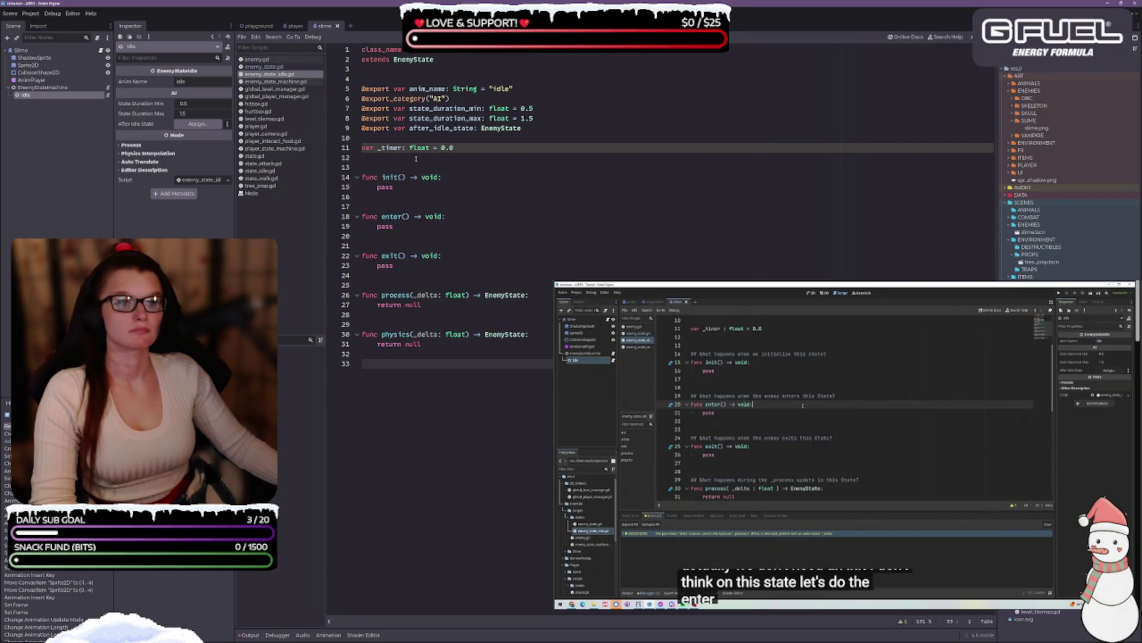
left_click(401, 177)
left_click_drag(362, 177, 430, 191)
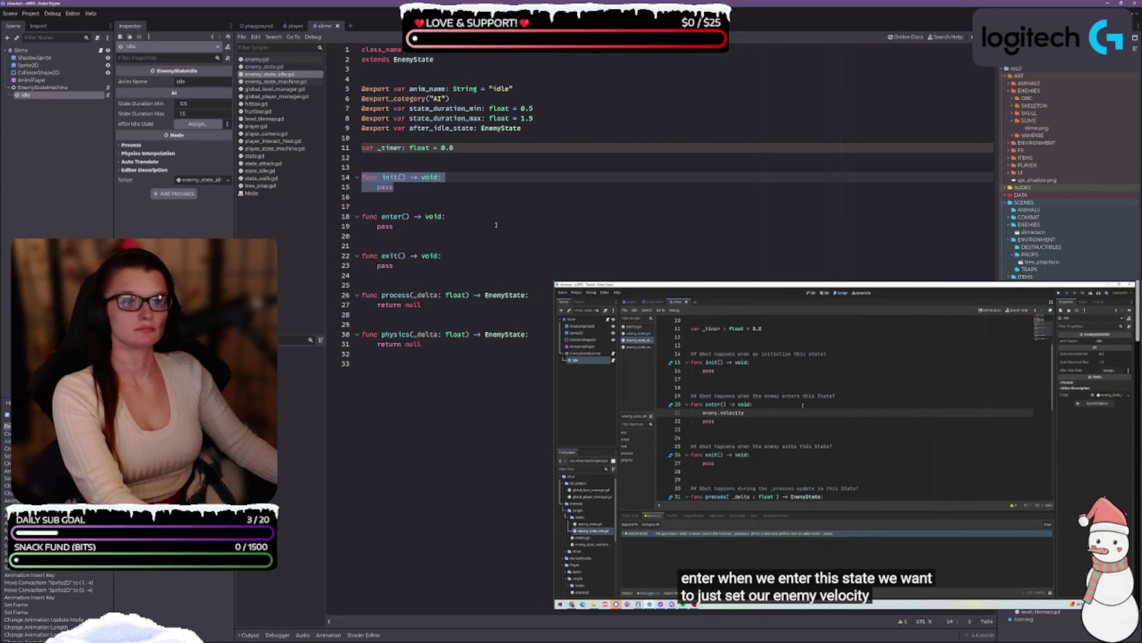
Step: Make enter() stop the enemy with enemy.velocity = Vector2.ZERO
left_click(471, 216)
key("Return")
type("enemy")
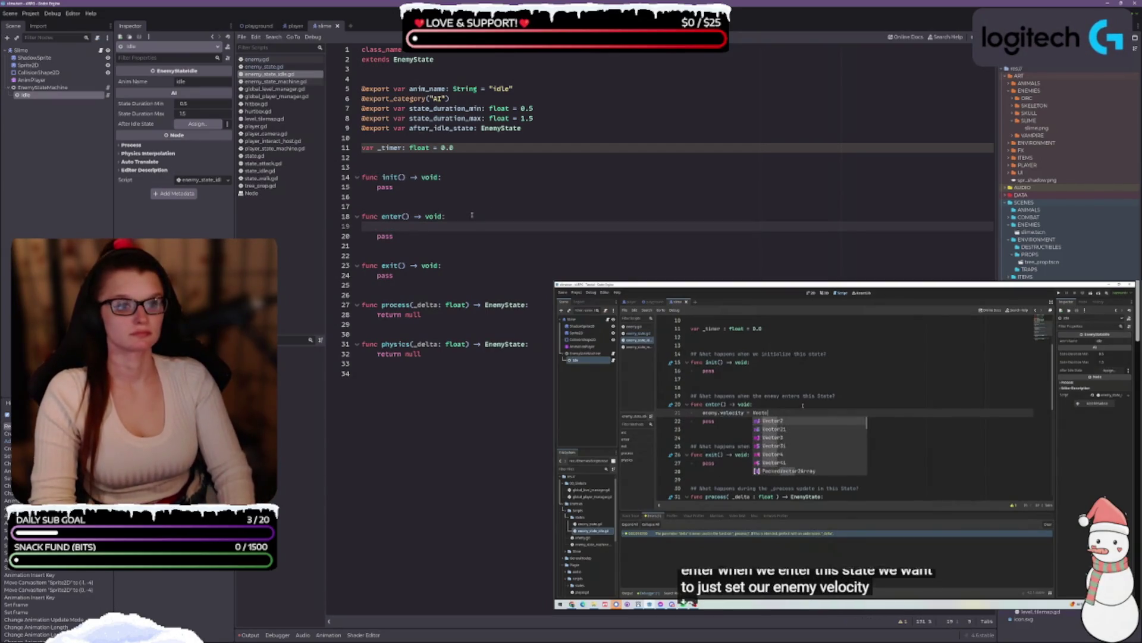
type(".velocity = V")
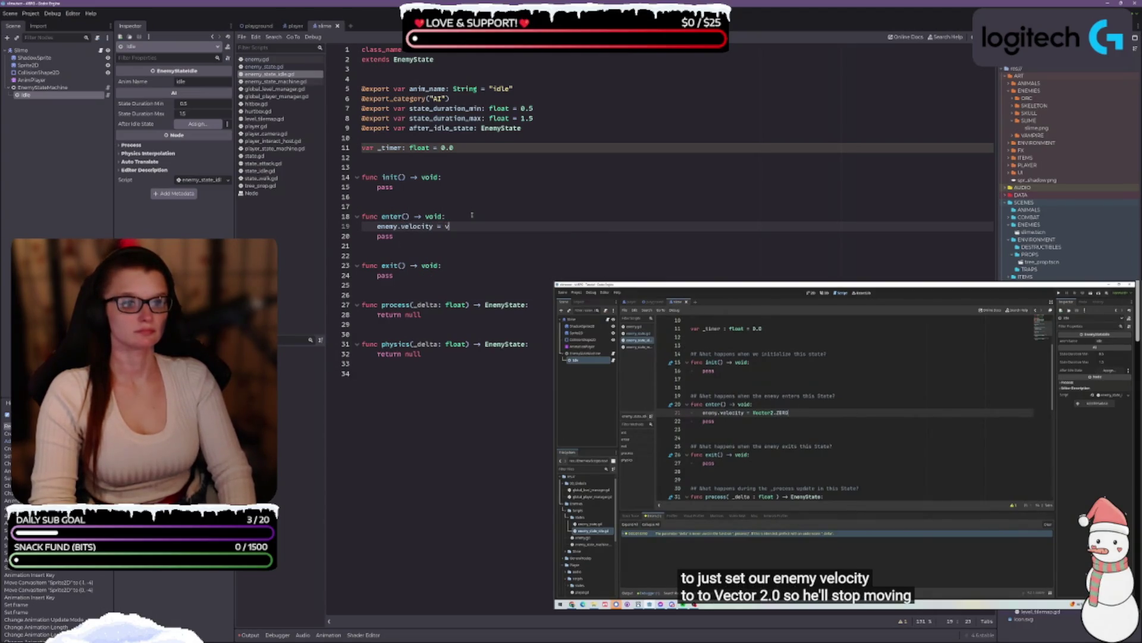
type("ec")
key("Return")
type("ZE")
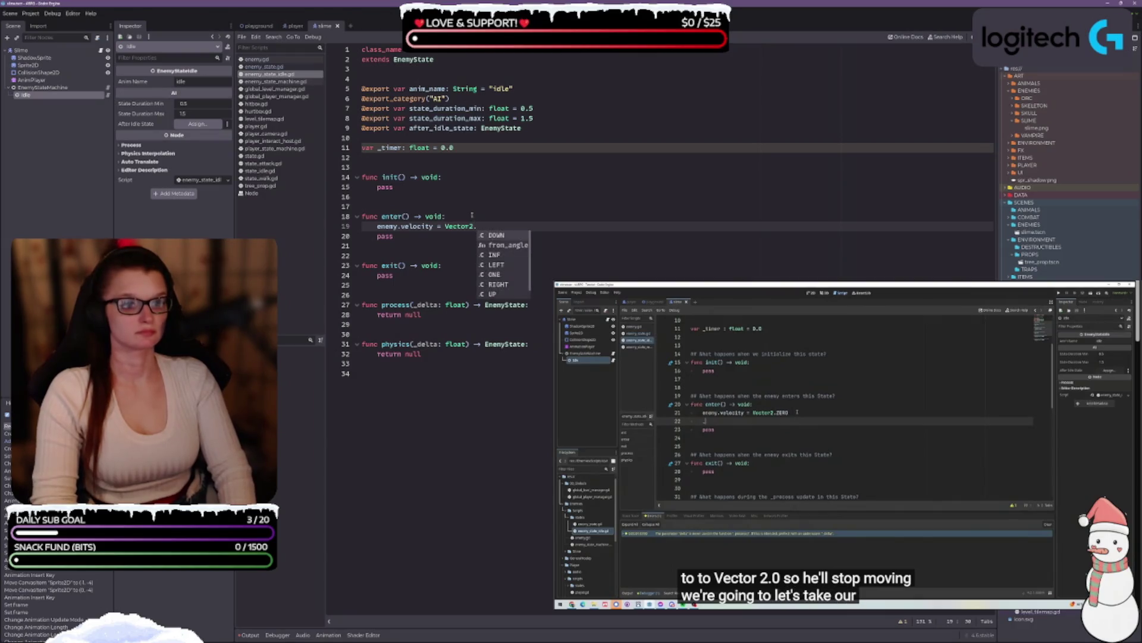
key("Return")
Step: In enter(), set _timer = randf_range(state_duration_min, state_duration_max)
key("Return")
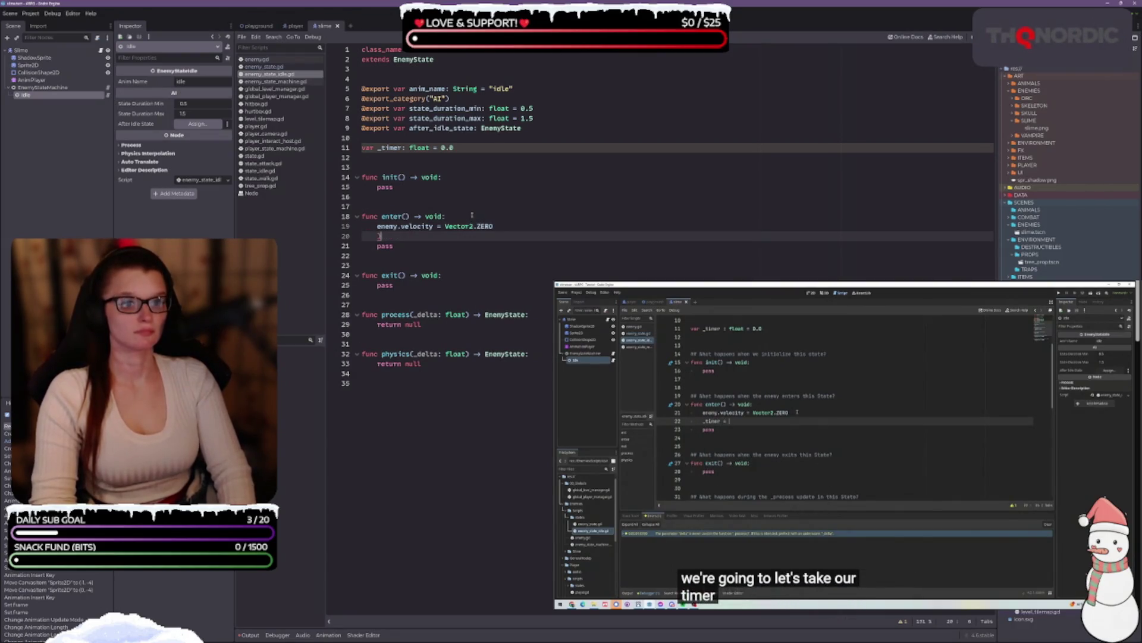
type("_time")
key("Return")
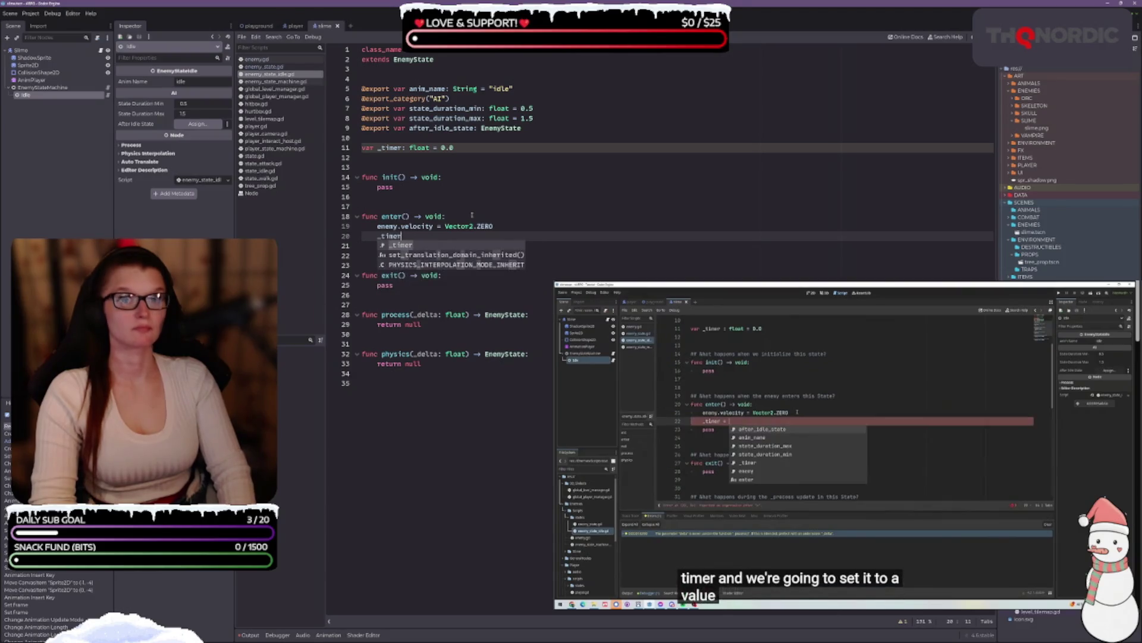
type("= randf")
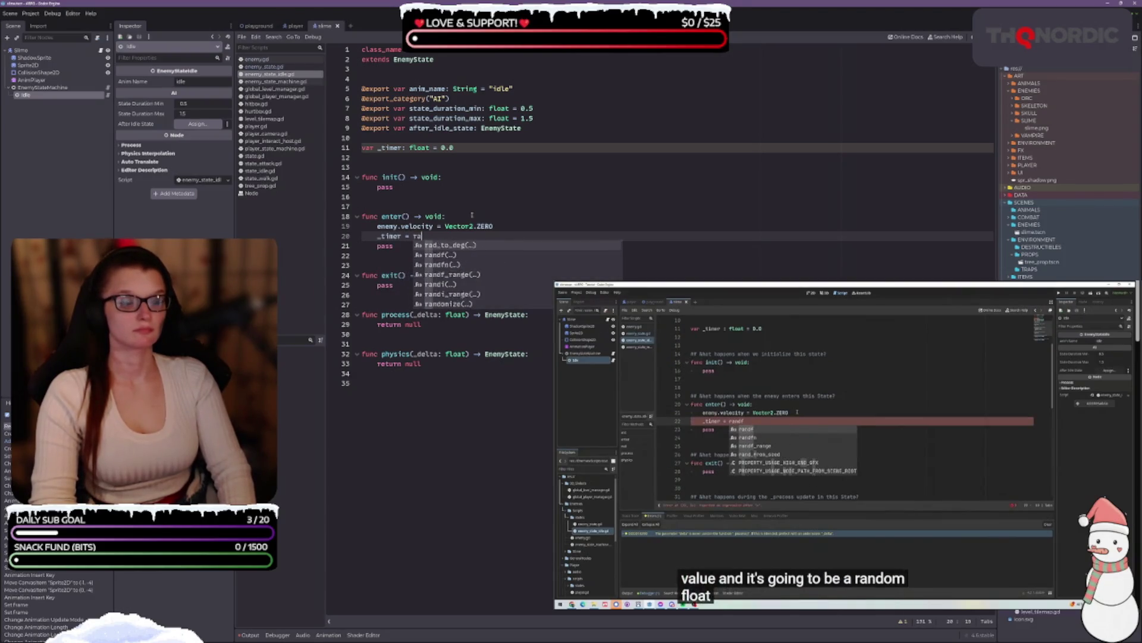
type("(")
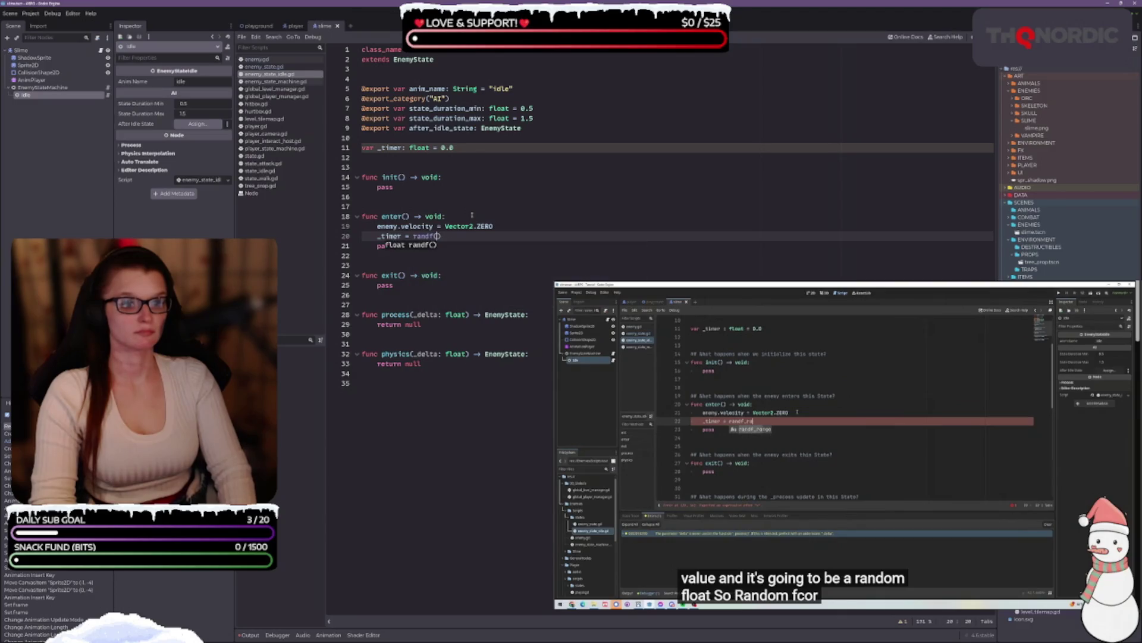
key("BackSpace")
type("_")
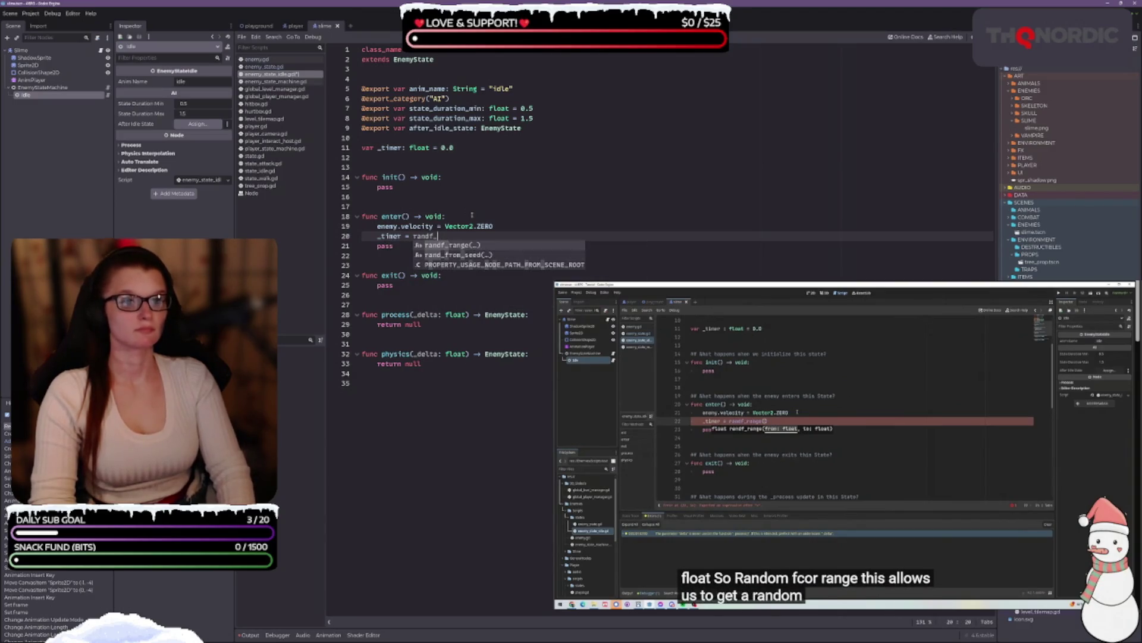
key("Return")
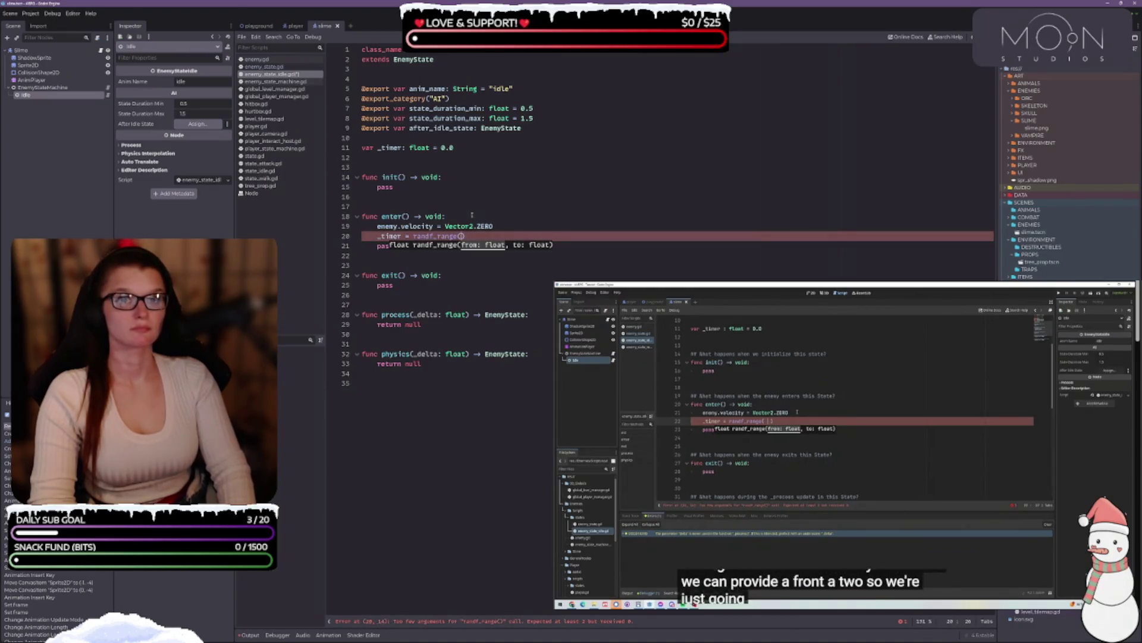
type("state")
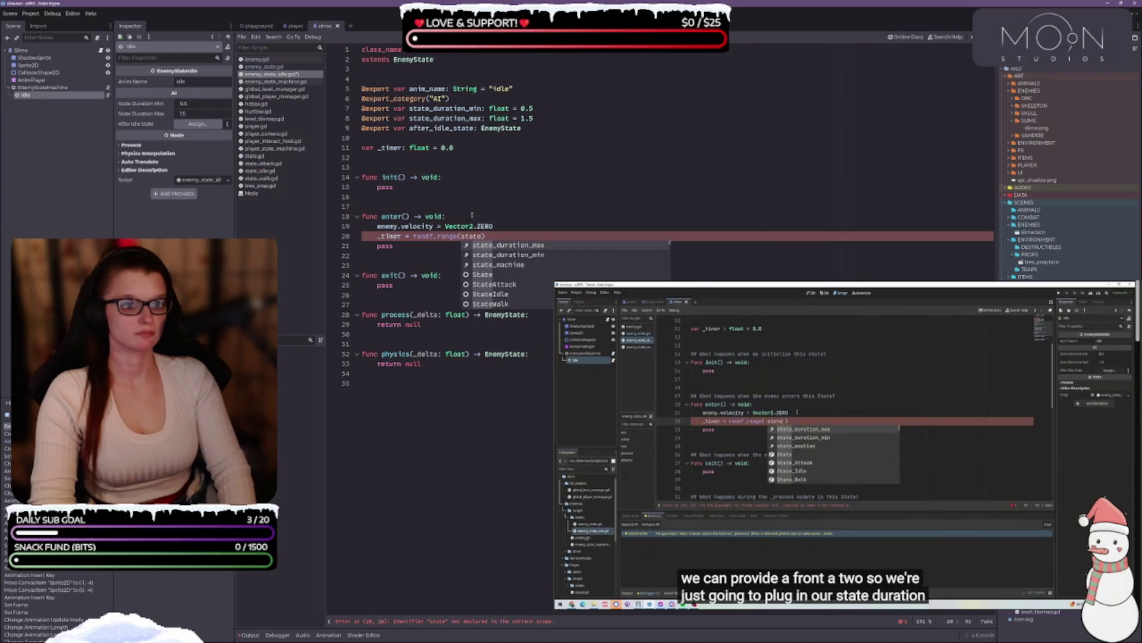
key("Down")
key("Return")
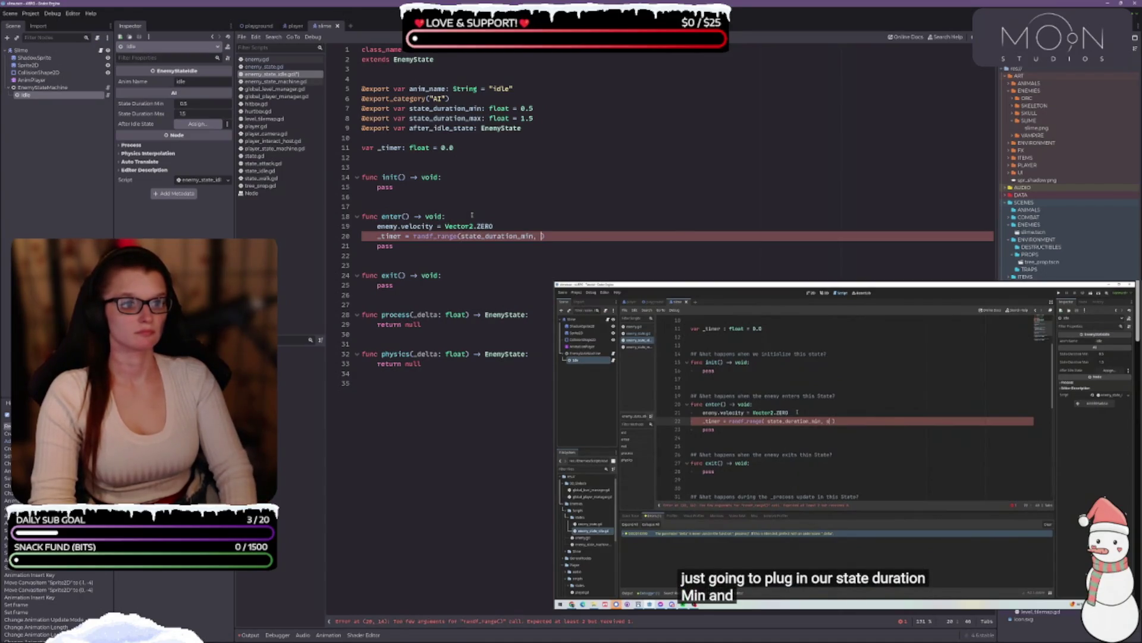
type("state")
key("Return")
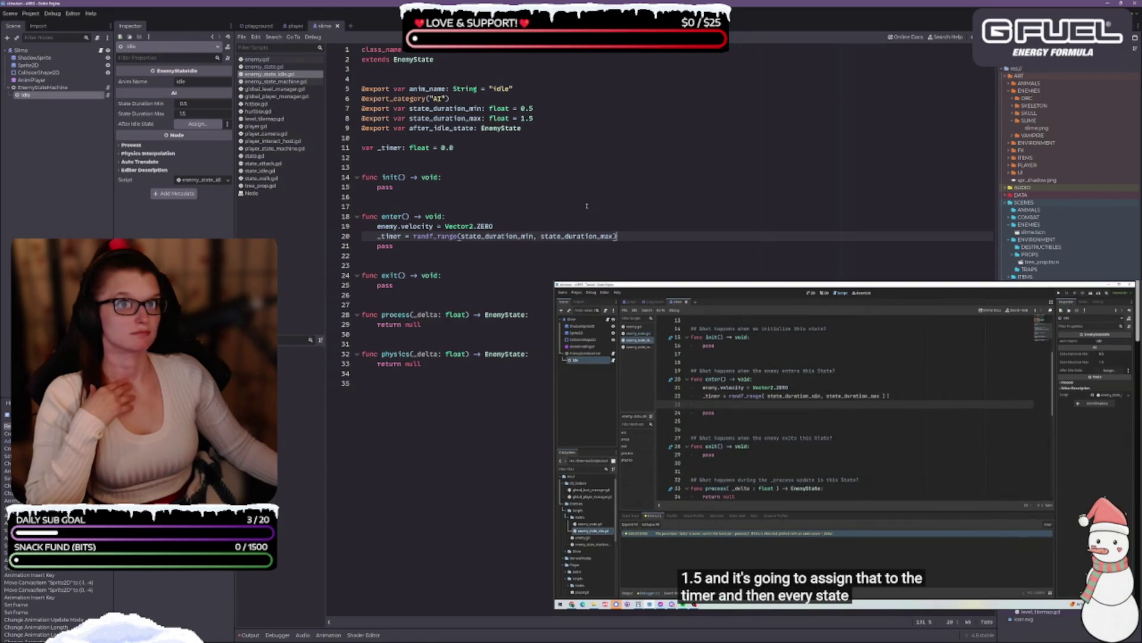
Step: Add enemy.UpdateAnim(anim_name) to enter() right after the _timer assignment
key("Return")
type("ene")
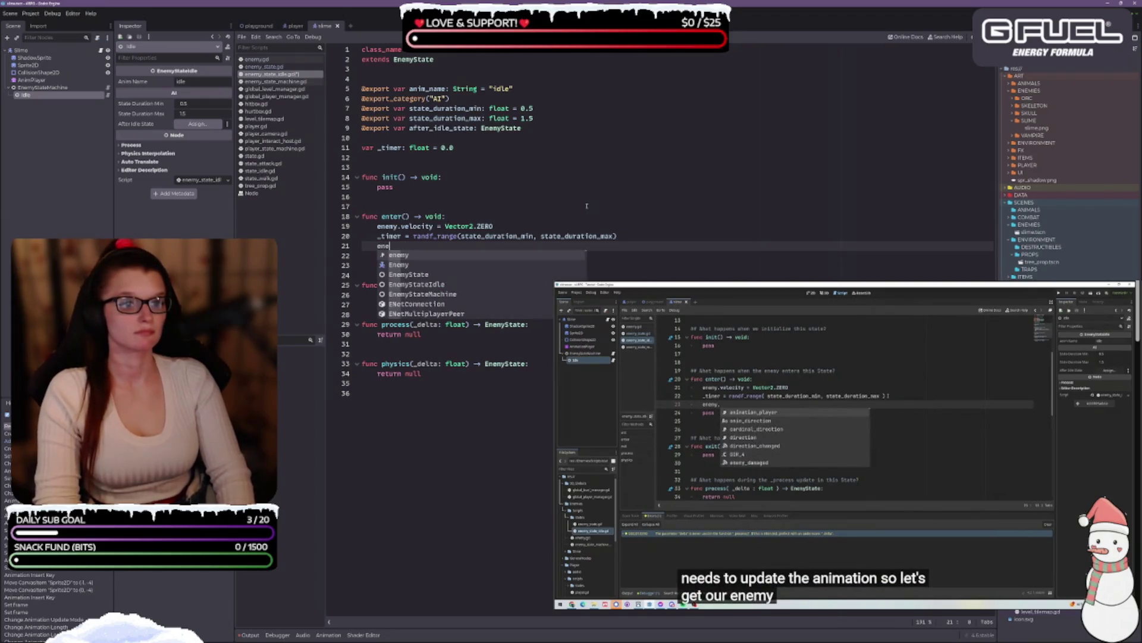
type("my.")
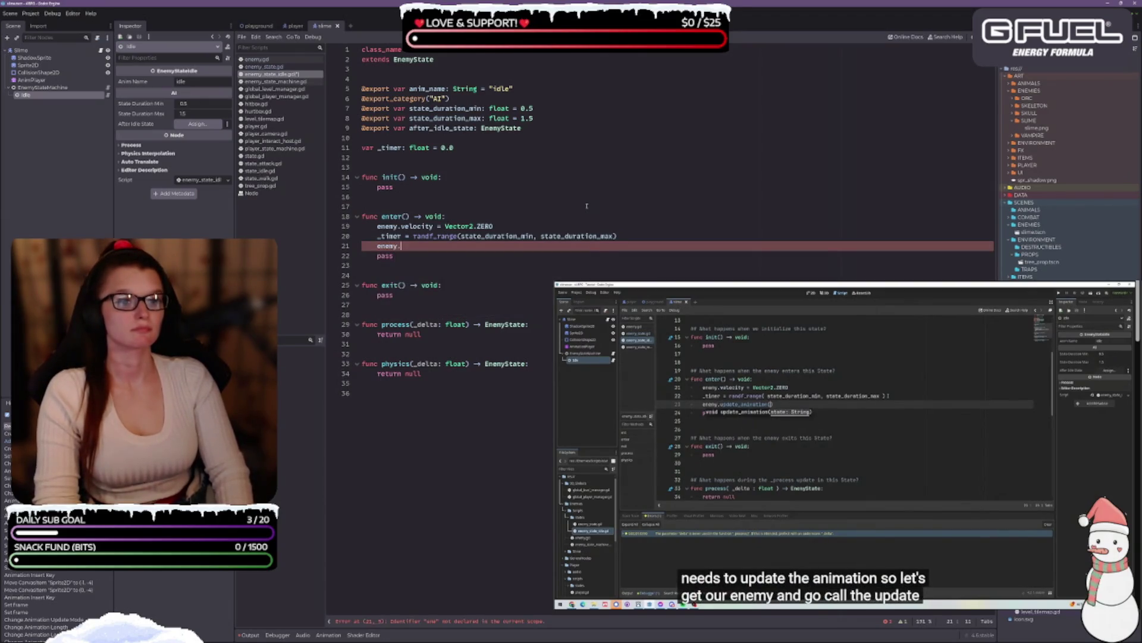
type("up")
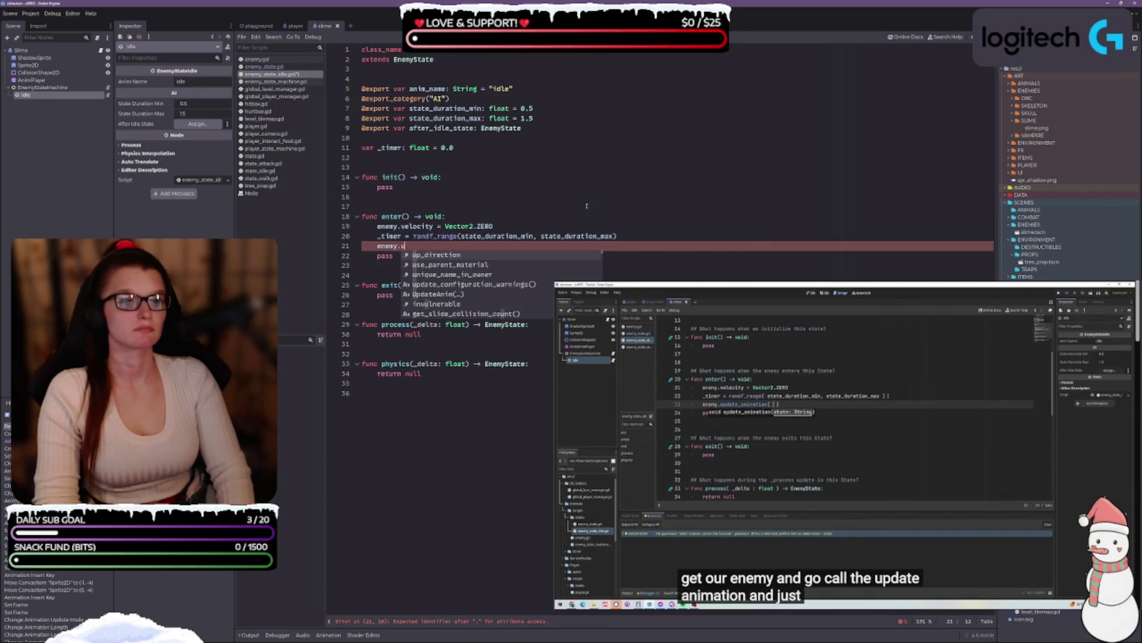
key("Down")
key("Down")
key("Return")
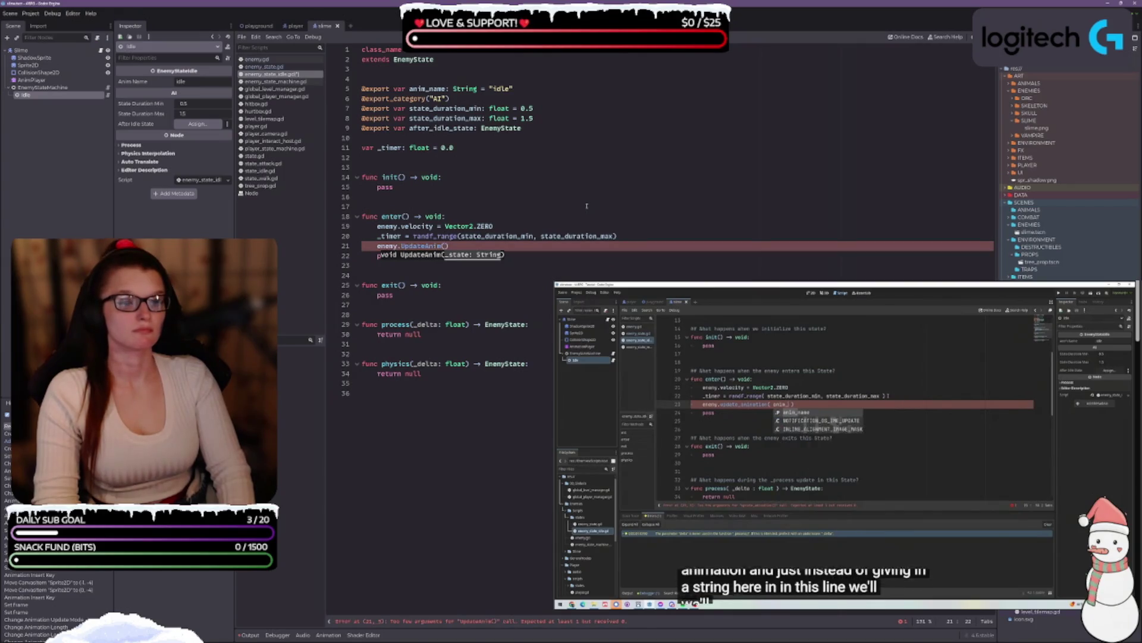
type("m")
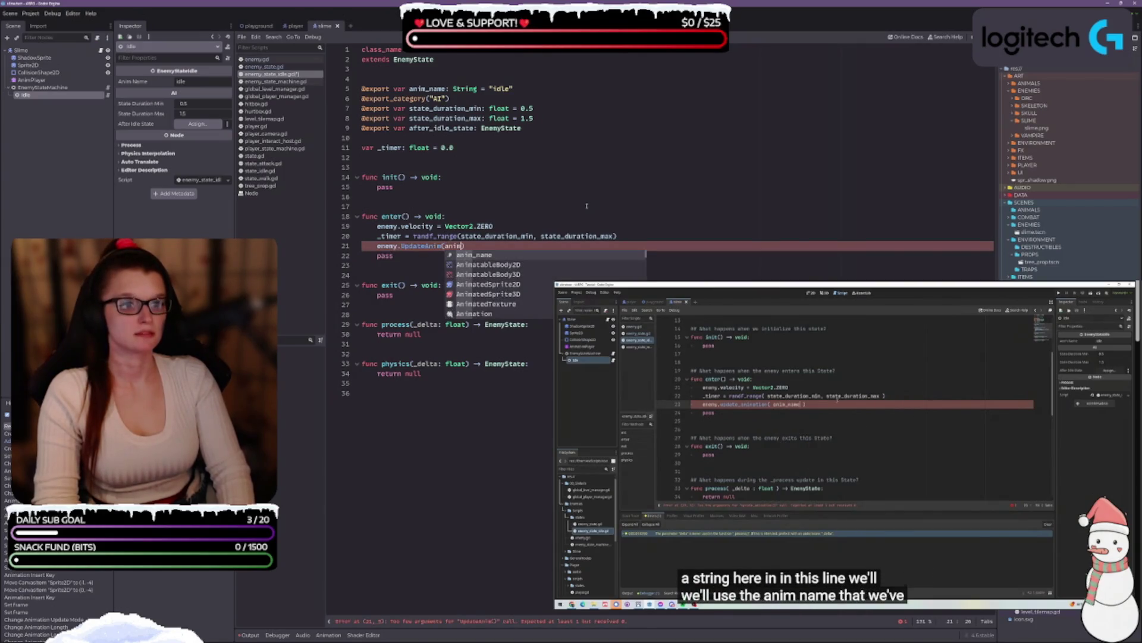
key("Return")
key("End")
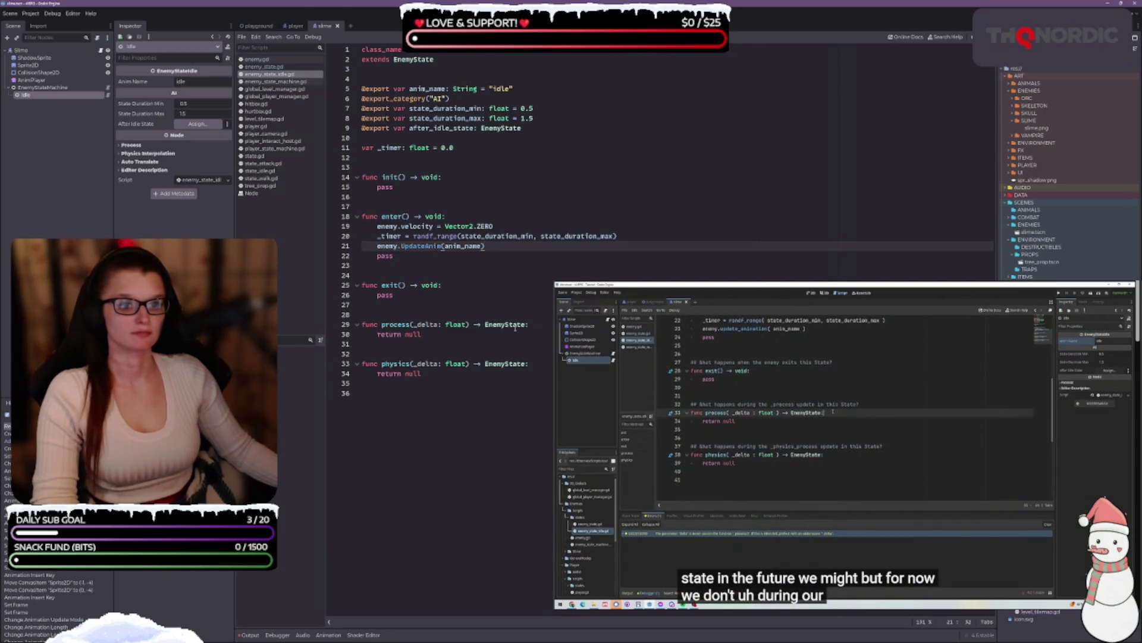
Step: Add the line _timer -= _delta inside process() and save the script
left_click(529, 325)
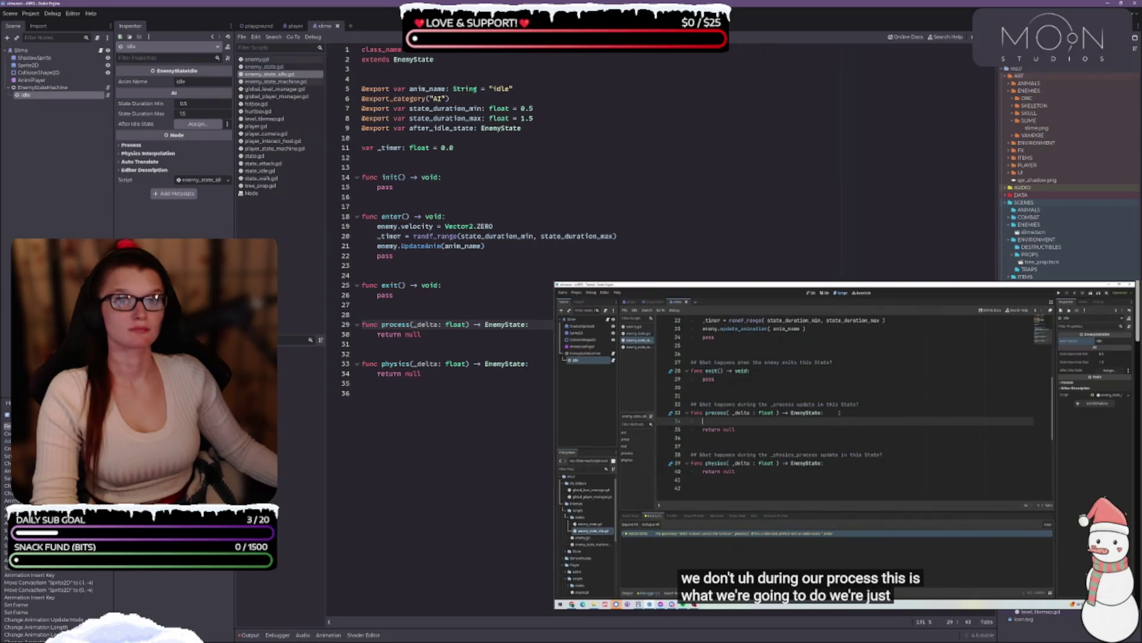
key("Return")
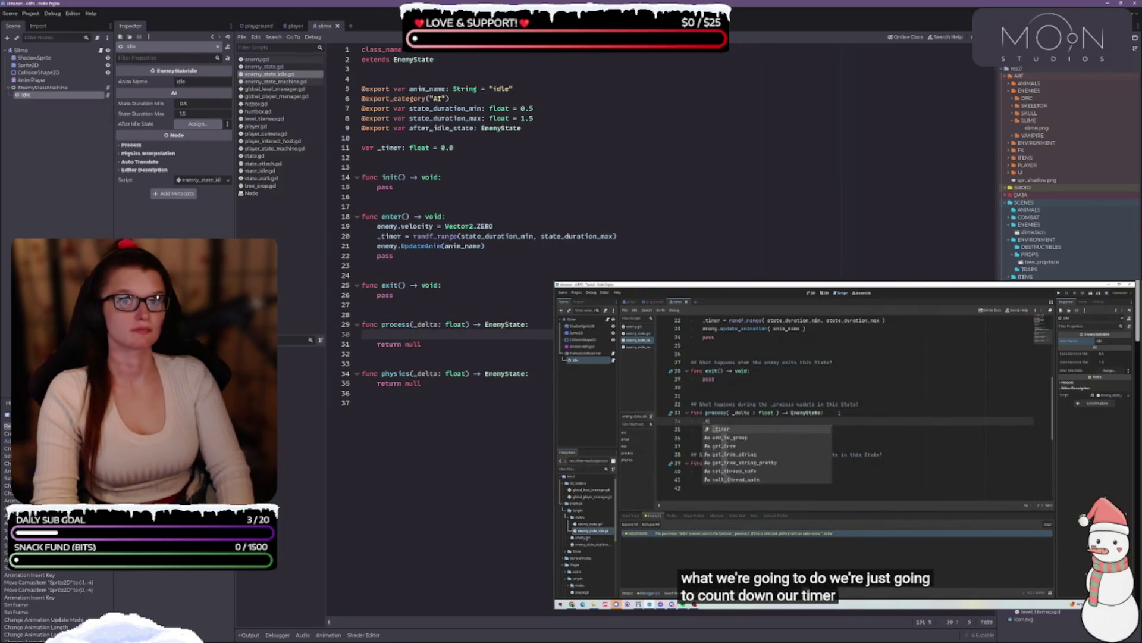
type("_timer")
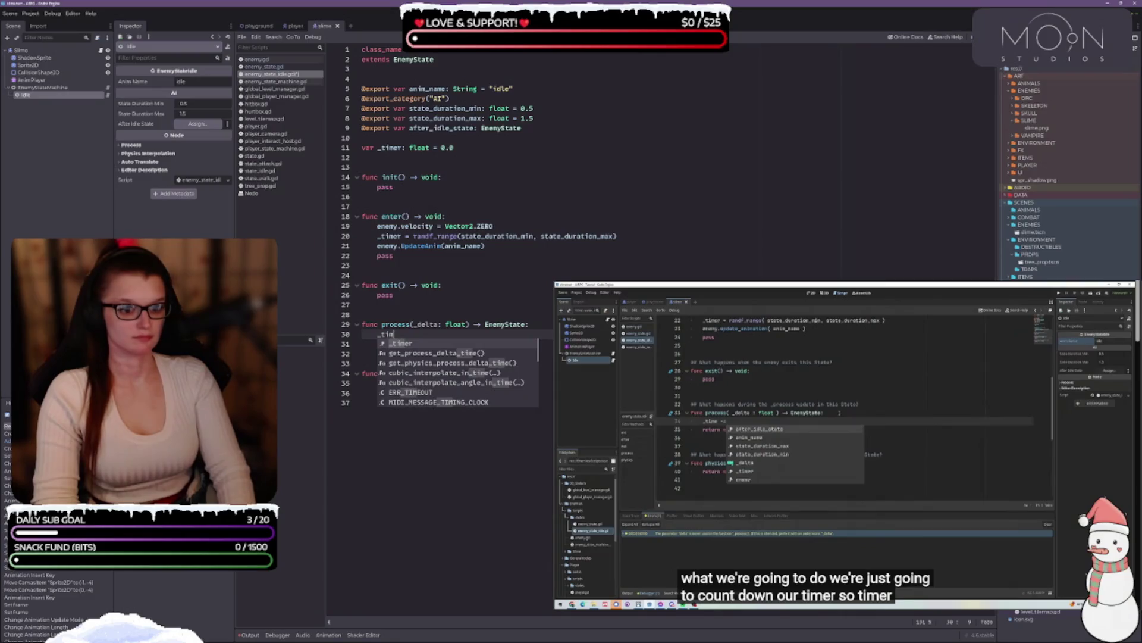
type(" -=")
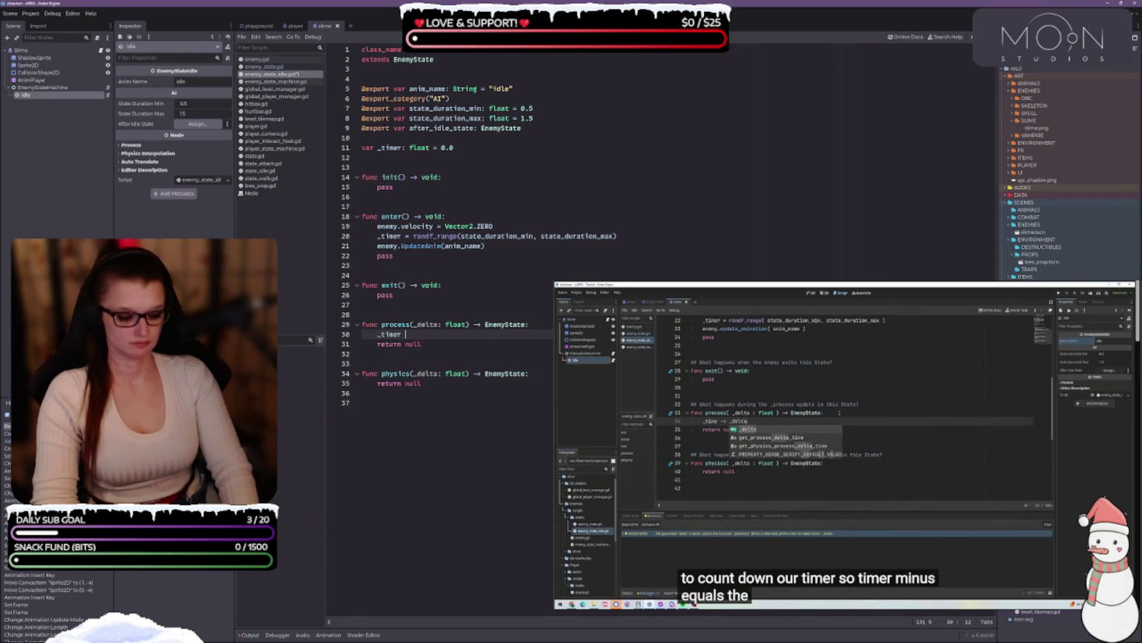
key("Escape")
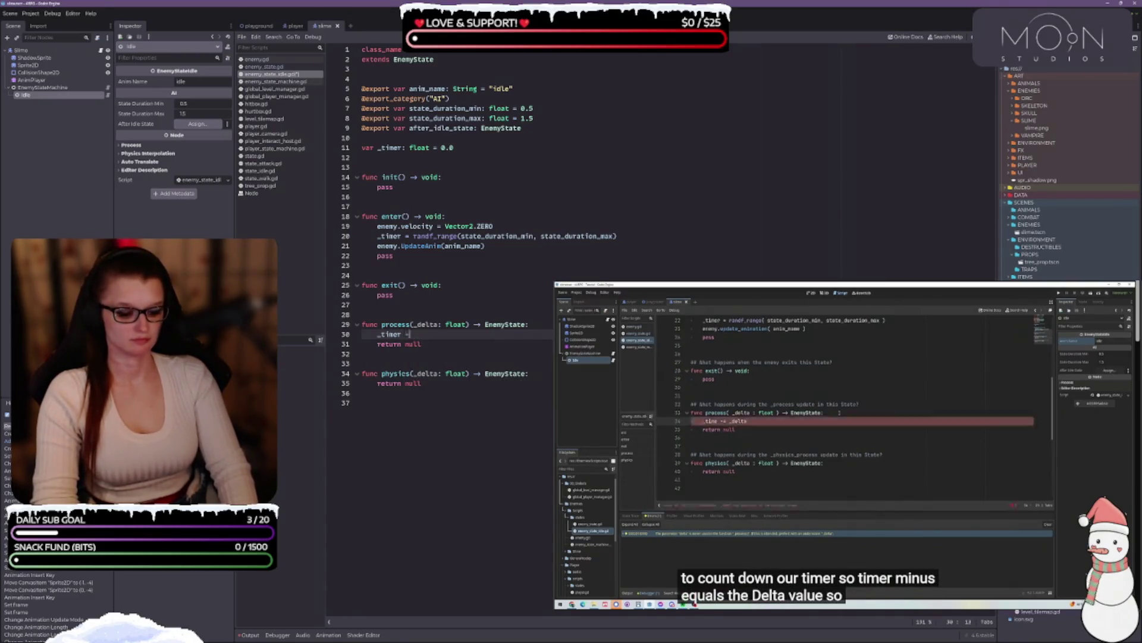
type("-=")
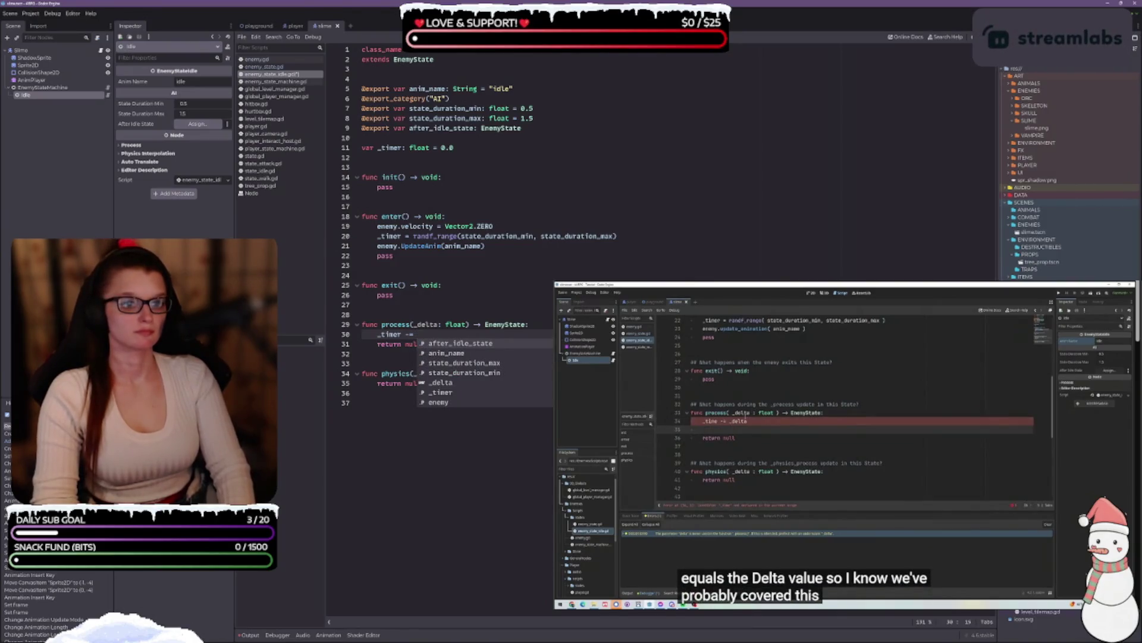
key("Escape")
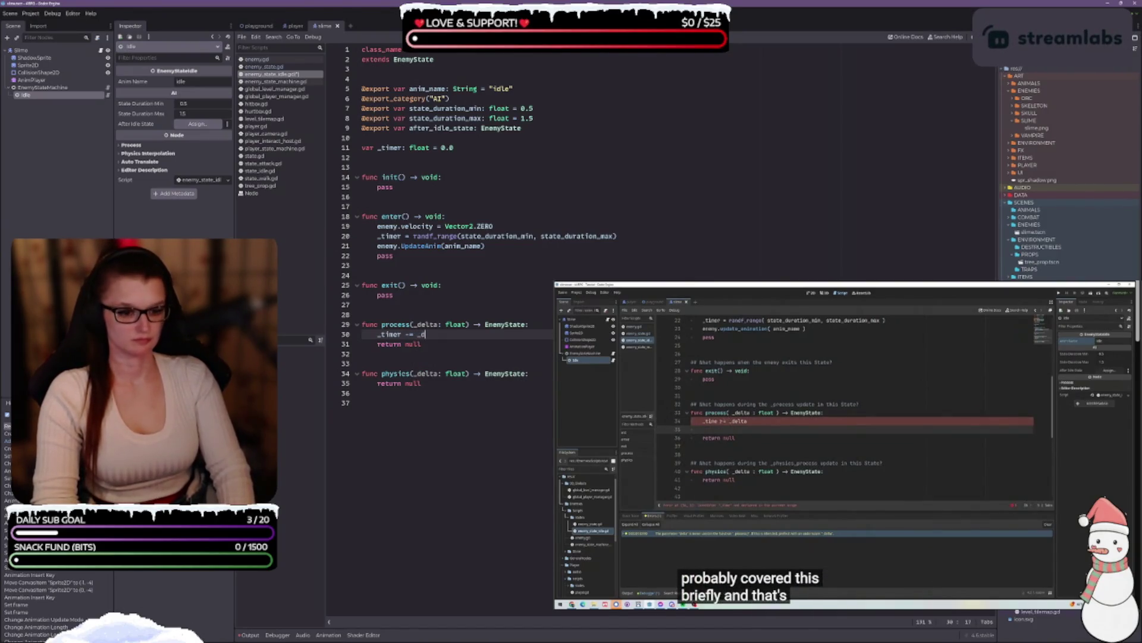
type("_delta")
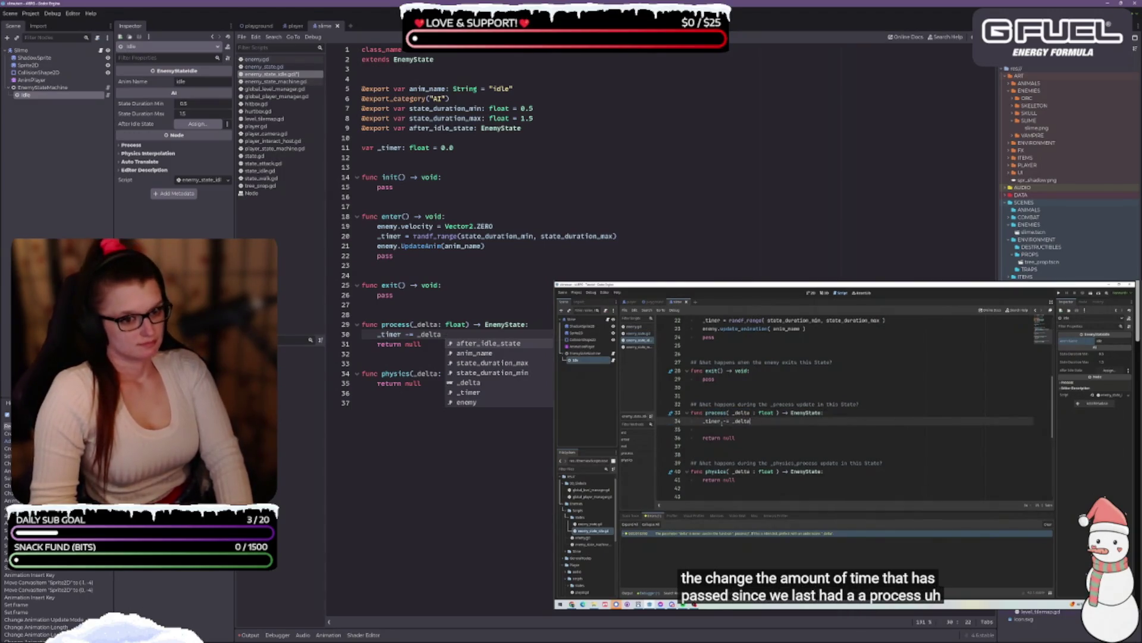
key("ctrl+s")
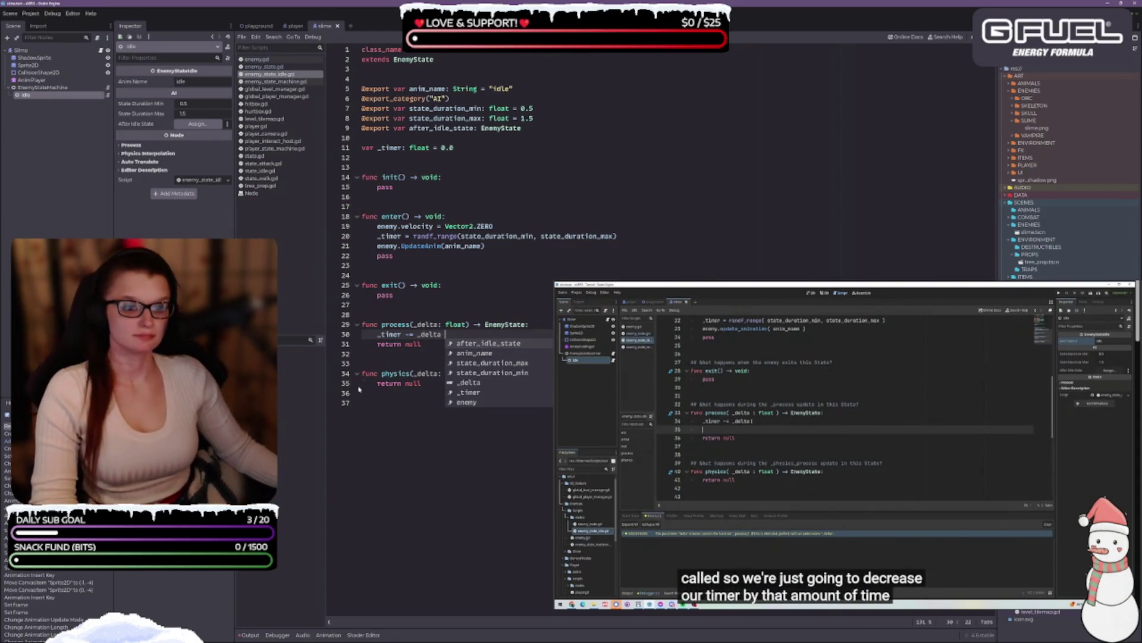
key("Escape")
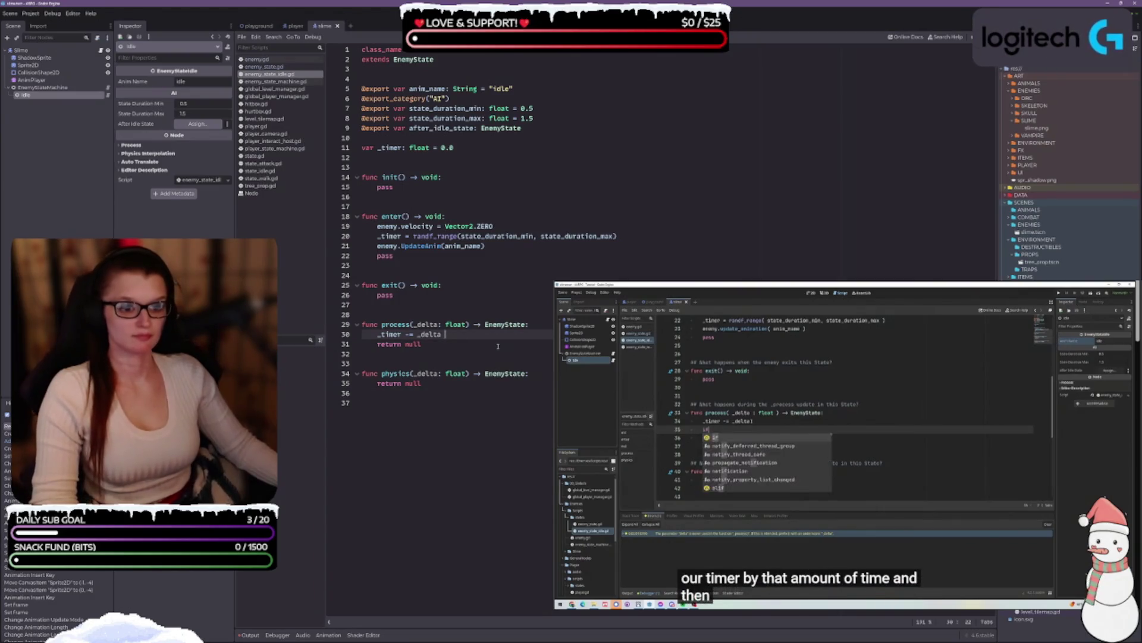
Step: Below the countdown, start an if _timer <= 0: block with an empty body
key("Return")
key("Return")
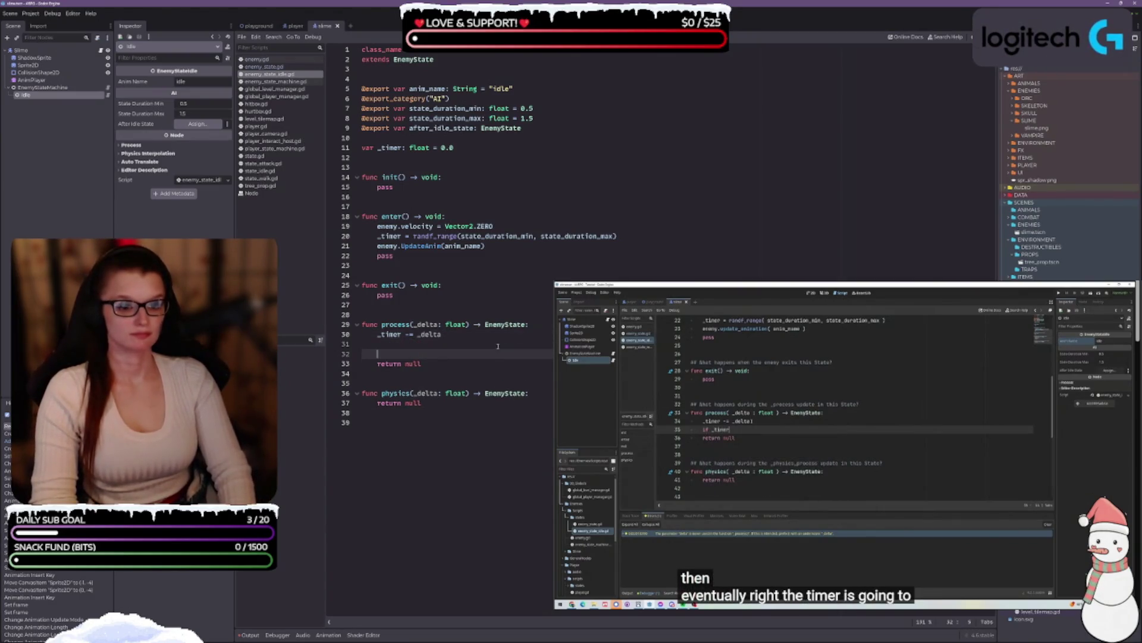
type("if")
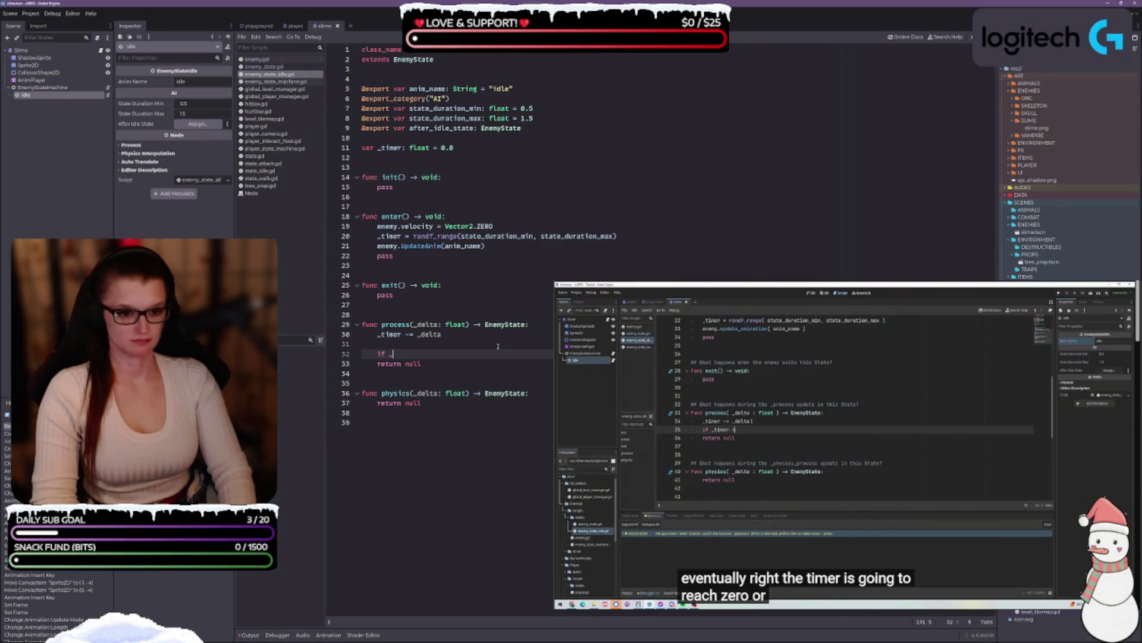
type(" _timer ")
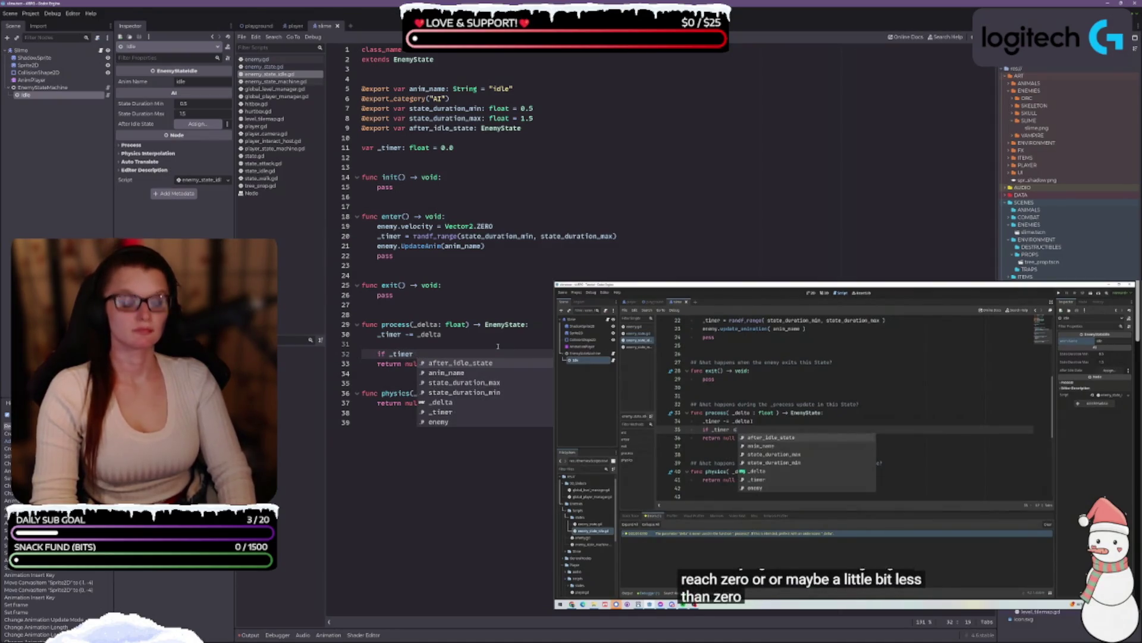
type("<= 0")
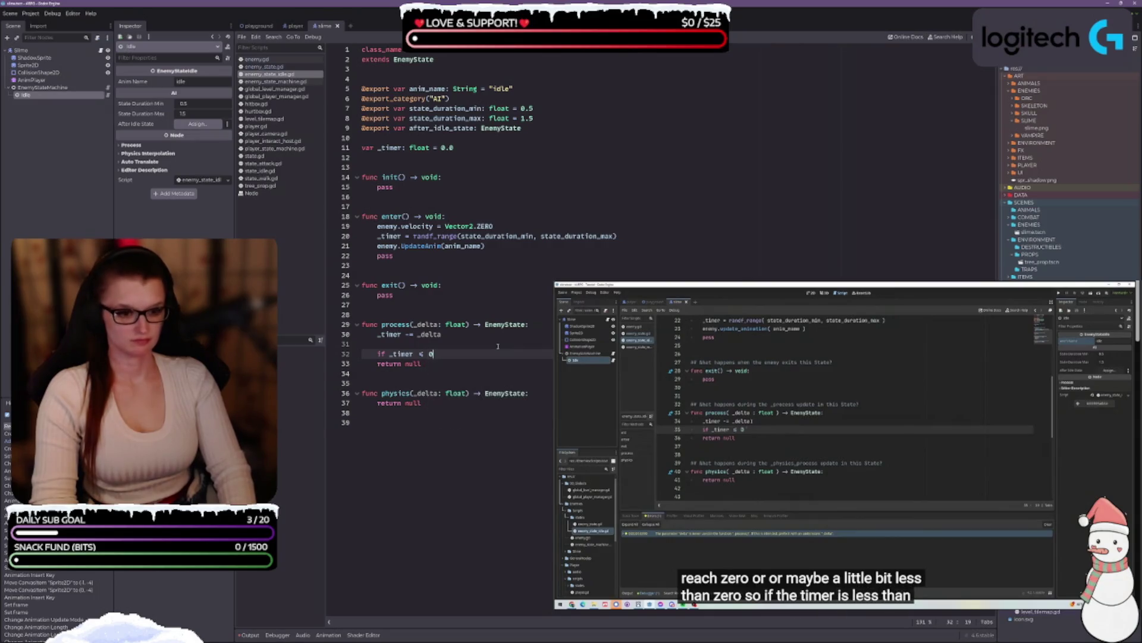
type(":")
key("Return")
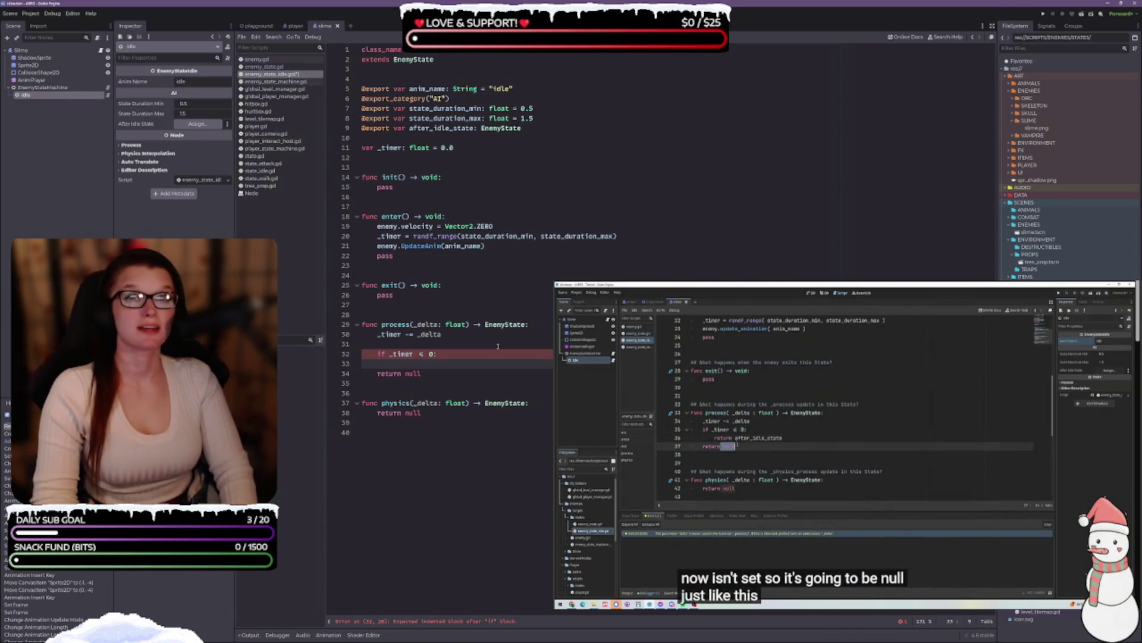
Step: Inside the if block, write return after_idle_state using autocomplete
type("return after")
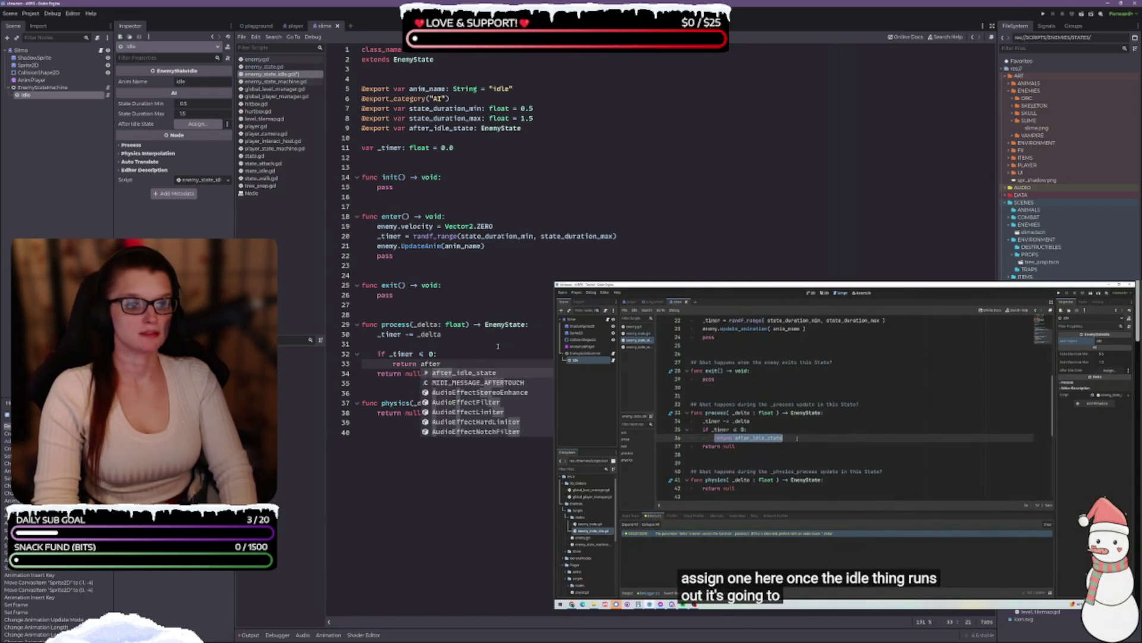
key("Return")
key("Down")
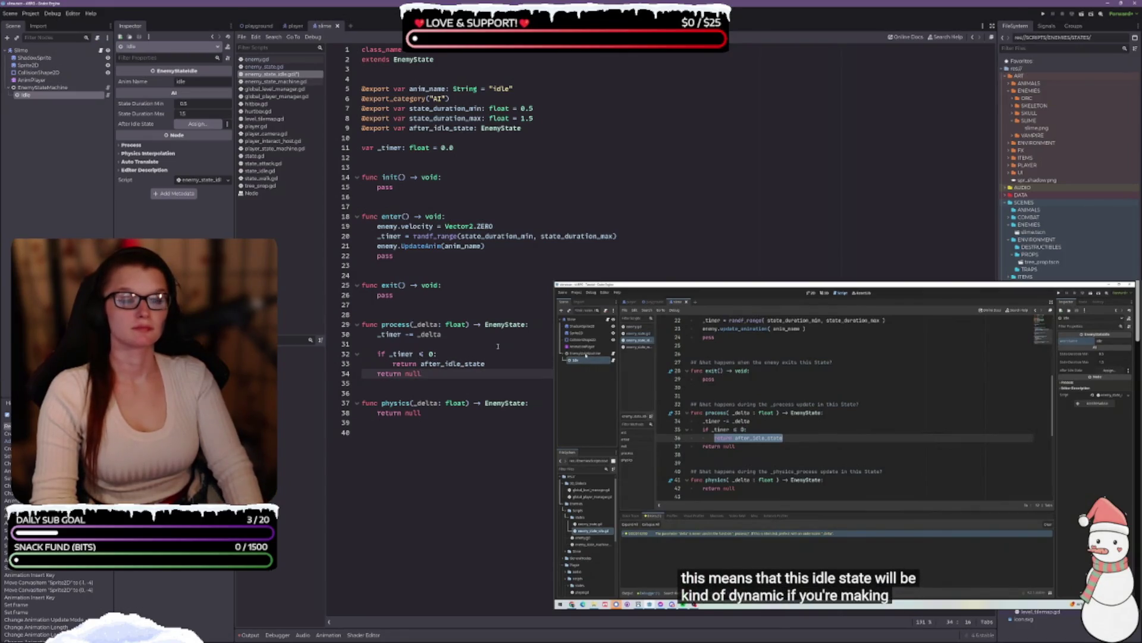
Step: Add a blank line before return null, tidy spacing after the countdown, and save the script
left_click(498, 345)
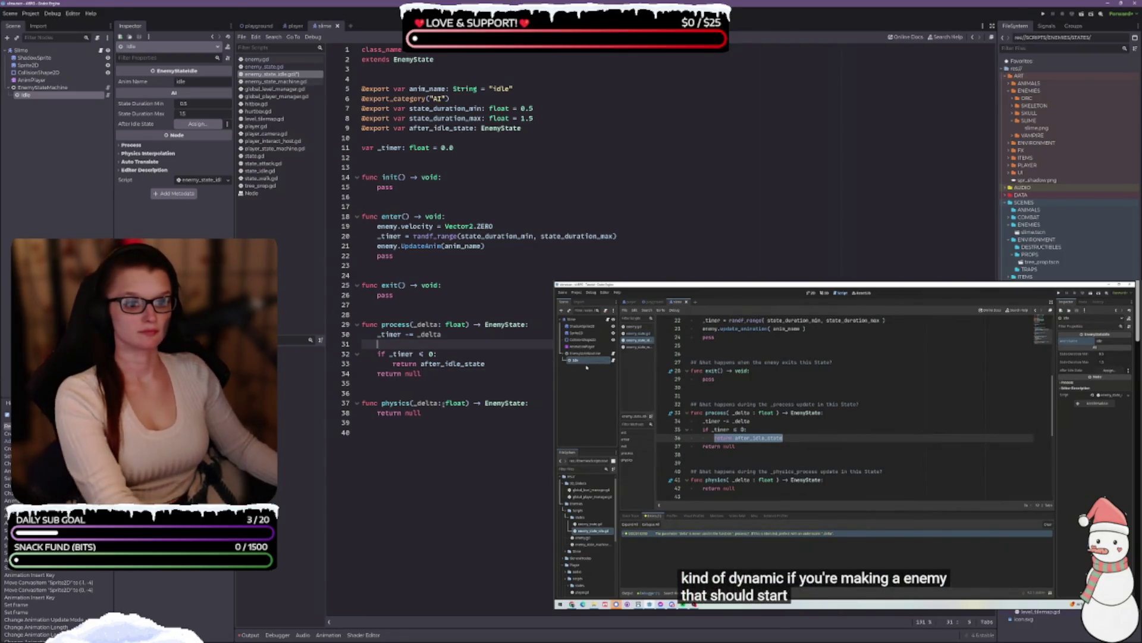
left_click(505, 363)
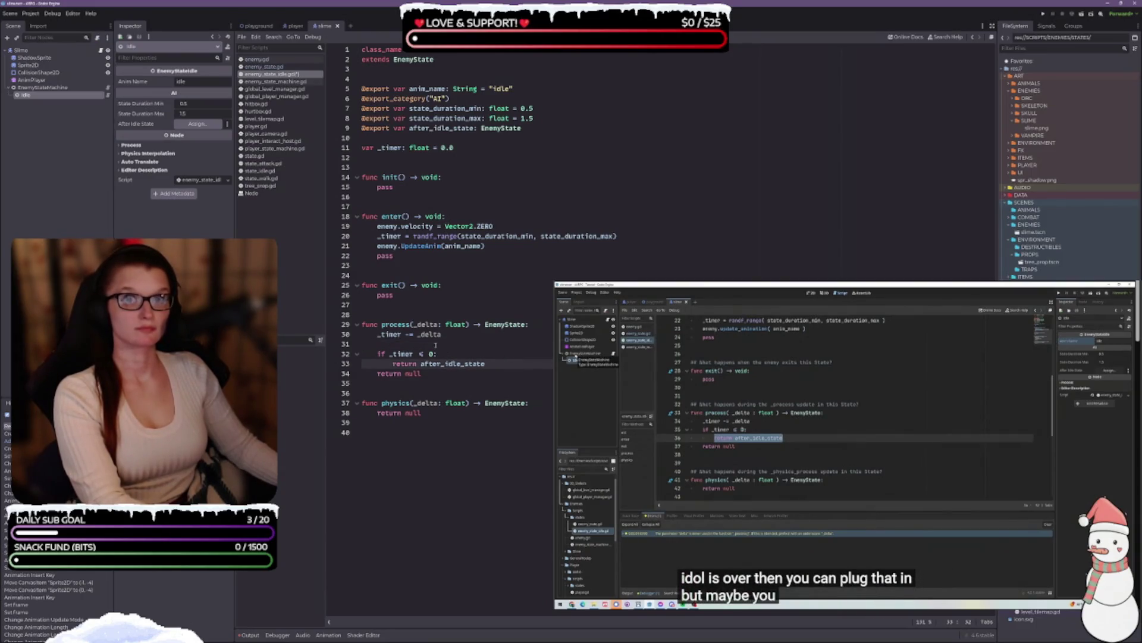
key("Return")
left_click(507, 385)
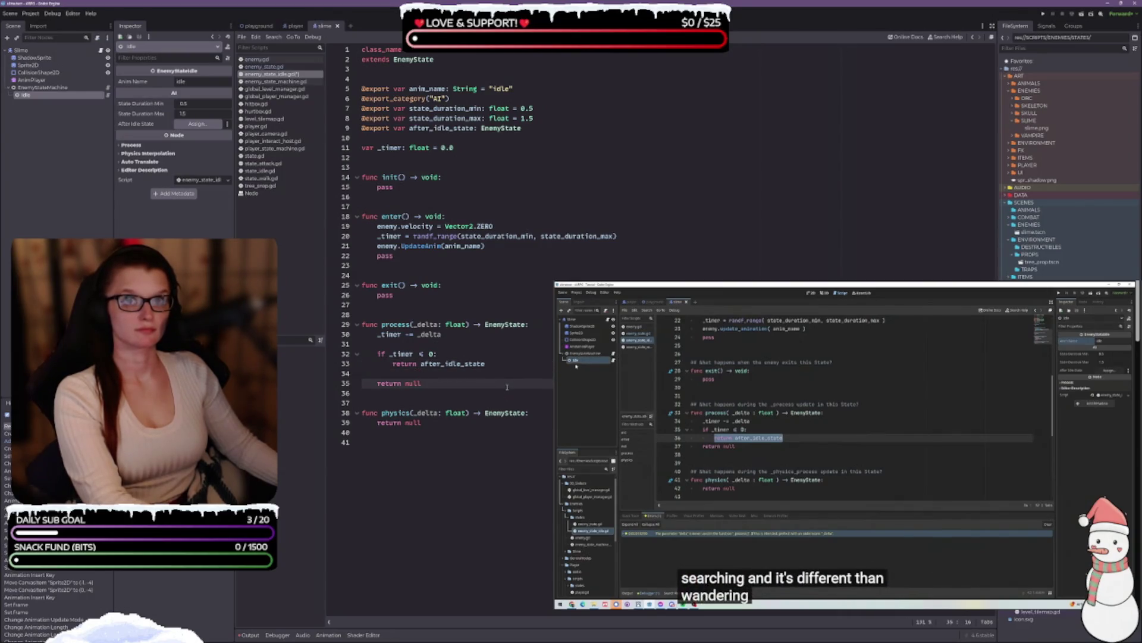
key("ctrl+s")
key("ctrl+End")
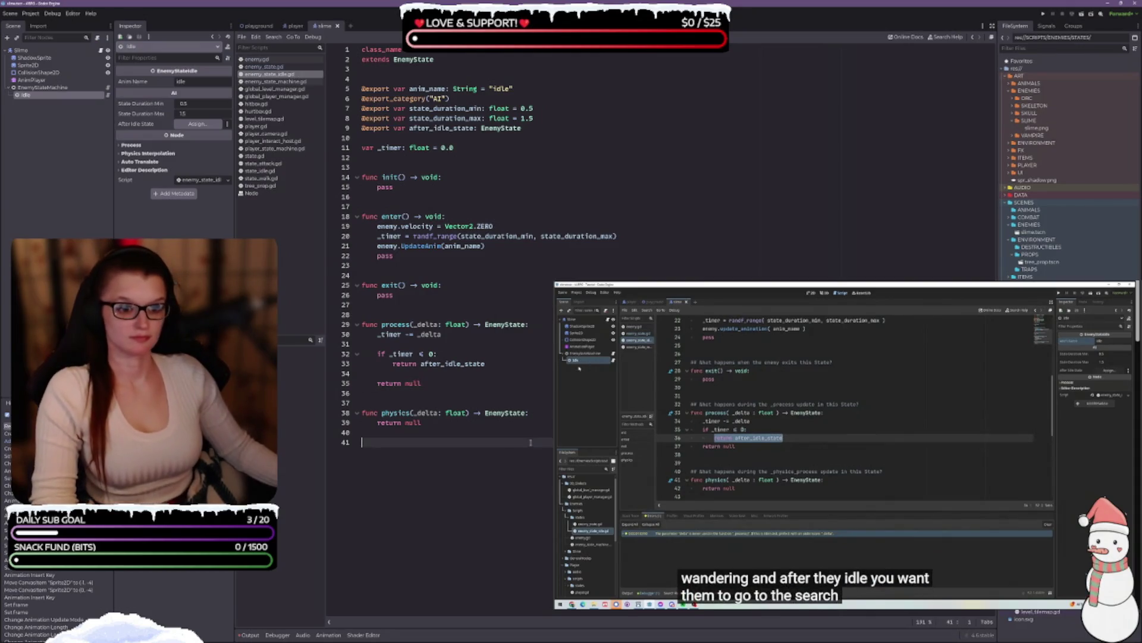
left_click(455, 344)
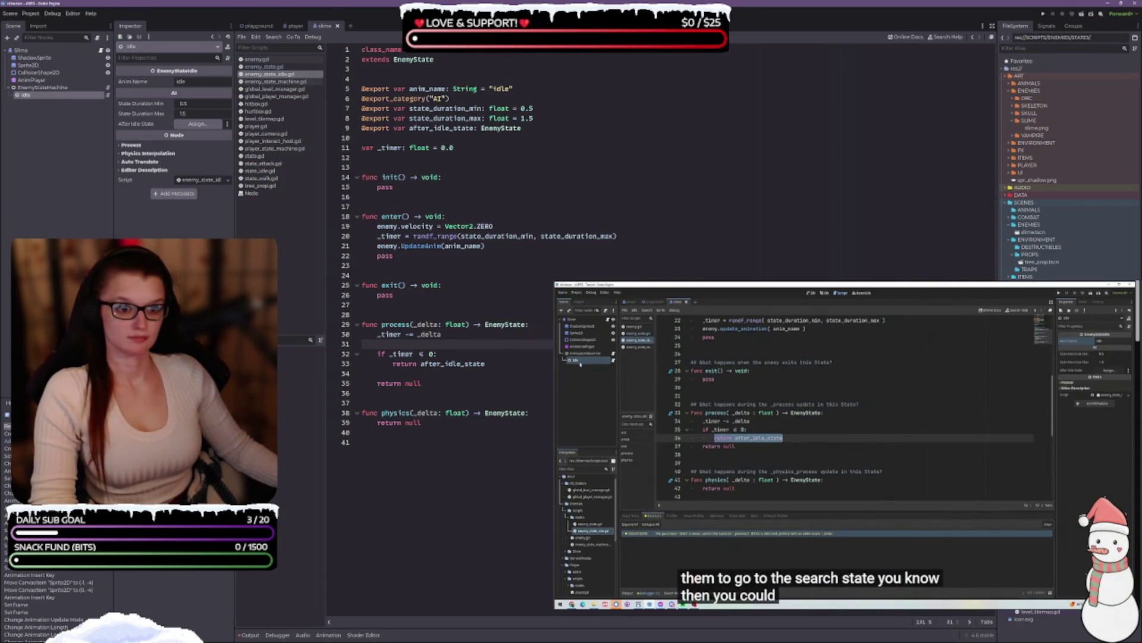
key("BackSpace")
key("BackSpace")
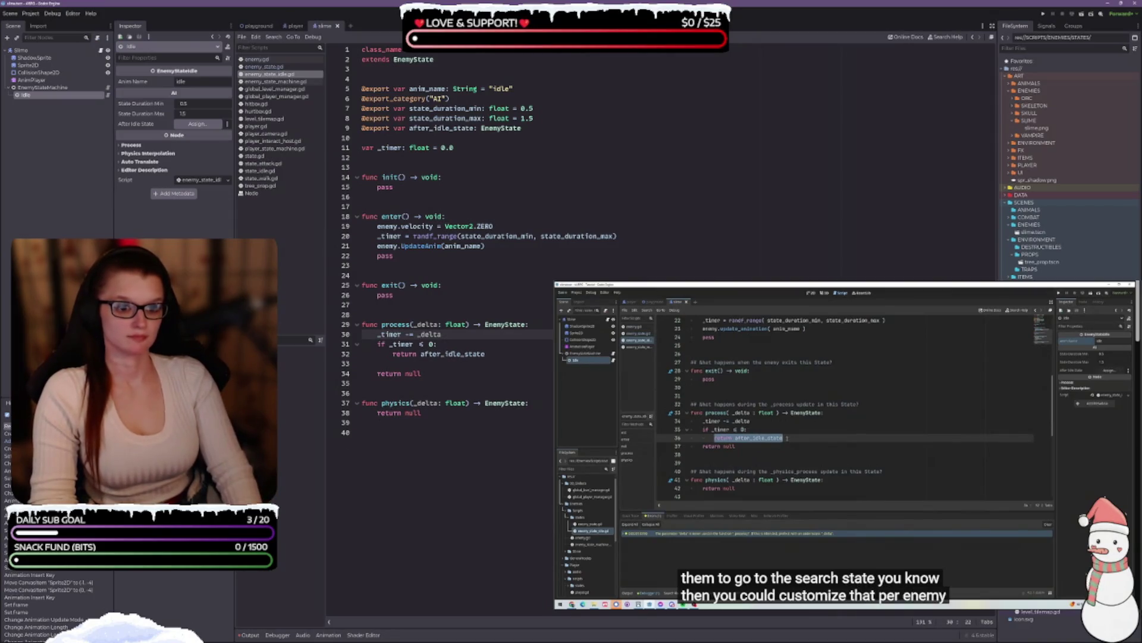
key("Return")
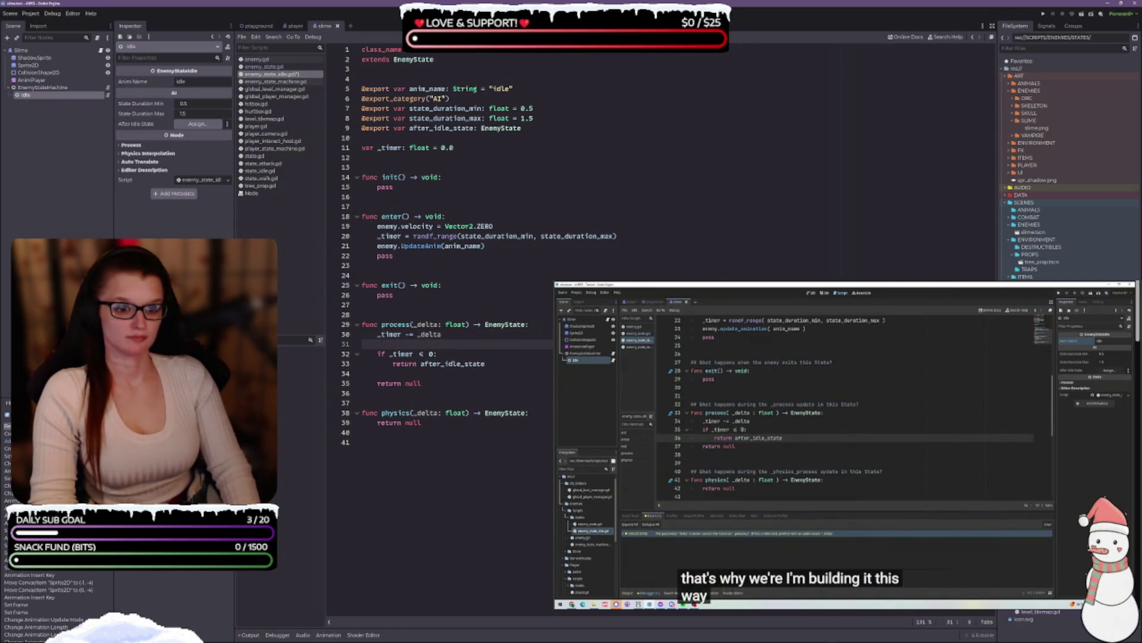
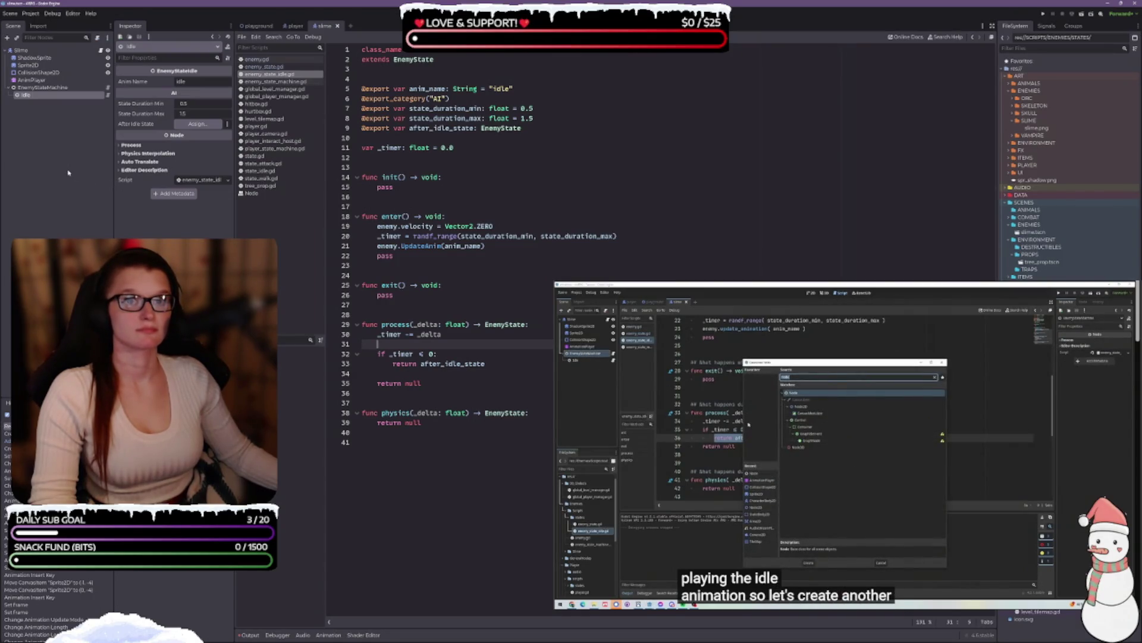
Step: Begin adding a base Node child to the enemy state machine, then cancel it
right_click(30, 90)
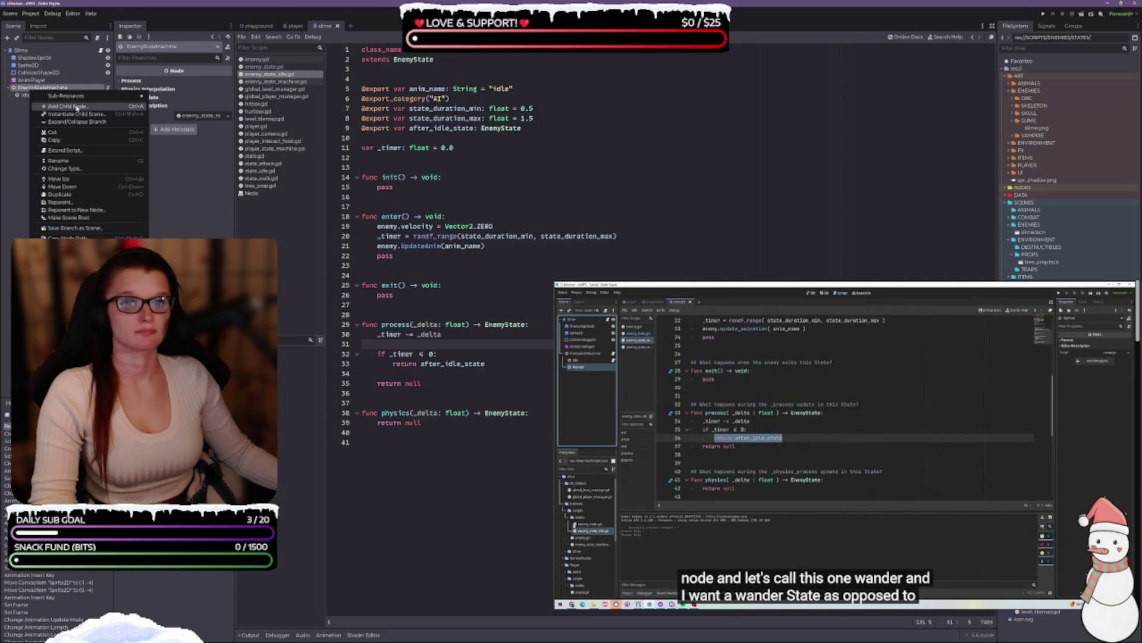
left_click(76, 107)
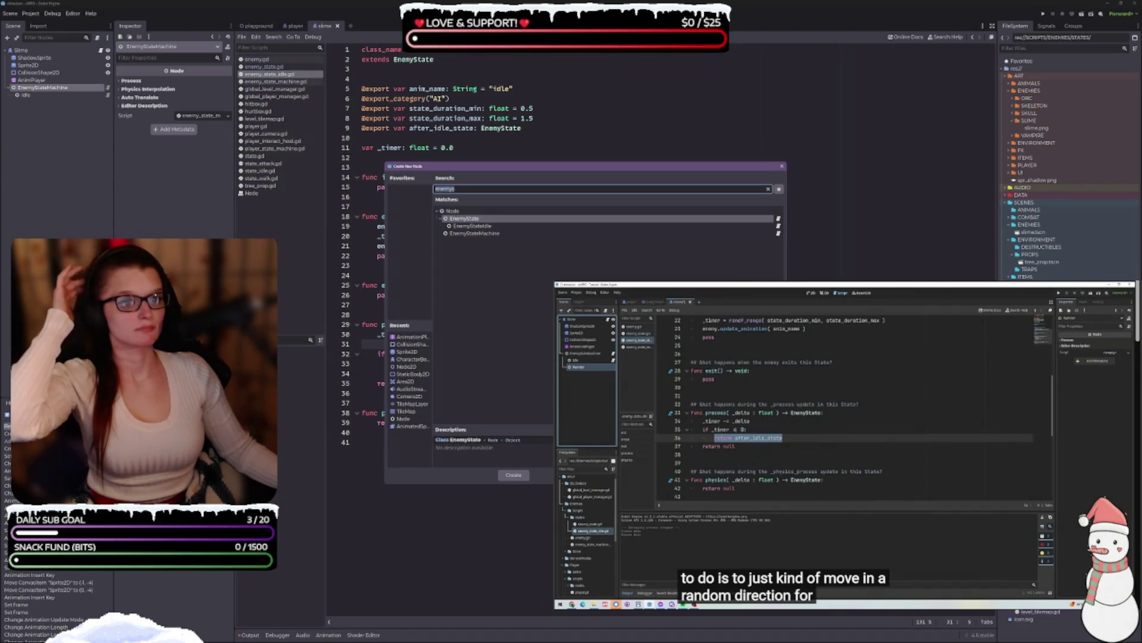
left_click(453, 211)
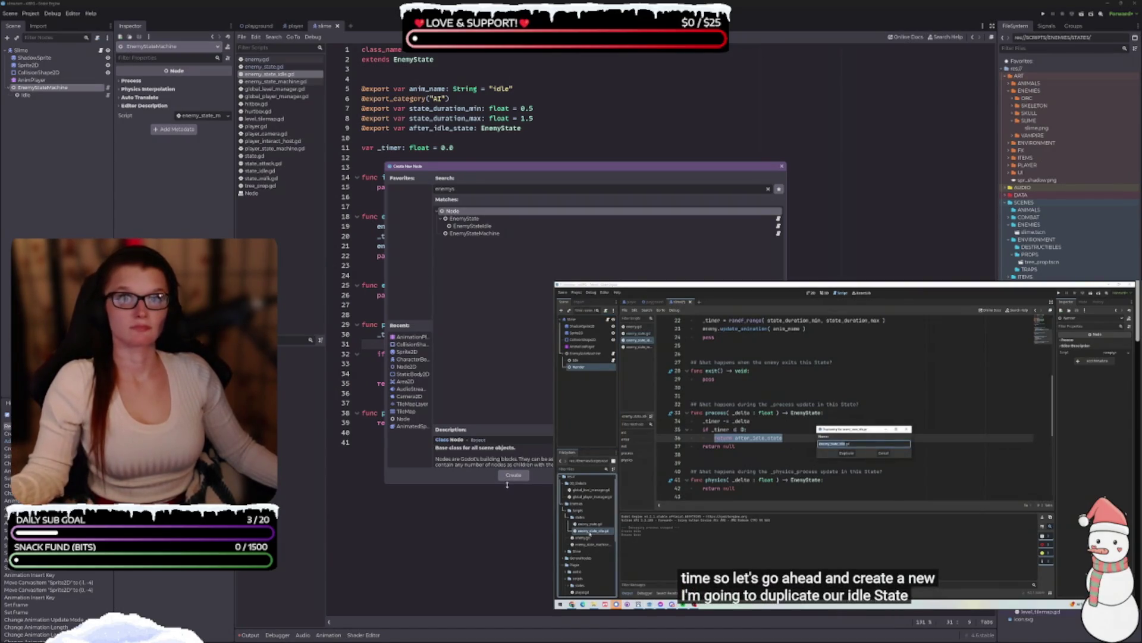
key("Escape")
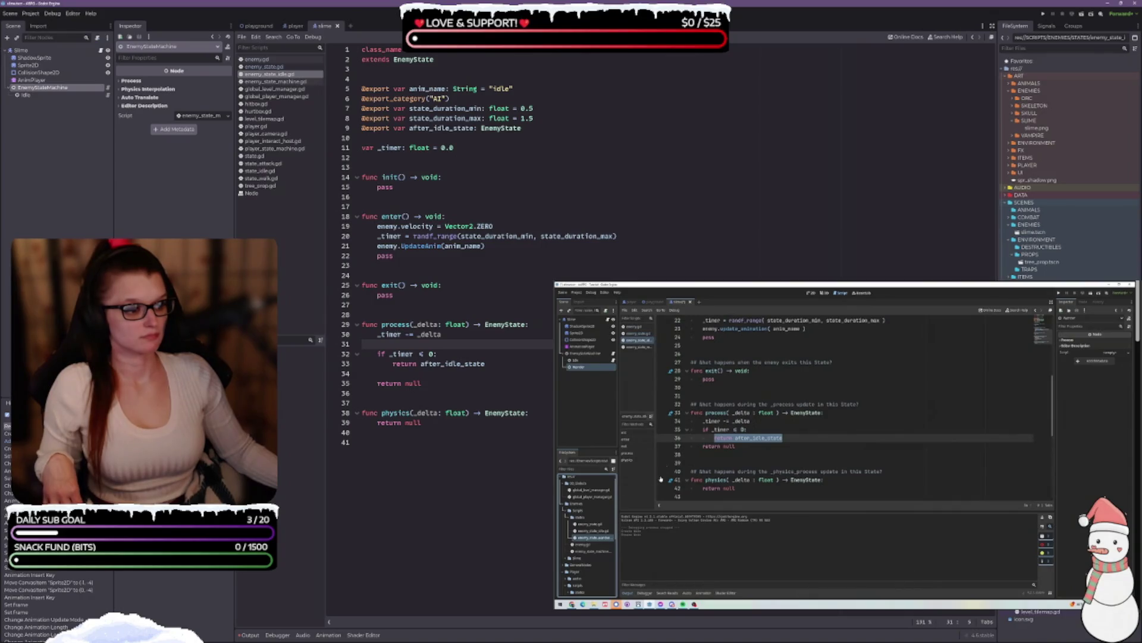
Step: Duplicate enemy_state_idle.gd as enemy_state_wander.gd and save the new script
key("ctrl+d")
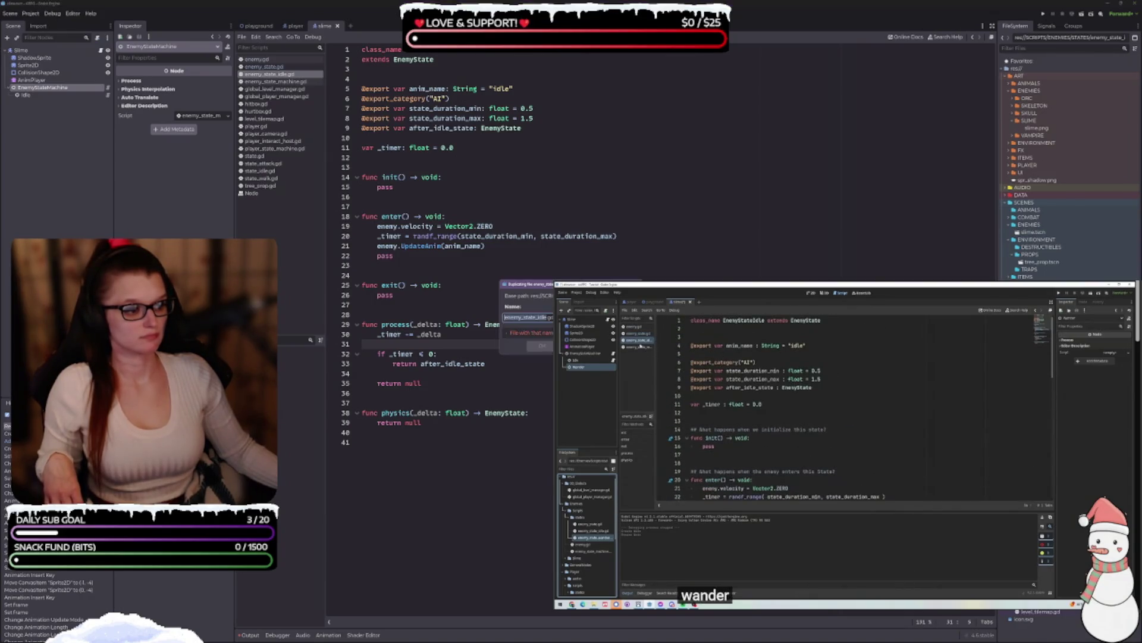
key("Right")
key("BackSpace")
key("BackSpace")
key("BackSpace")
key("BackSpace")
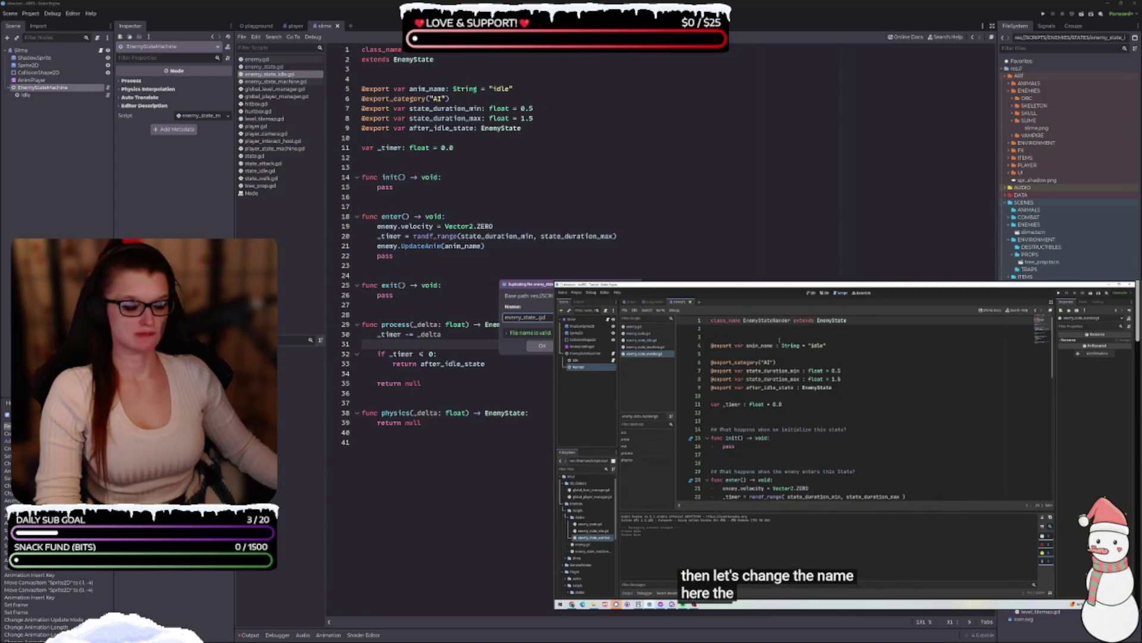
left_click(883, 488)
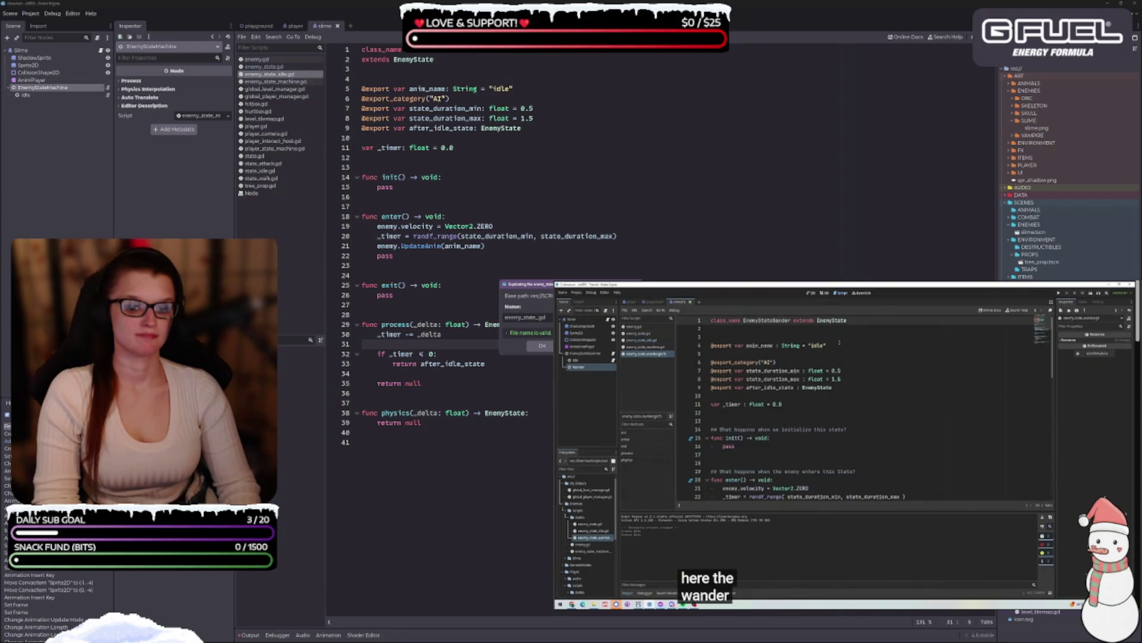
type("wande")
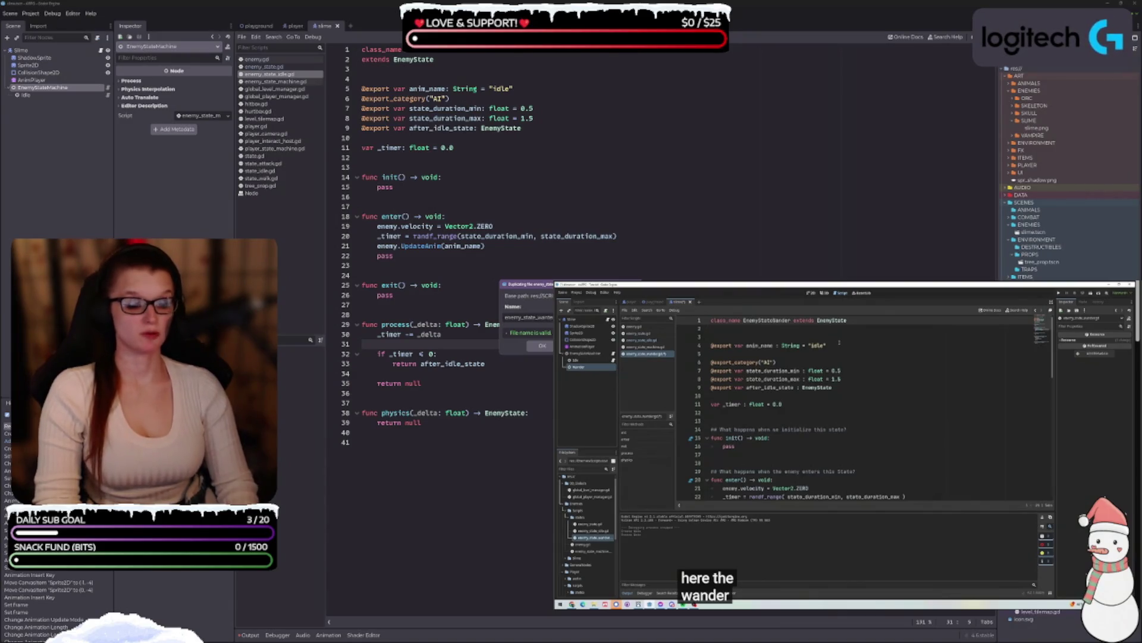
key("Return")
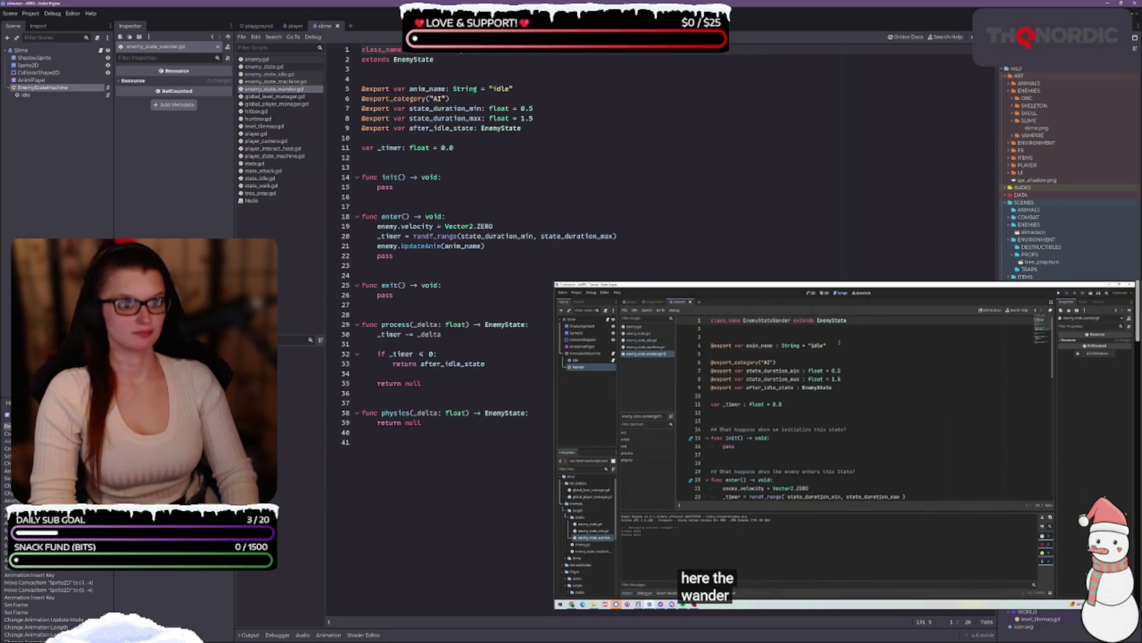
key("Down")
key("ctrl+s")
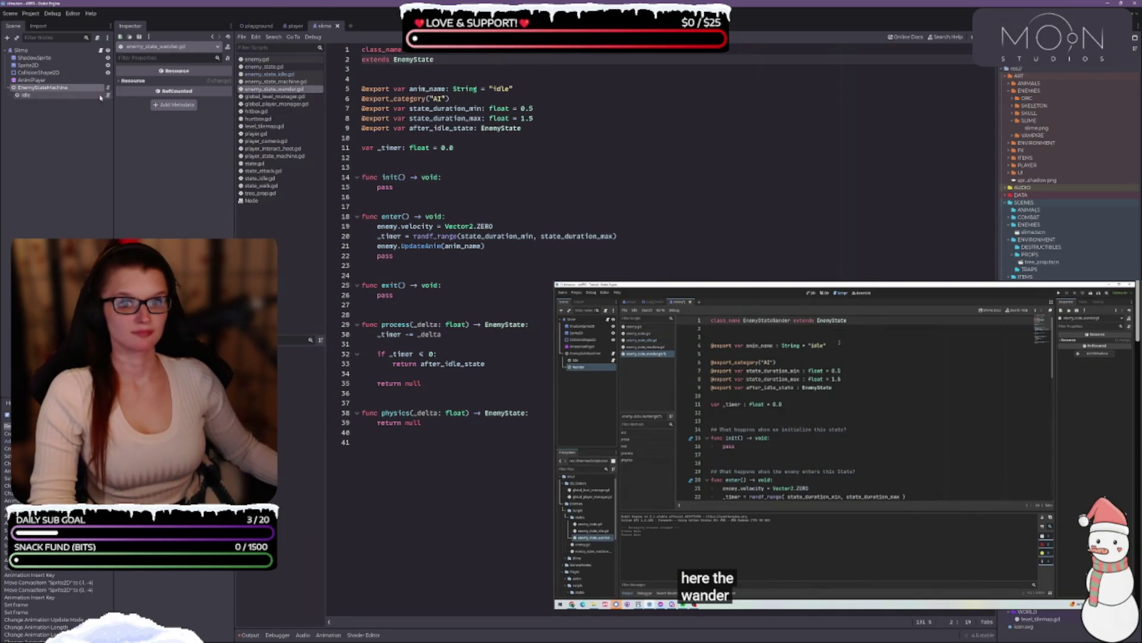
Step: Add an EnemyStateWander child under EnemyStateMachine and rename it Wander
left_click(44, 88)
right_click(44, 88)
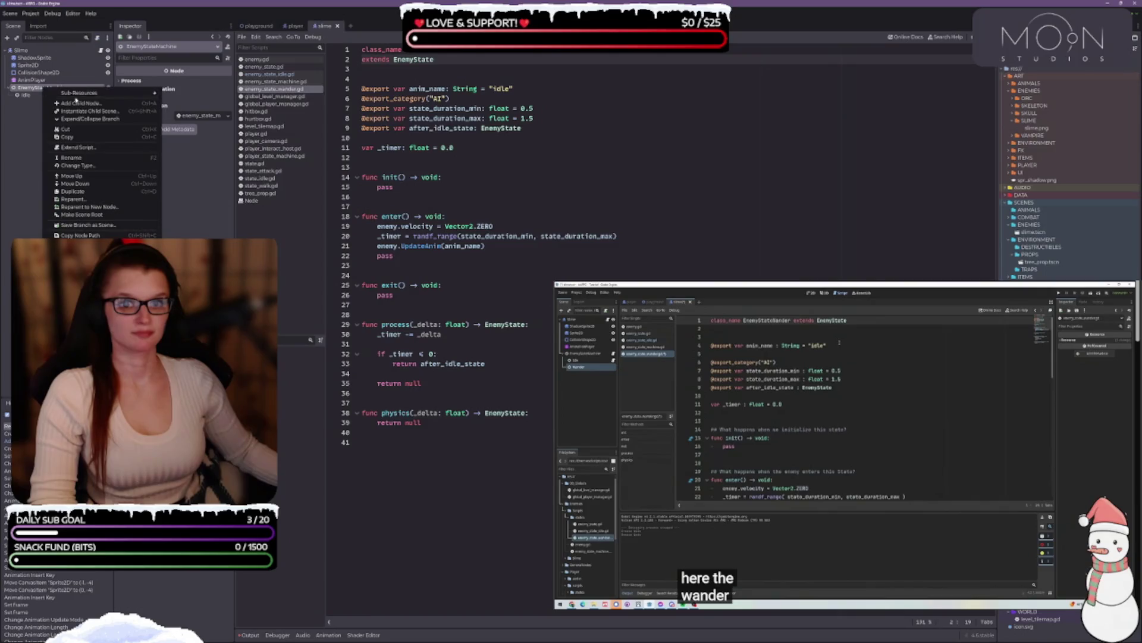
left_click(77, 104)
left_click(492, 233)
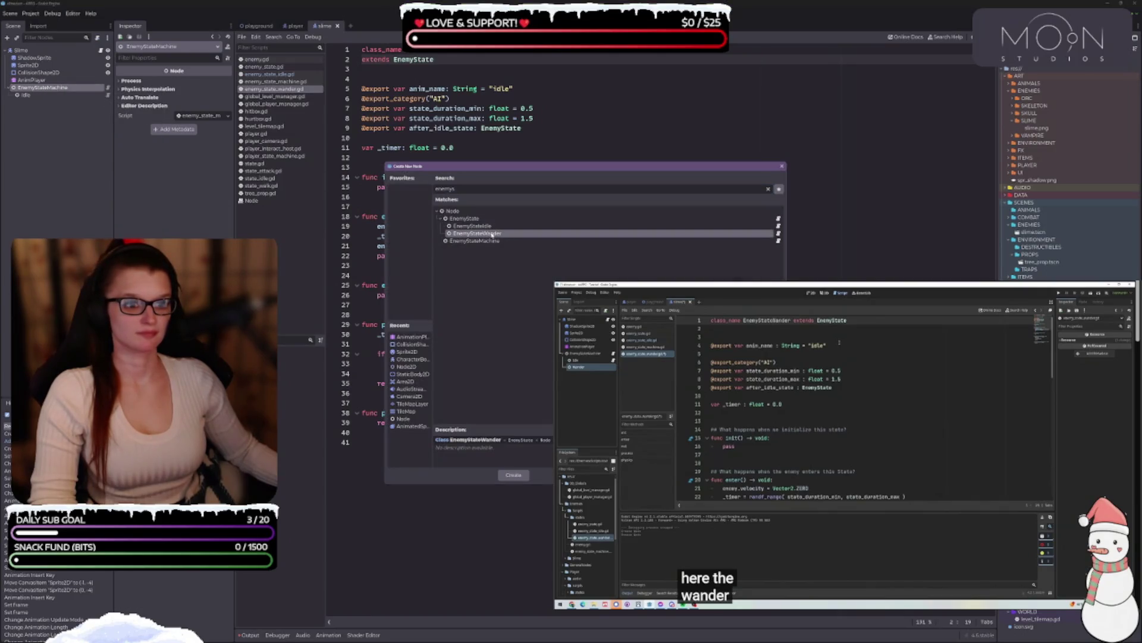
left_click(512, 475)
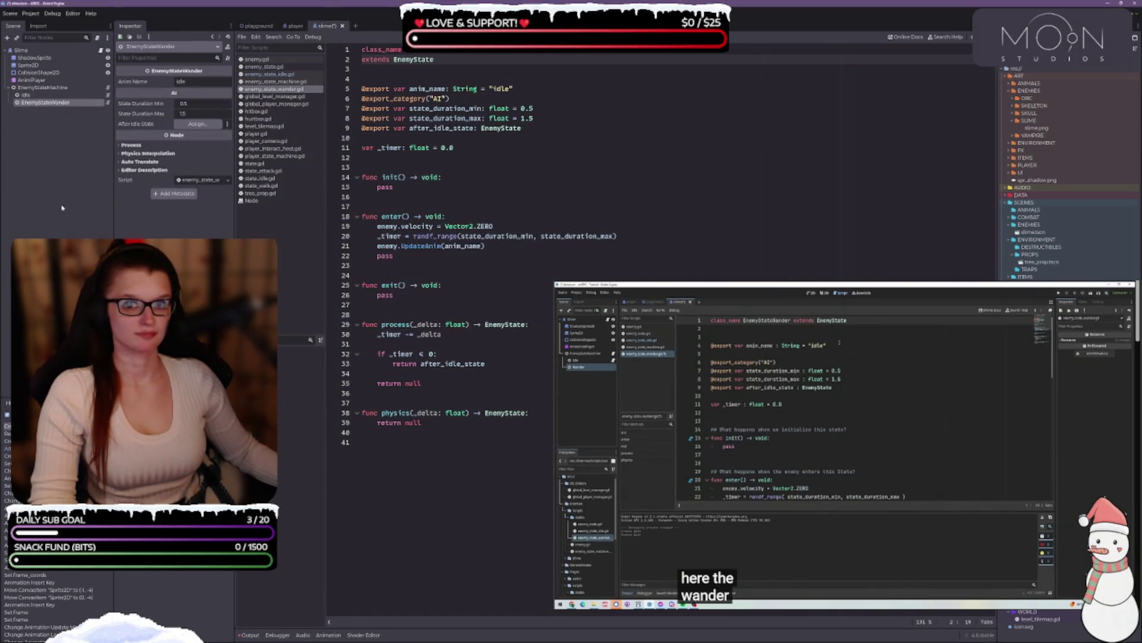
double_click(61, 103)
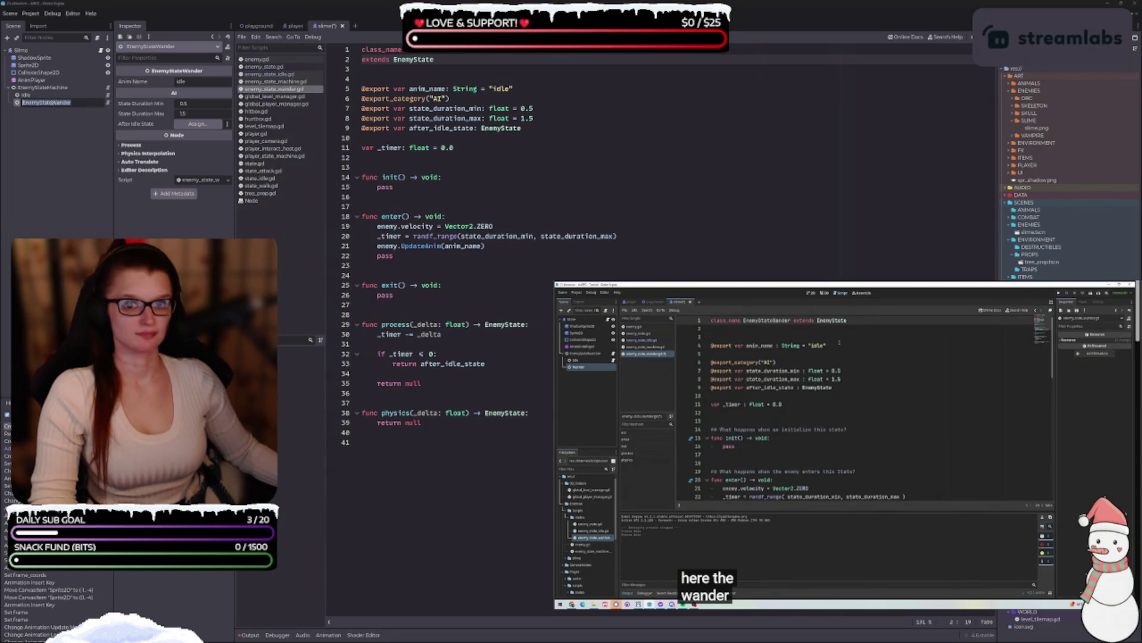
left_click(85, 116)
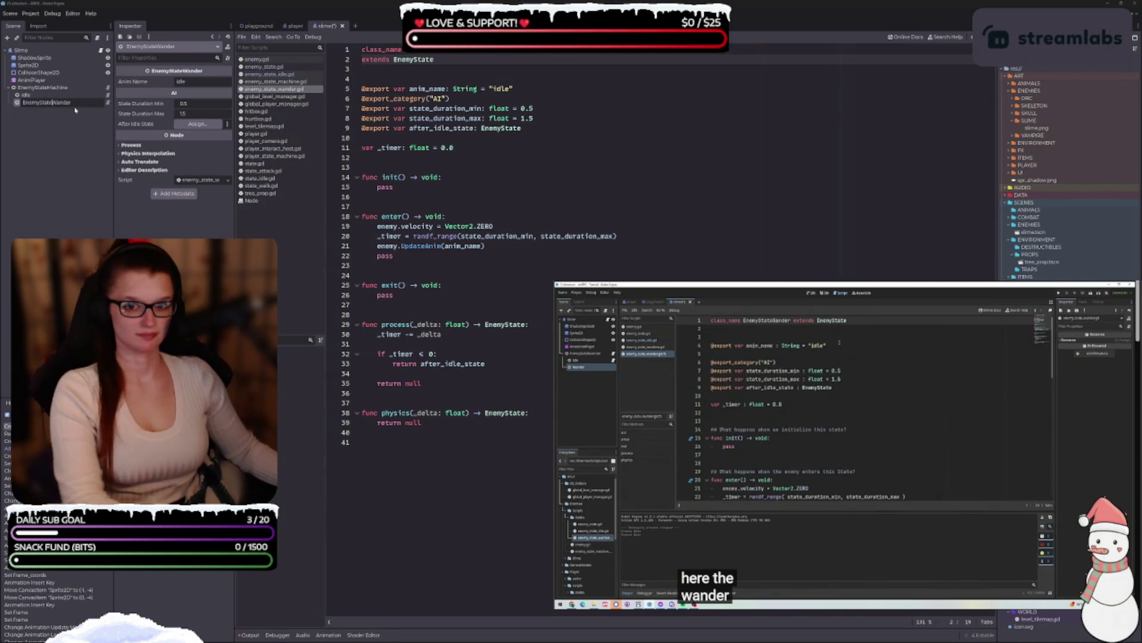
key("BackSpace")
key("BackSpace")
key("BackSpace")
key("Return")
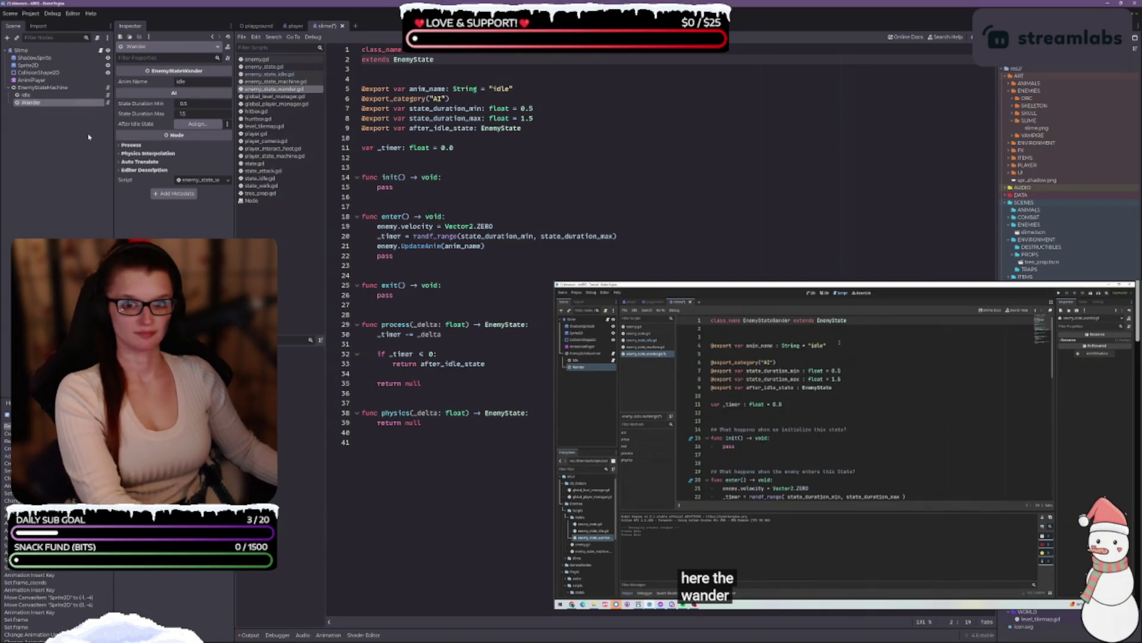
Step: Change the wander script's anim_name from "idle" to "move"
double_click(501, 89)
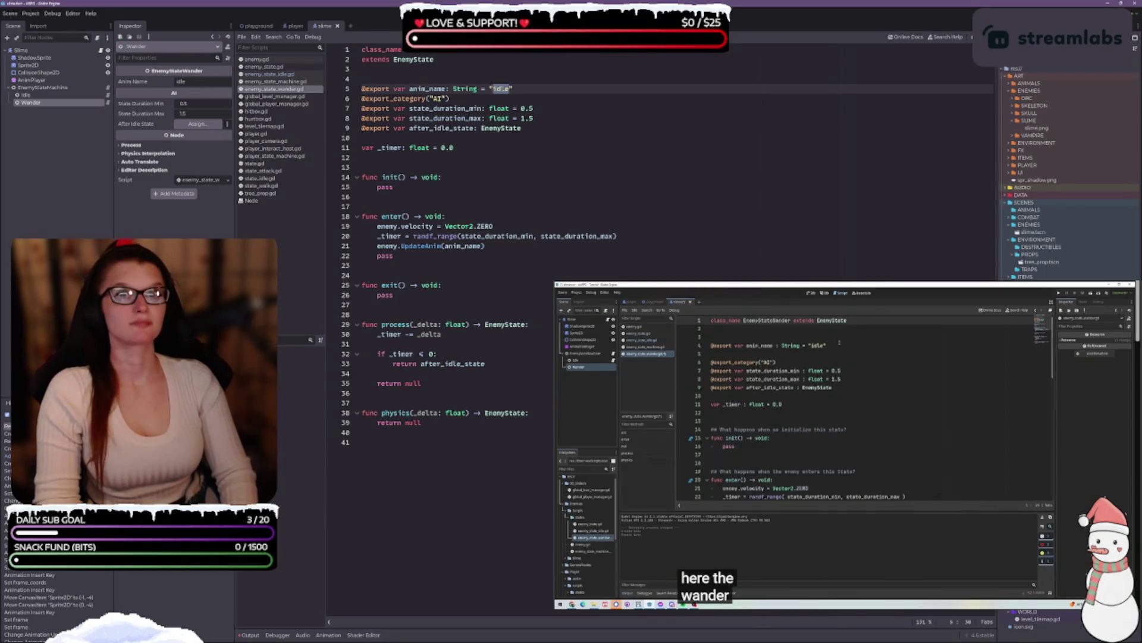
type("ve")
left_click(898, 545)
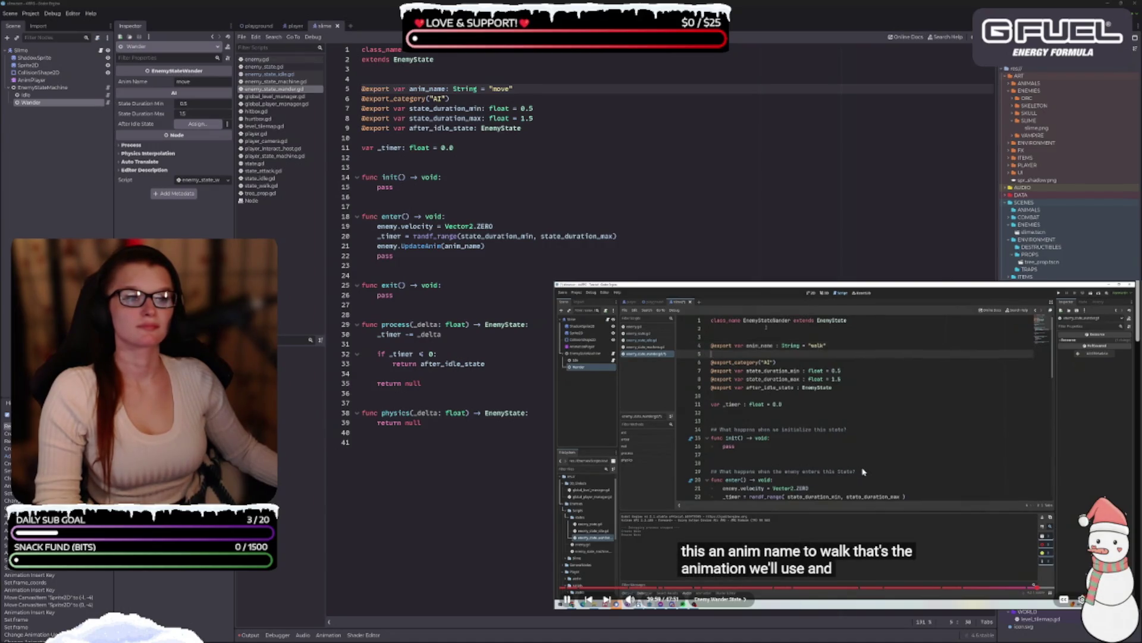
left_click(451, 128)
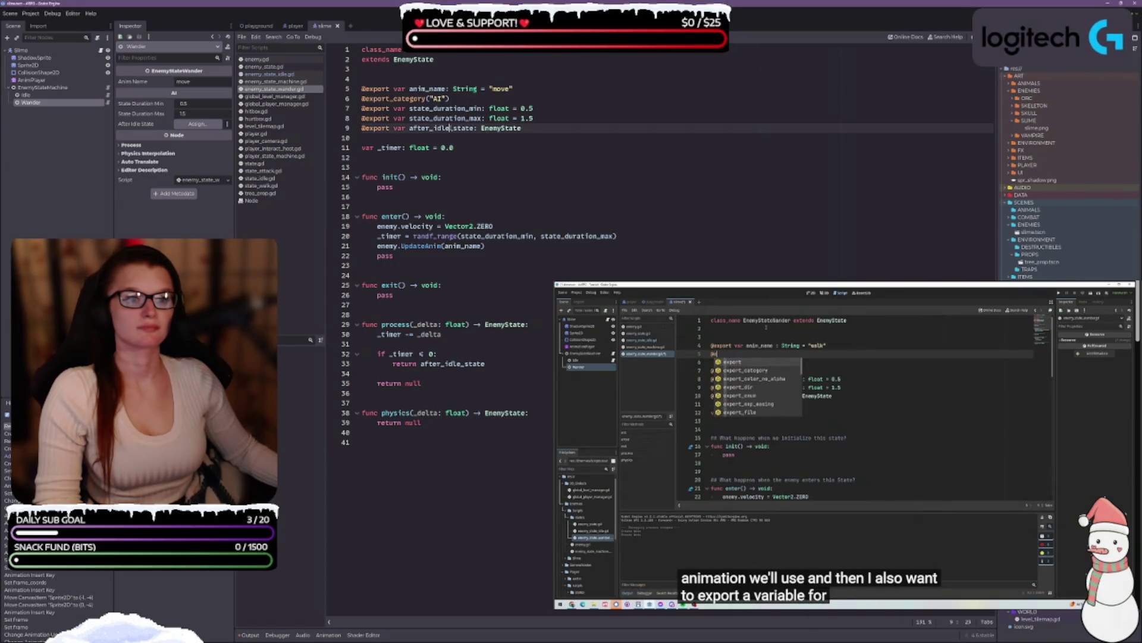
left_click(545, 93)
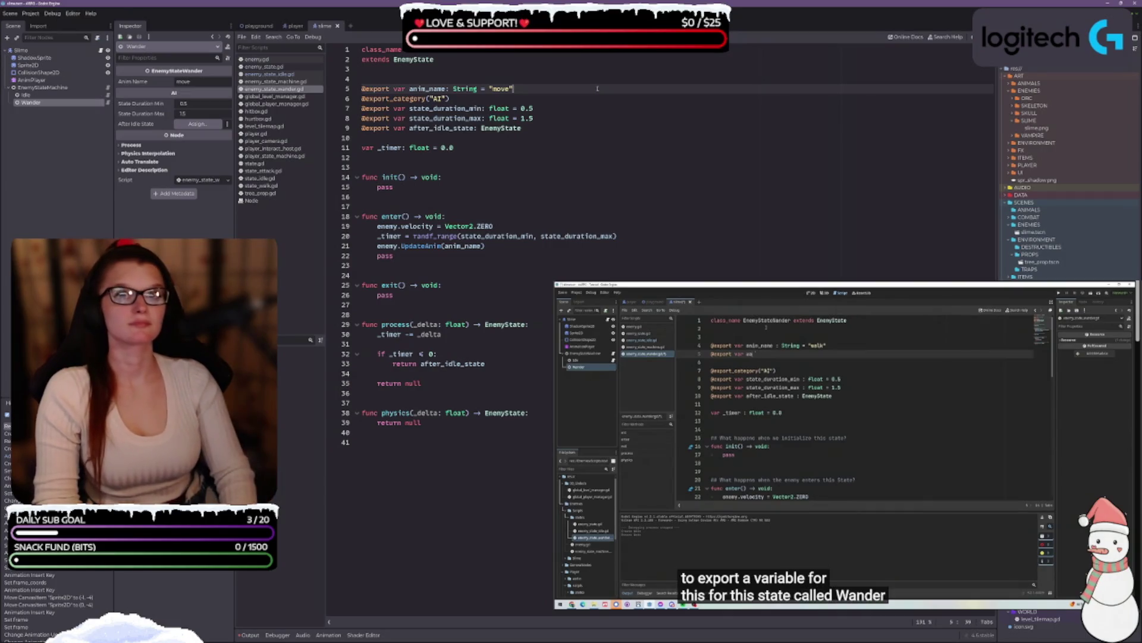
key("Return")
type("@edp")
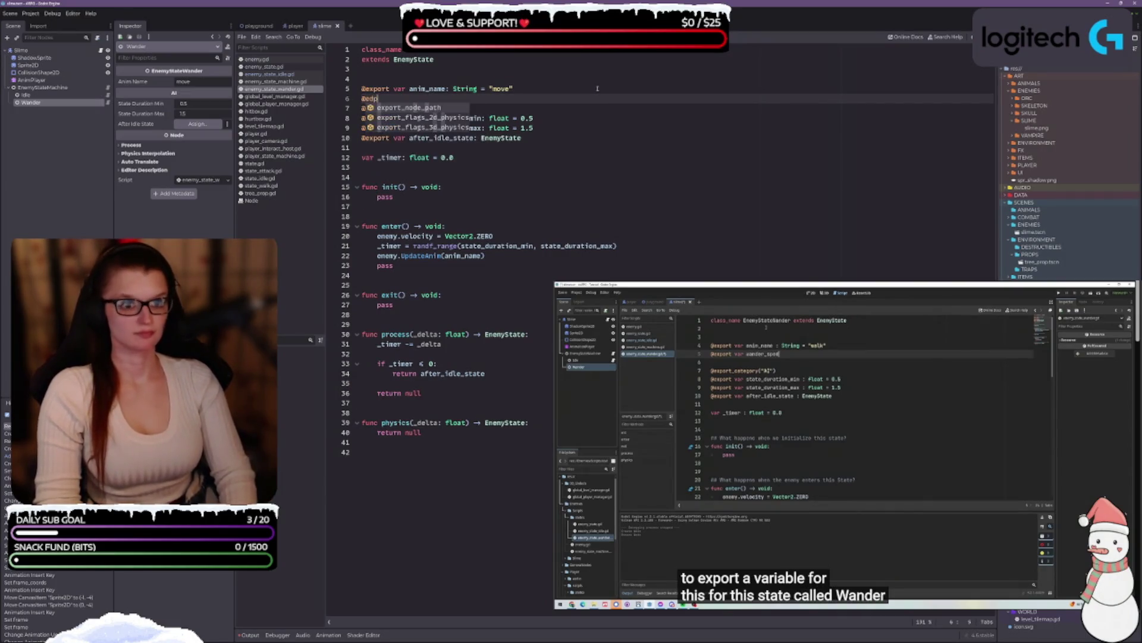
type("xport var w")
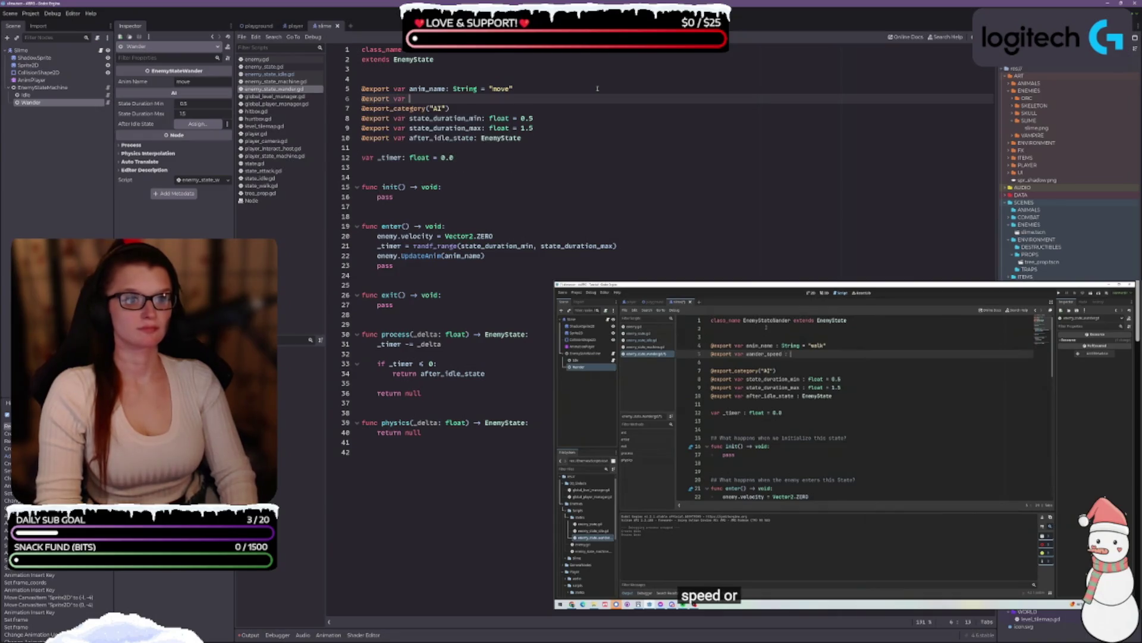
type("ando")
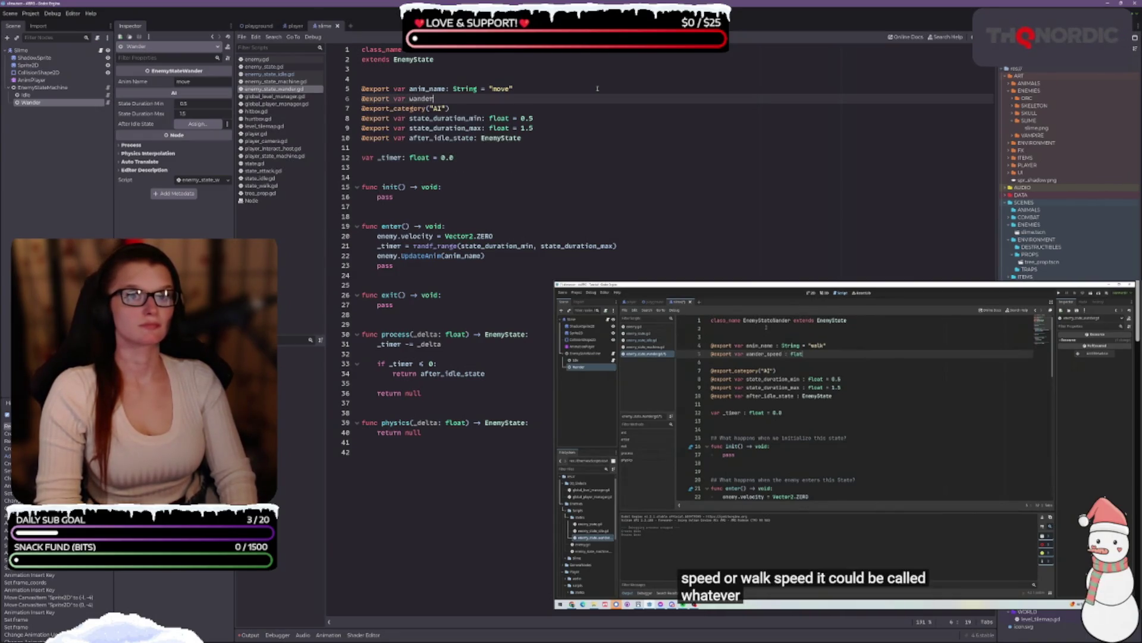
key("BackSpace")
key("BackSpace")
key("BackSpace")
type("ove_speed")
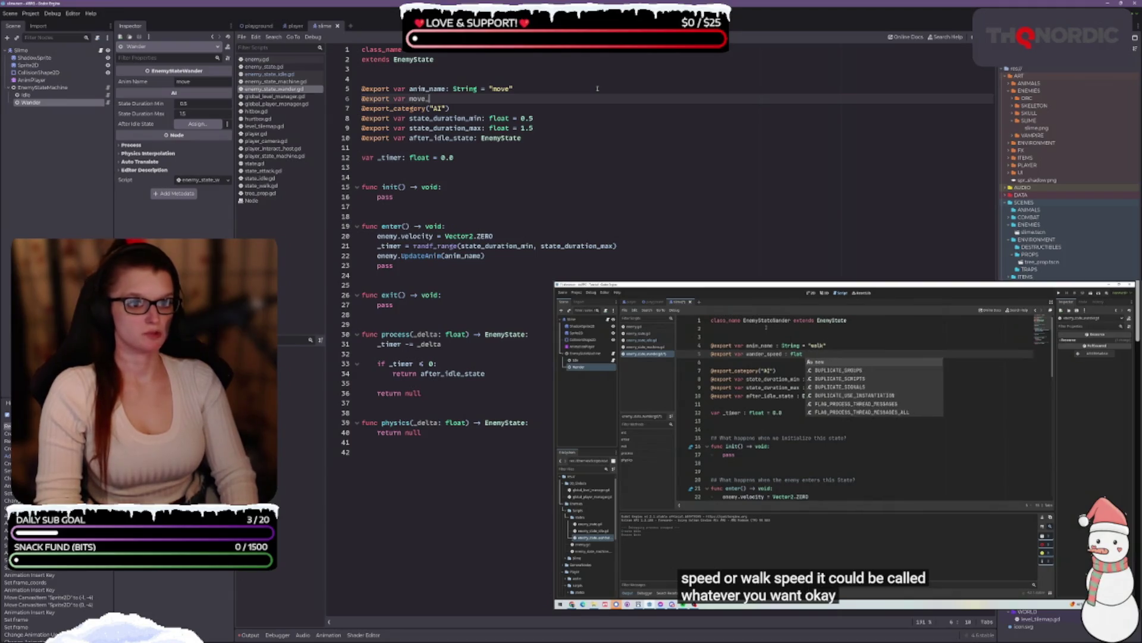
type(": float = ")
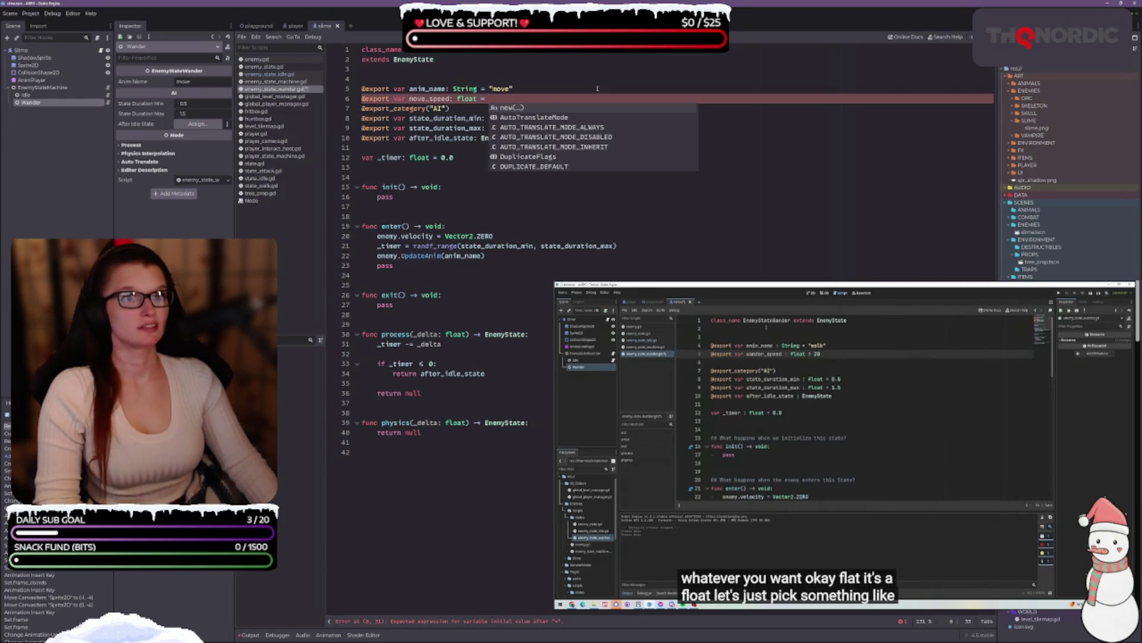
type("20.0")
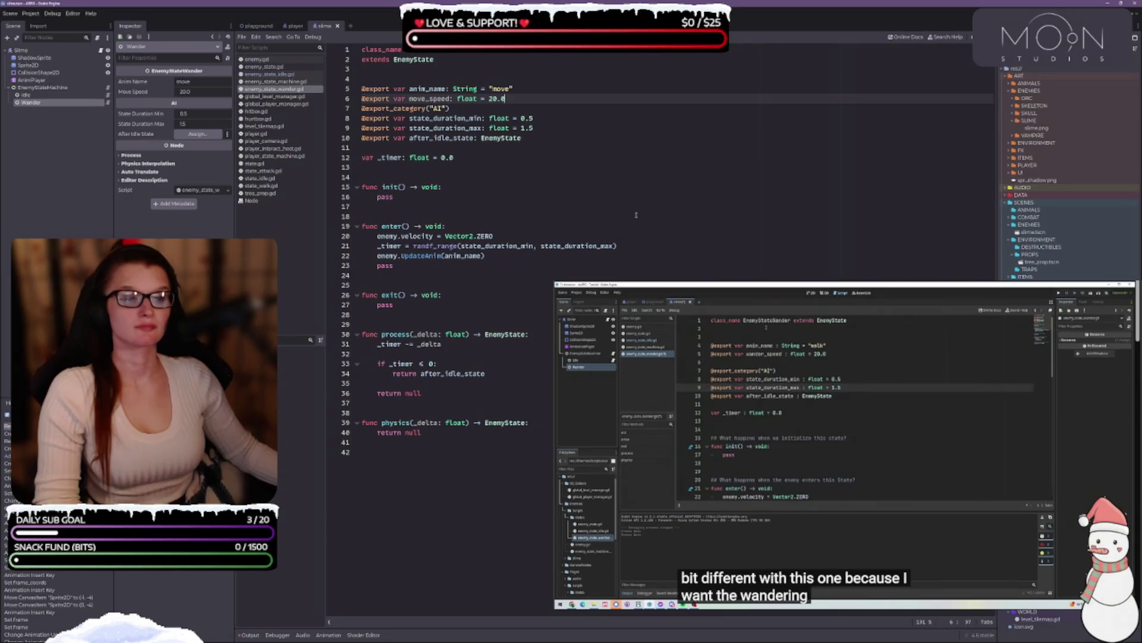
left_click(550, 131)
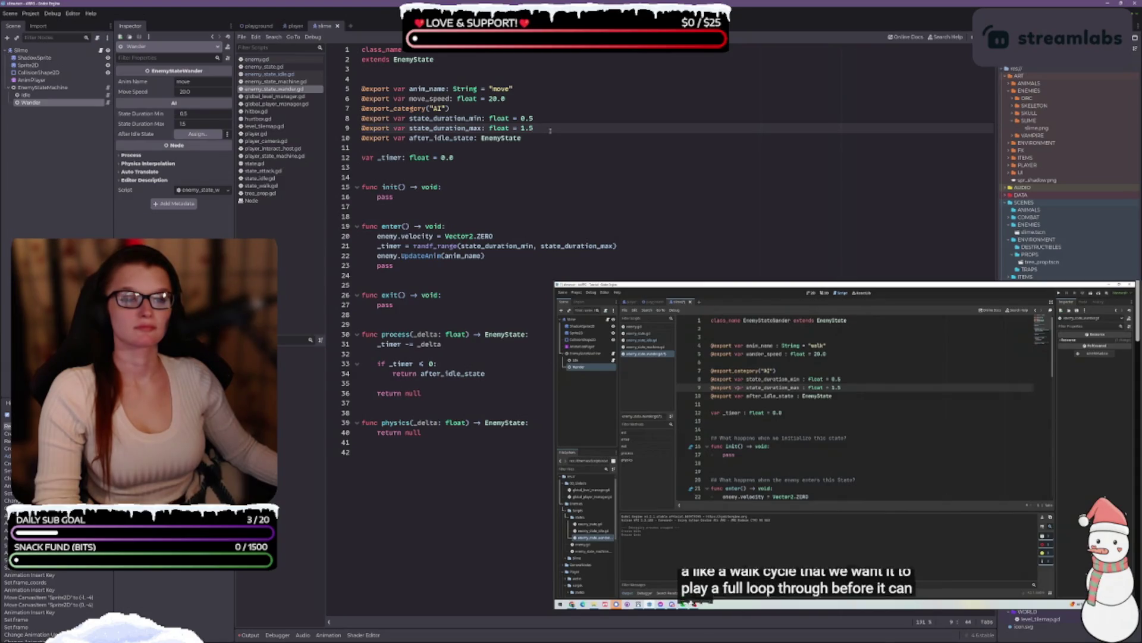
left_click(541, 118)
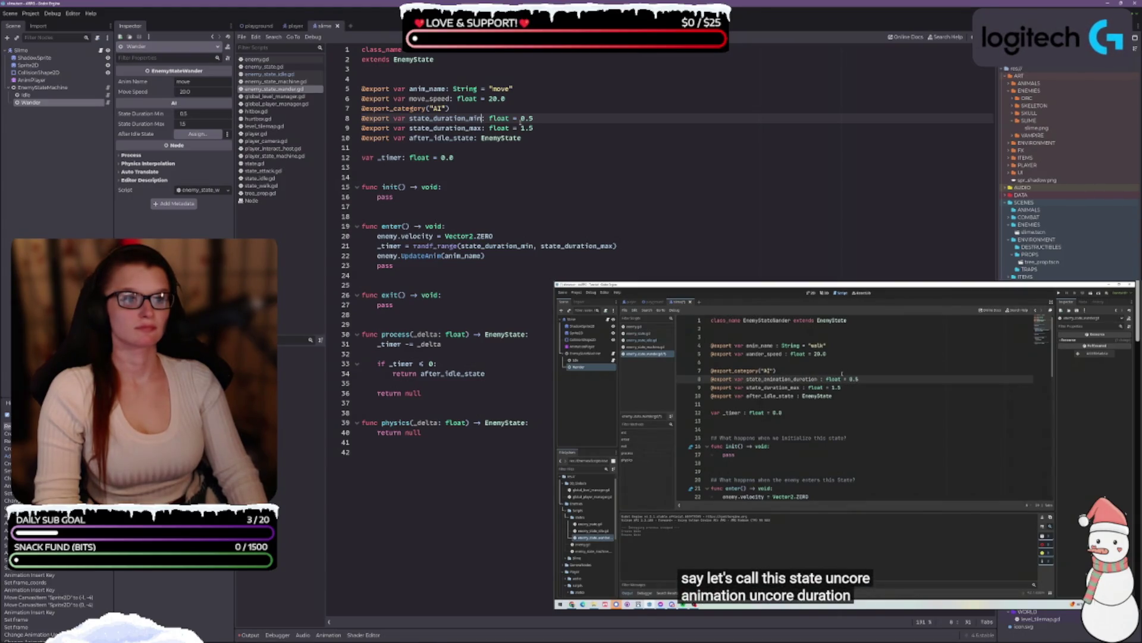
Step: Edit line 8 so state_duration_min reads state_anim_duration
key("BackSpace")
key("BackSpace")
key("Left")
key("Left")
key("Left")
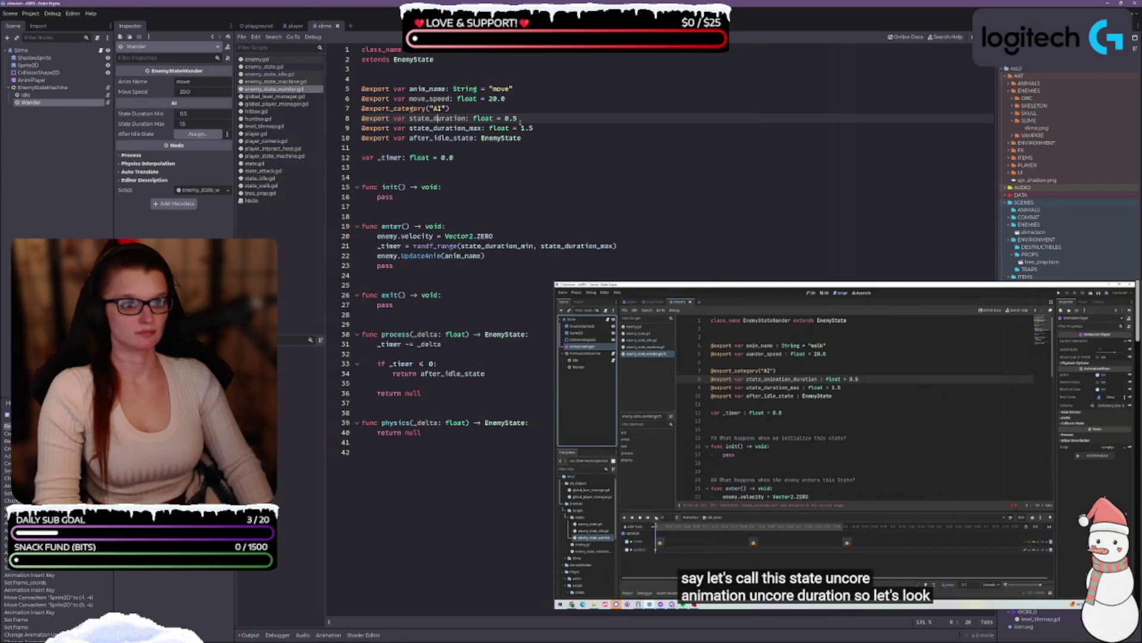
type("anim")
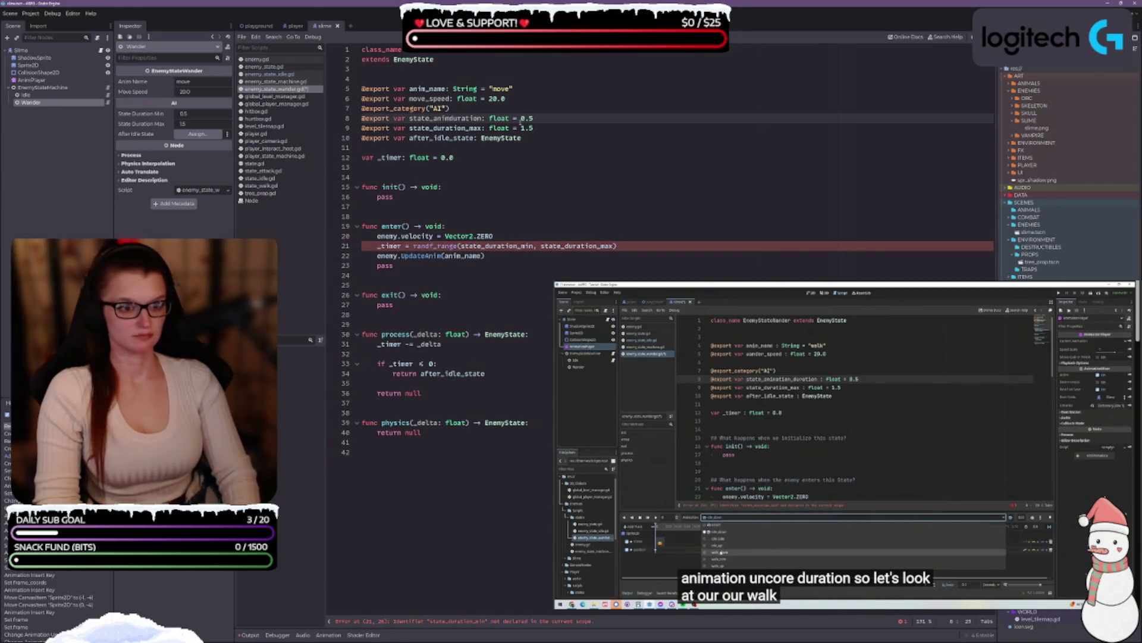
type("_")
left_click(557, 111)
left_click(567, 118)
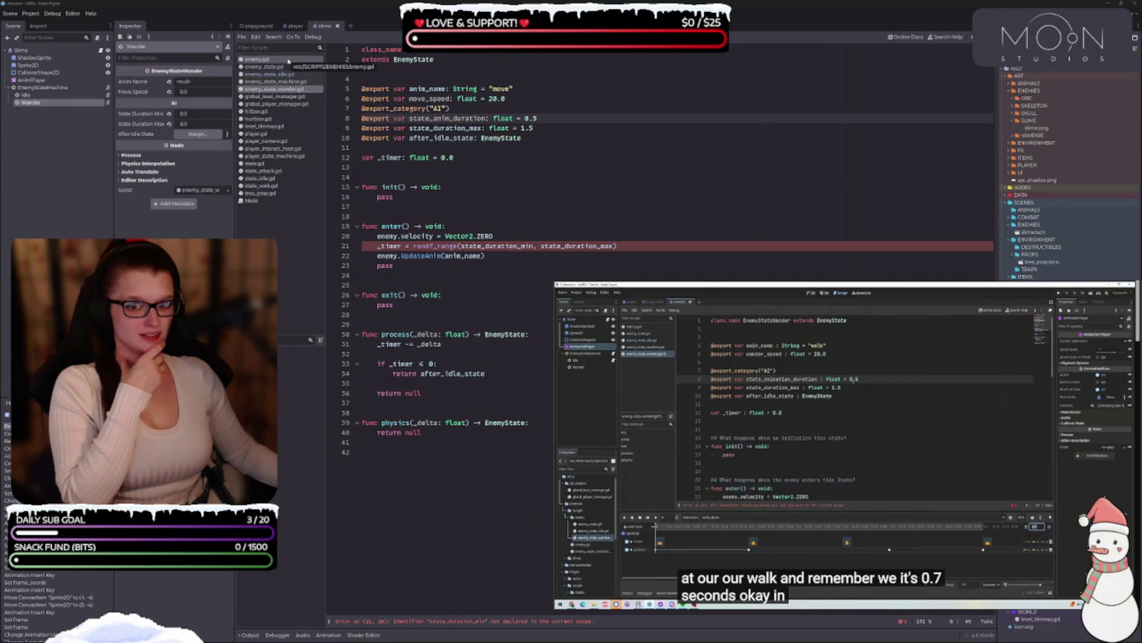
Step: Check the move animation's length in the AnimPlayer node's animation panel
left_click(60, 80)
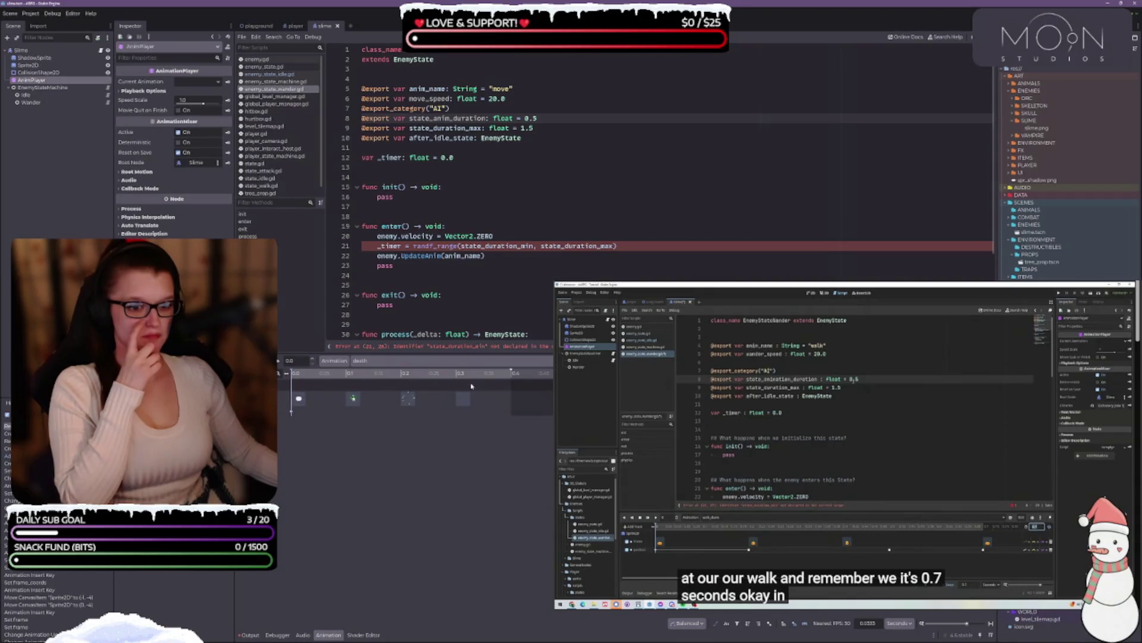
left_click(360, 360)
left_click(375, 393)
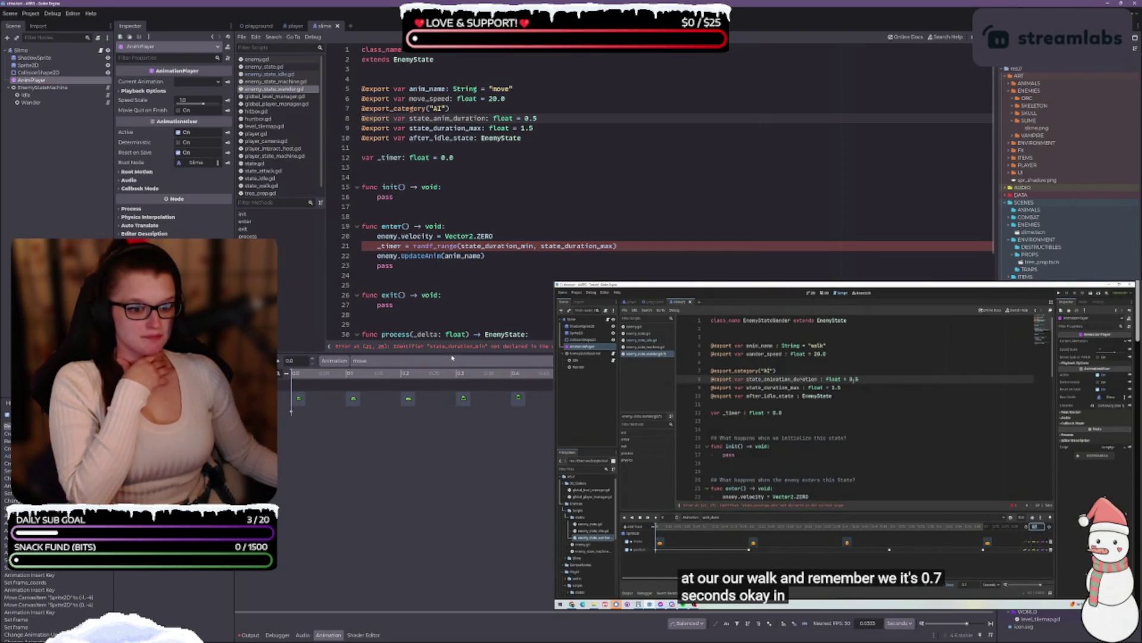
left_click_drag(452, 363, 452, 510)
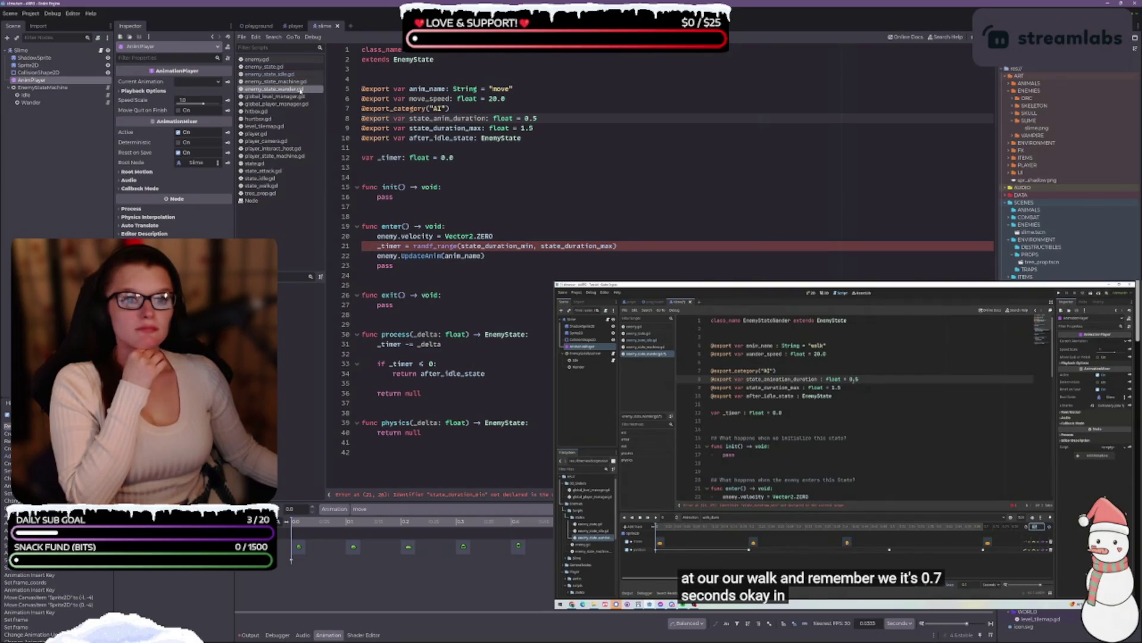
Step: Change the state_anim_duration default from 0.5 to 0.6
key("BackSpace")
type("6")
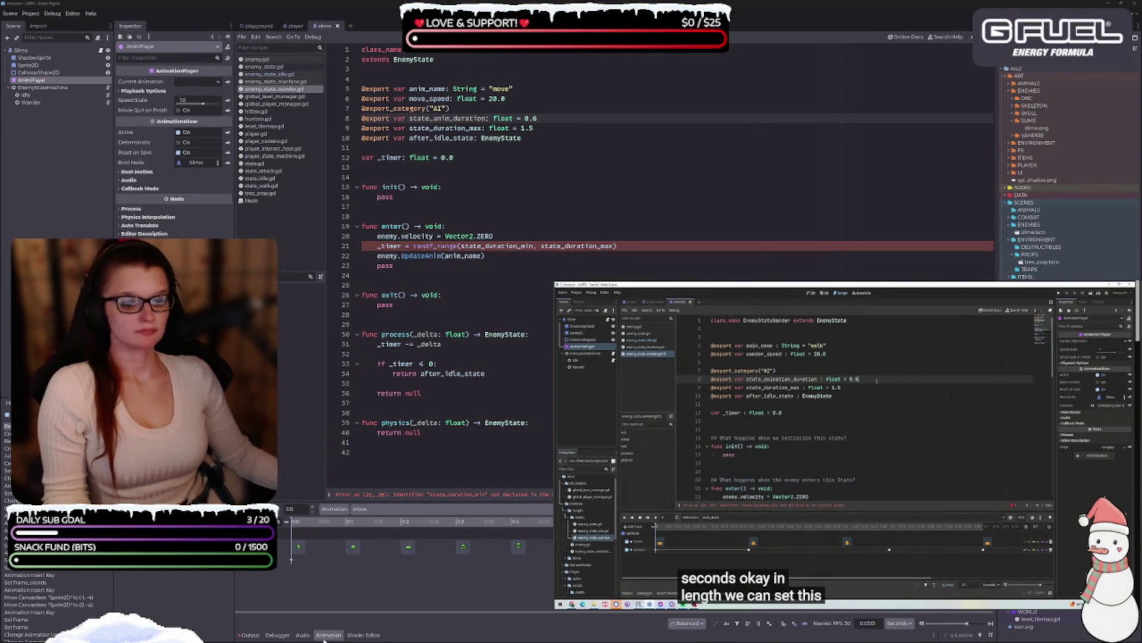
left_click(545, 182)
left_click(557, 128)
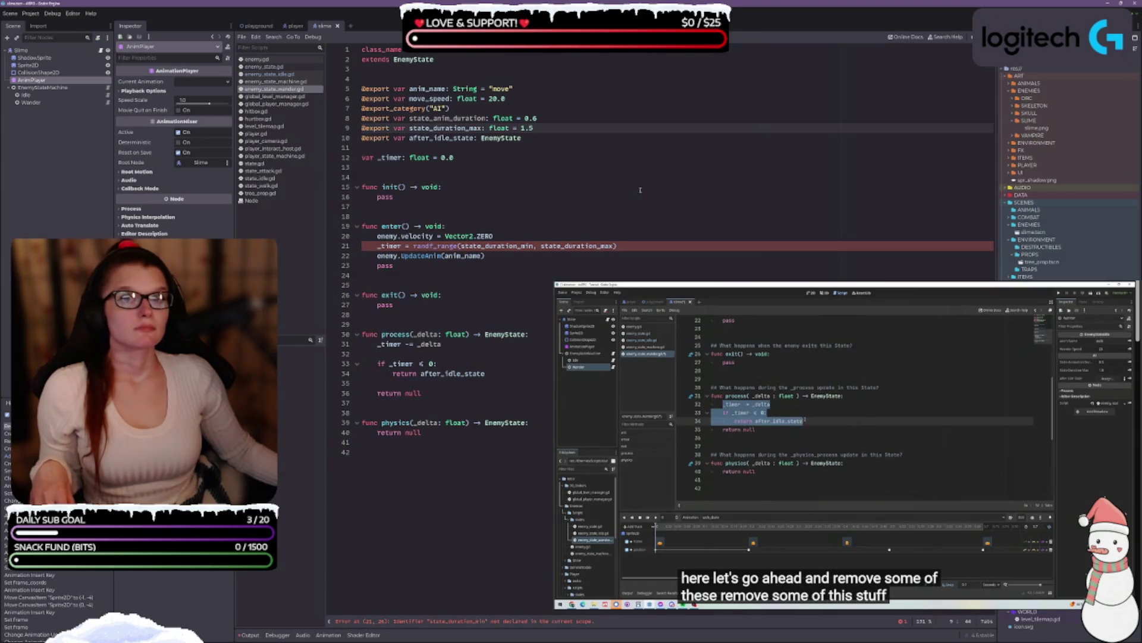
Step: Delete the timer countdown code from the wander script's process() function
key("space")
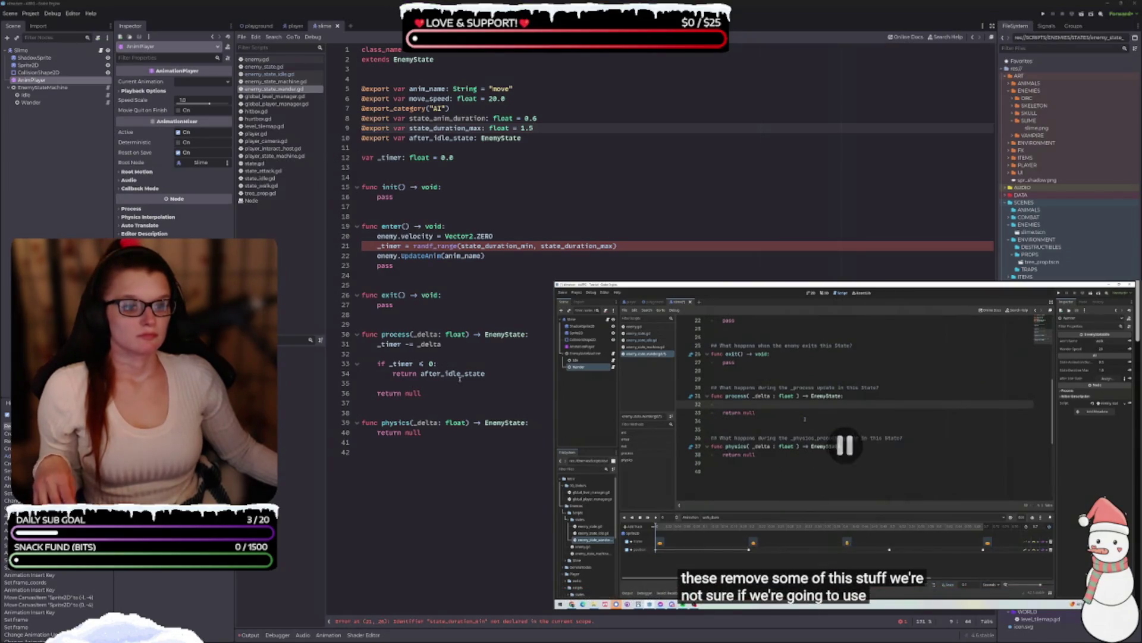
mouse_move(487, 374)
left_mouse_down()
mouse_move(379, 355)
mouse_move(377, 344)
left_mouse_up()
key("BackSpace")
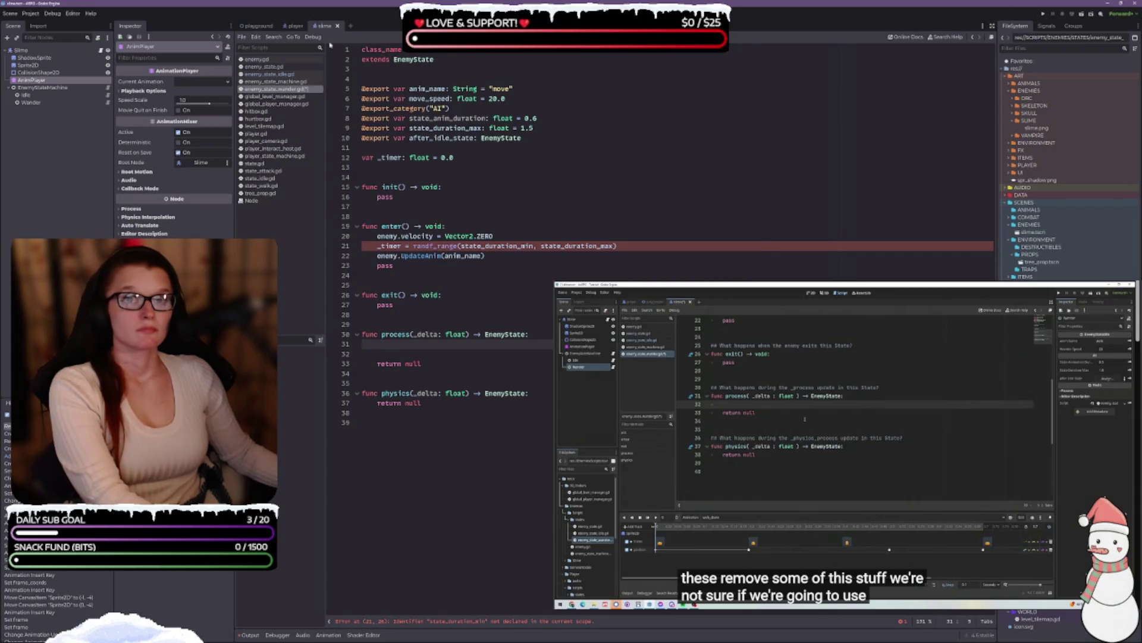
left_click(878, 479)
left_click(901, 543)
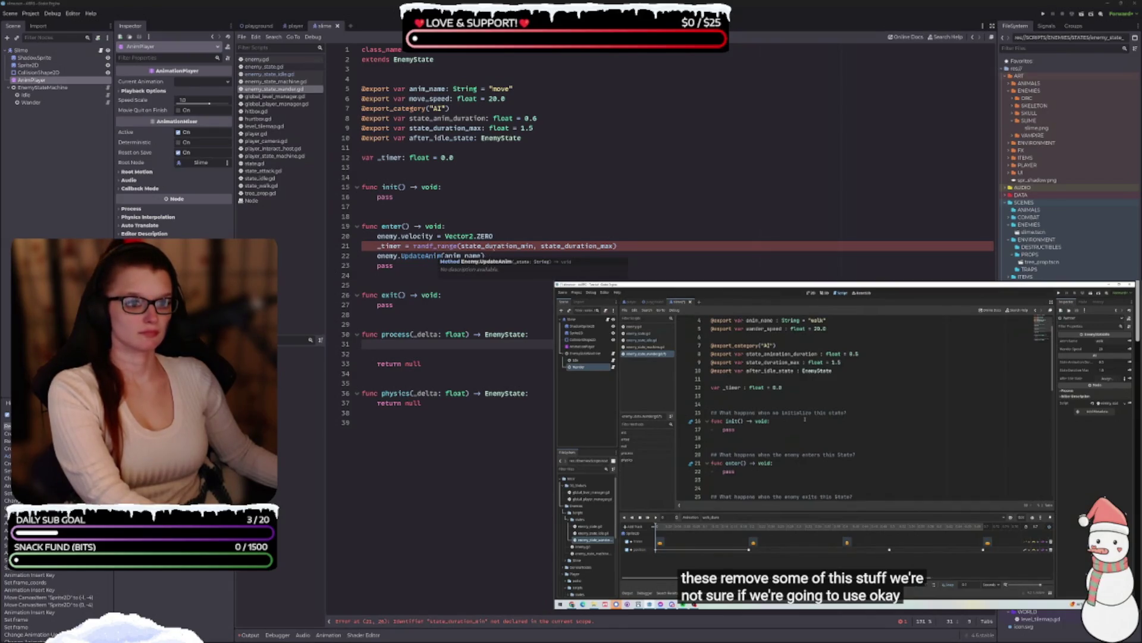
Step: Delete the three body lines of enter(), leaving it empty
left_click_drag(496, 258, 377, 236)
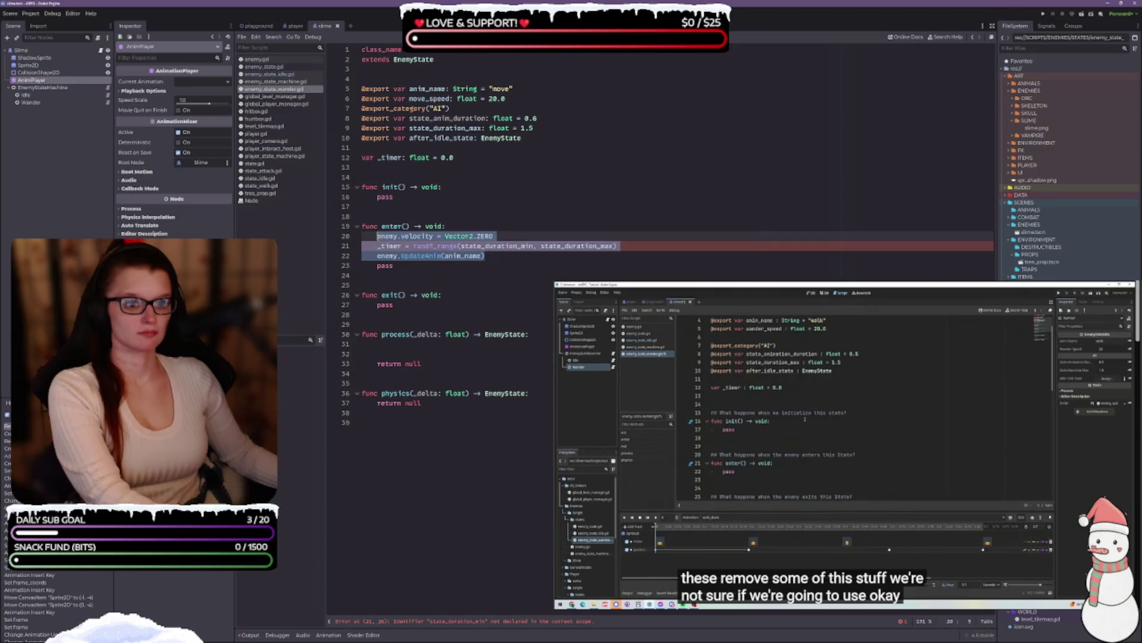
key("BackSpace")
key("Return")
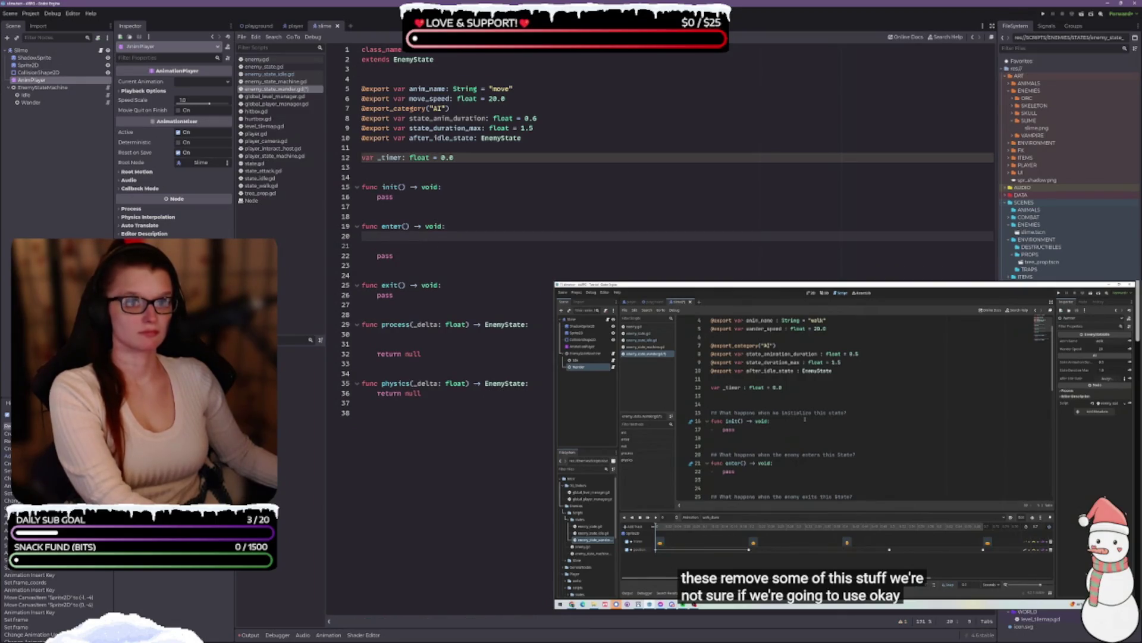
left_click(805, 419)
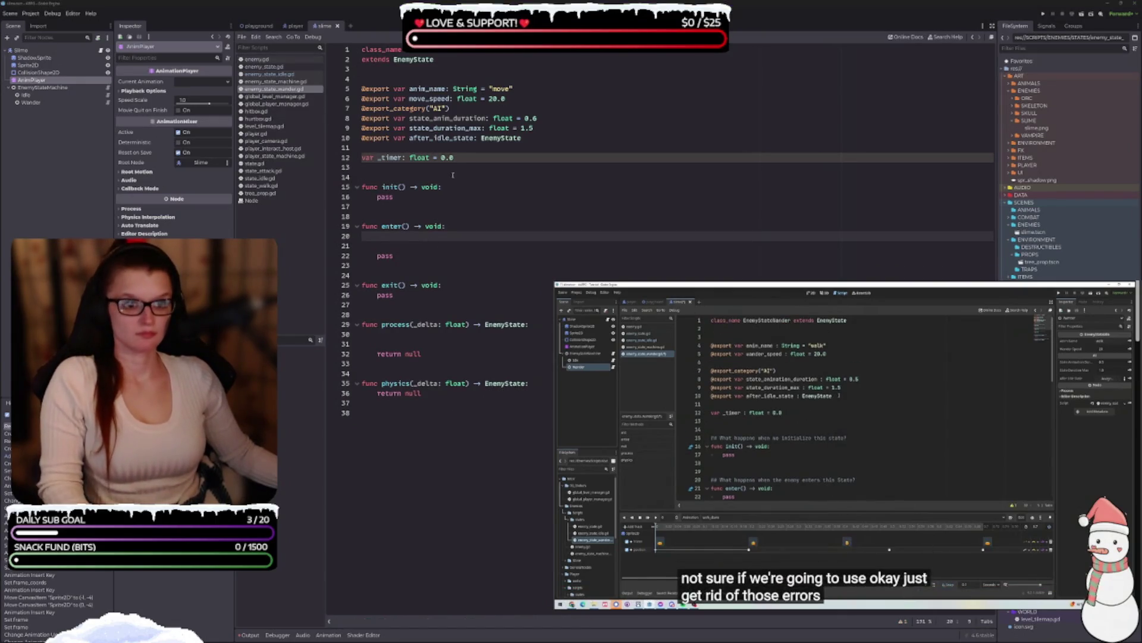
left_click(484, 157)
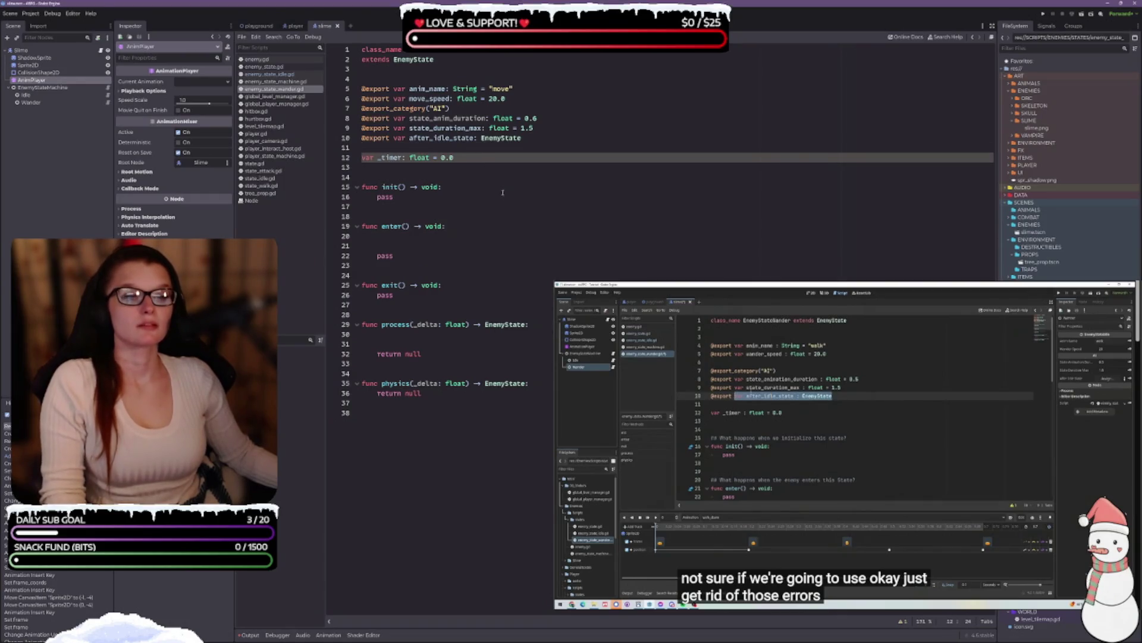
Step: Delete the state_duration_max line from the wander script
left_click(531, 138)
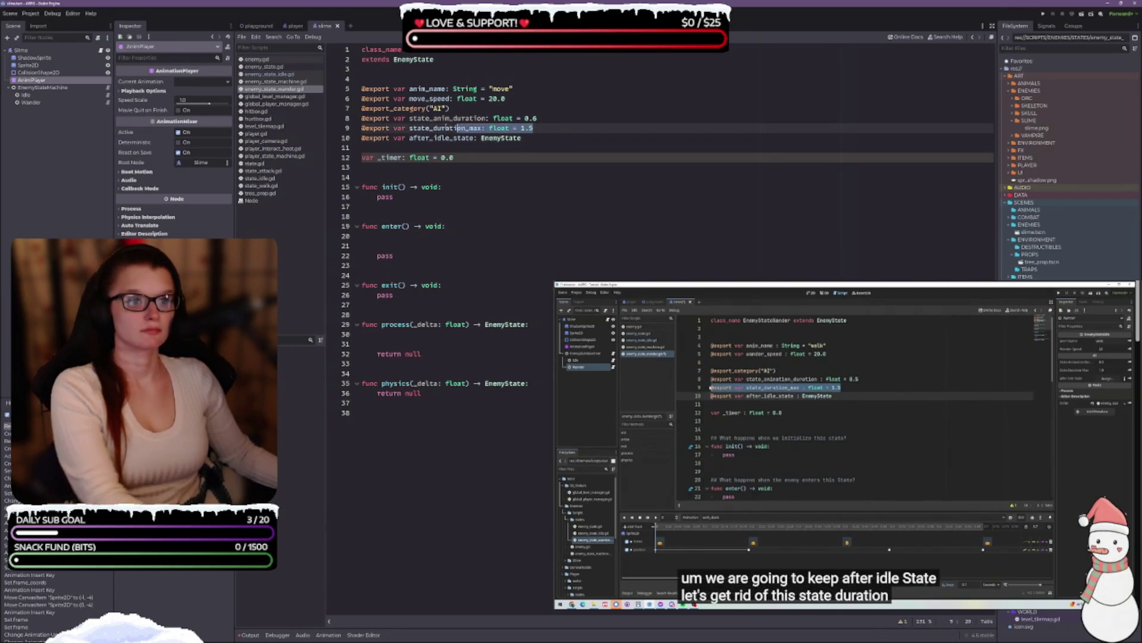
key("Up")
key("Down")
key("Down")
key("Down")
left_click(576, 128)
key("shift+Home")
key("BackSpace")
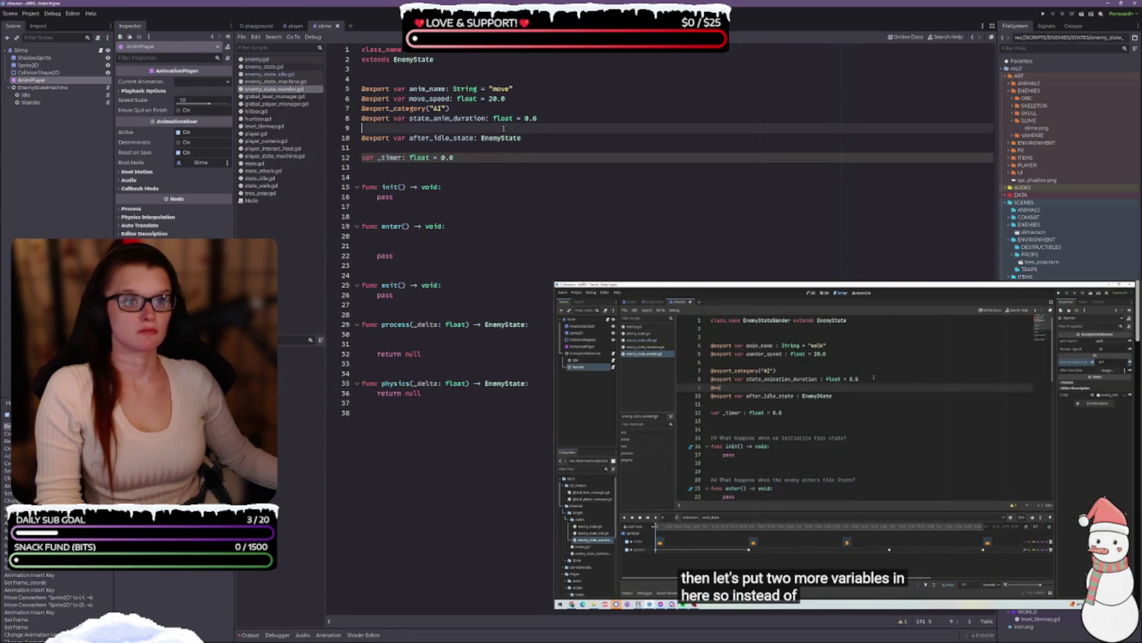
Step: Add an exported int state_anim_cyles_min defaulting to 1
type("@expor")
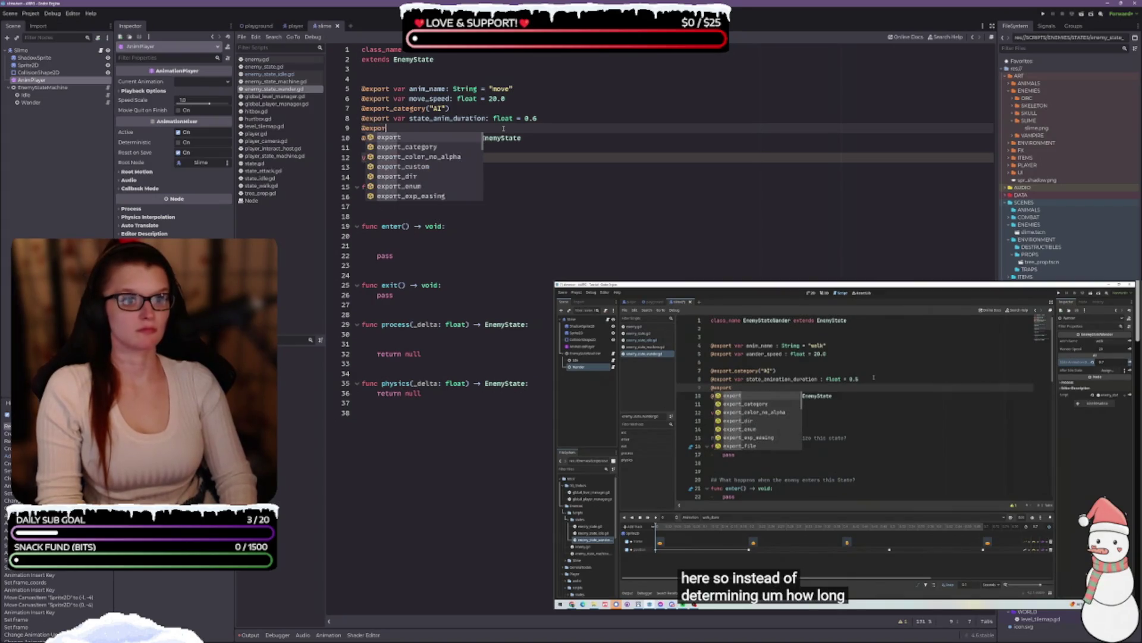
type("t var")
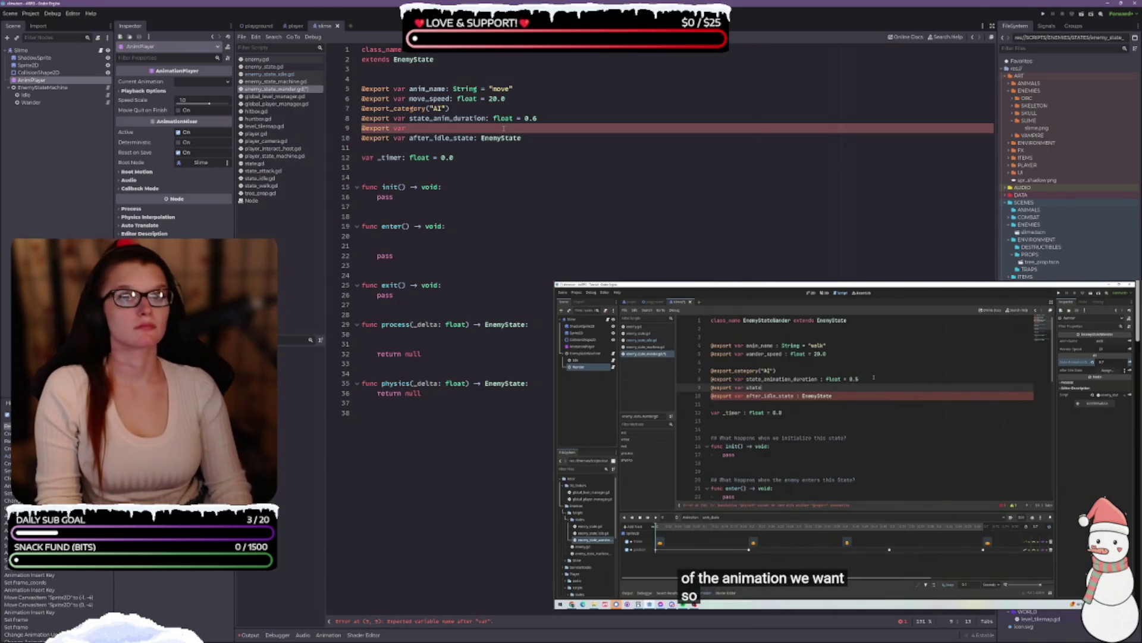
type("ate_")
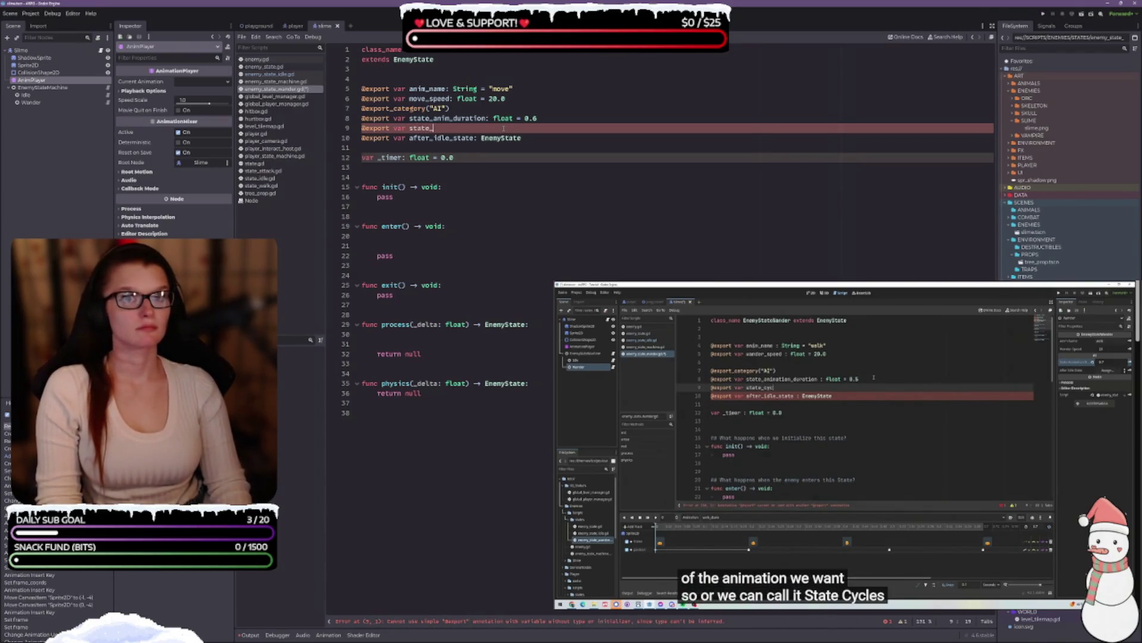
type("cycles")
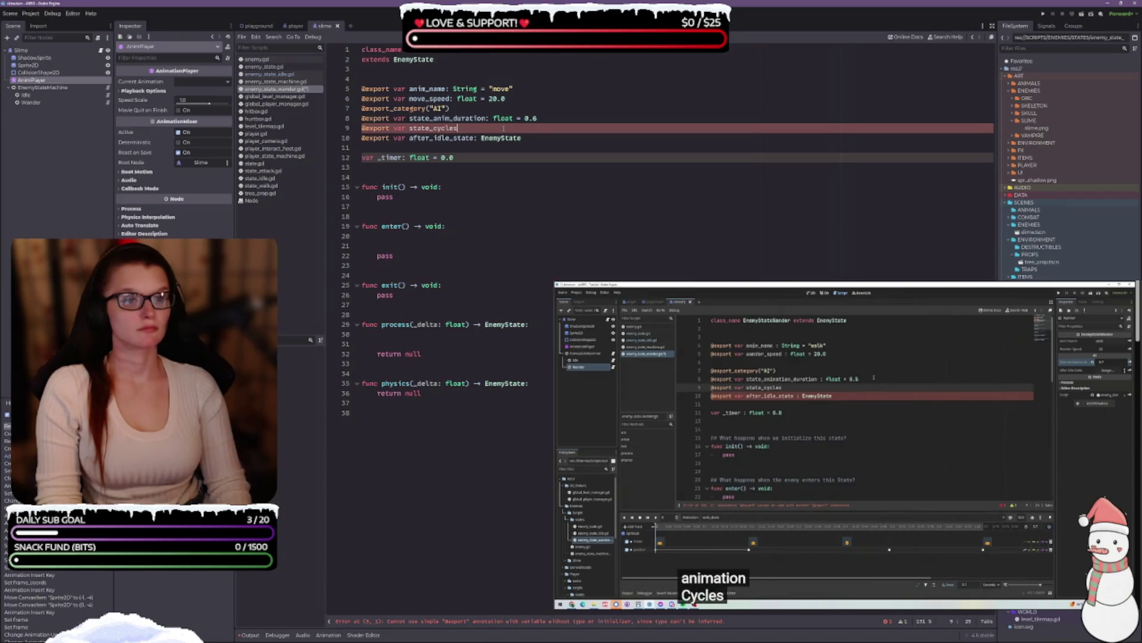
key("BackSpace")
key("BackSpace")
key("BackSpace")
type("nim_")
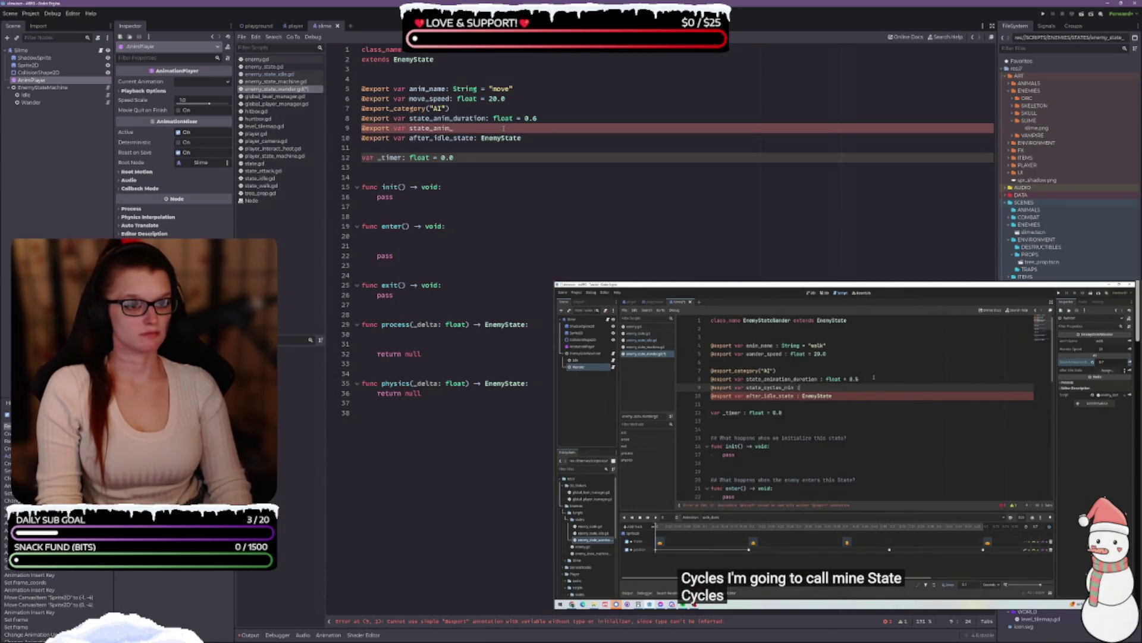
type("cyles")
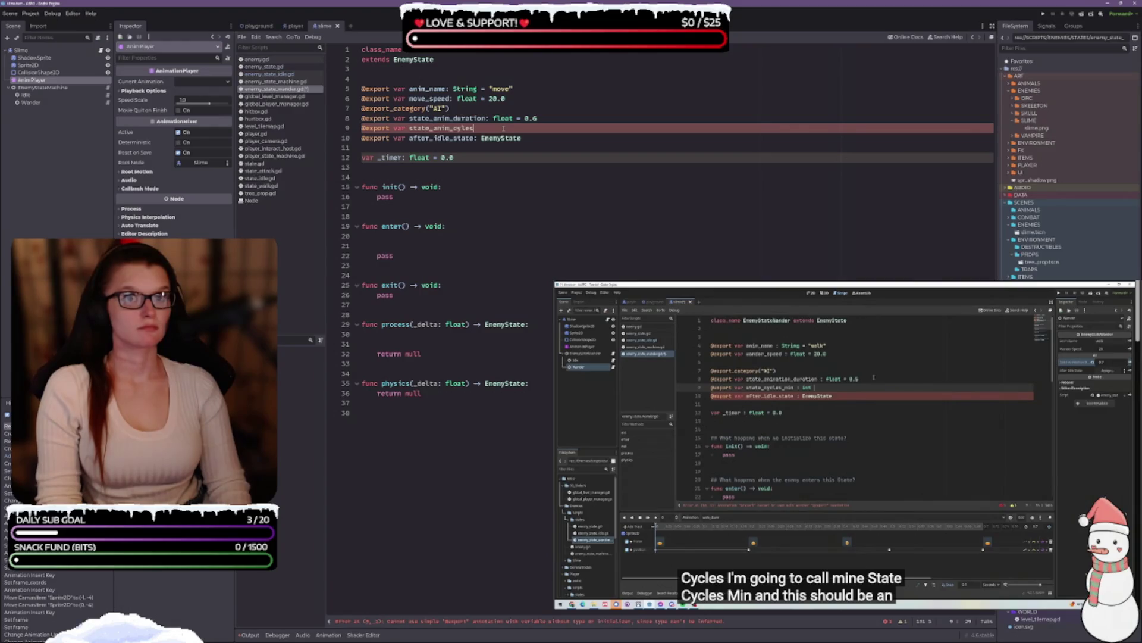
type("min ")
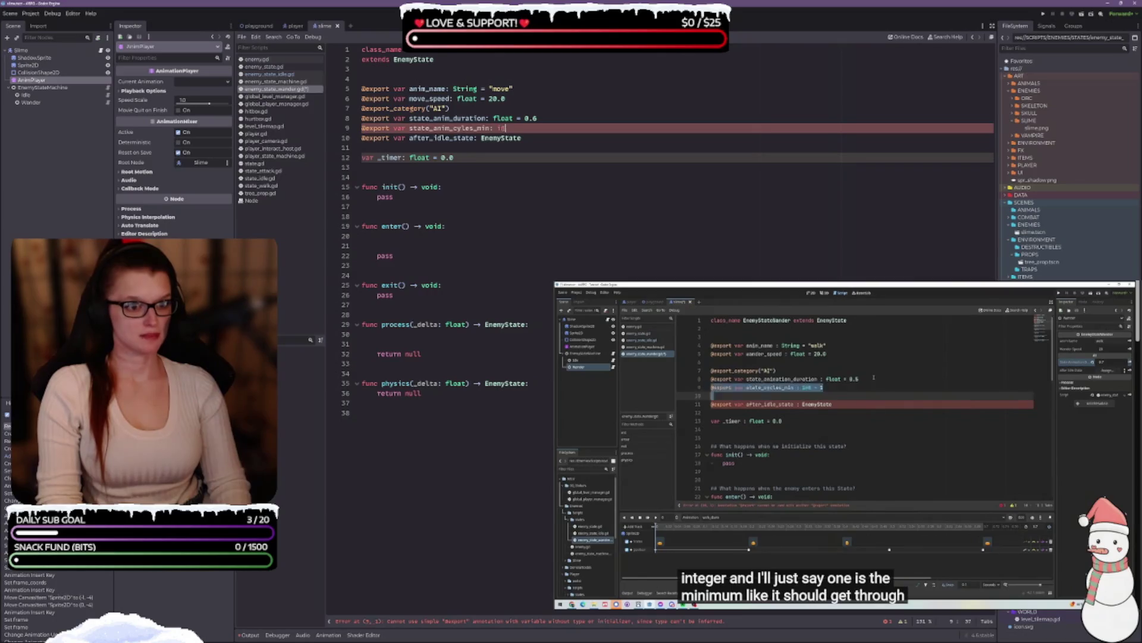
type(": int= ")
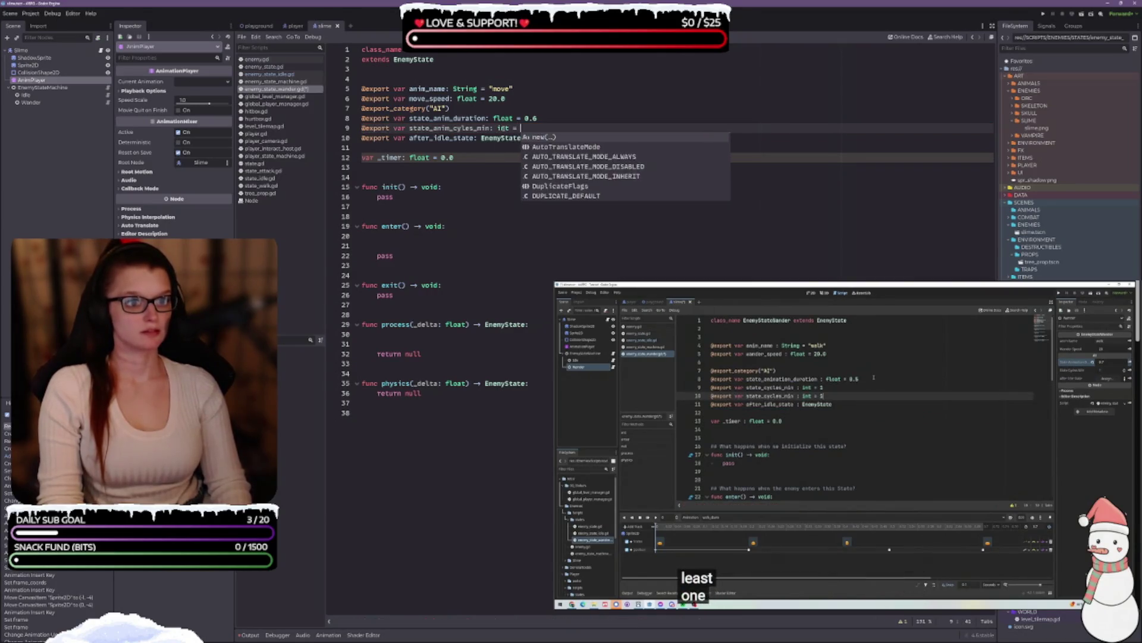
type("1")
key("Return")
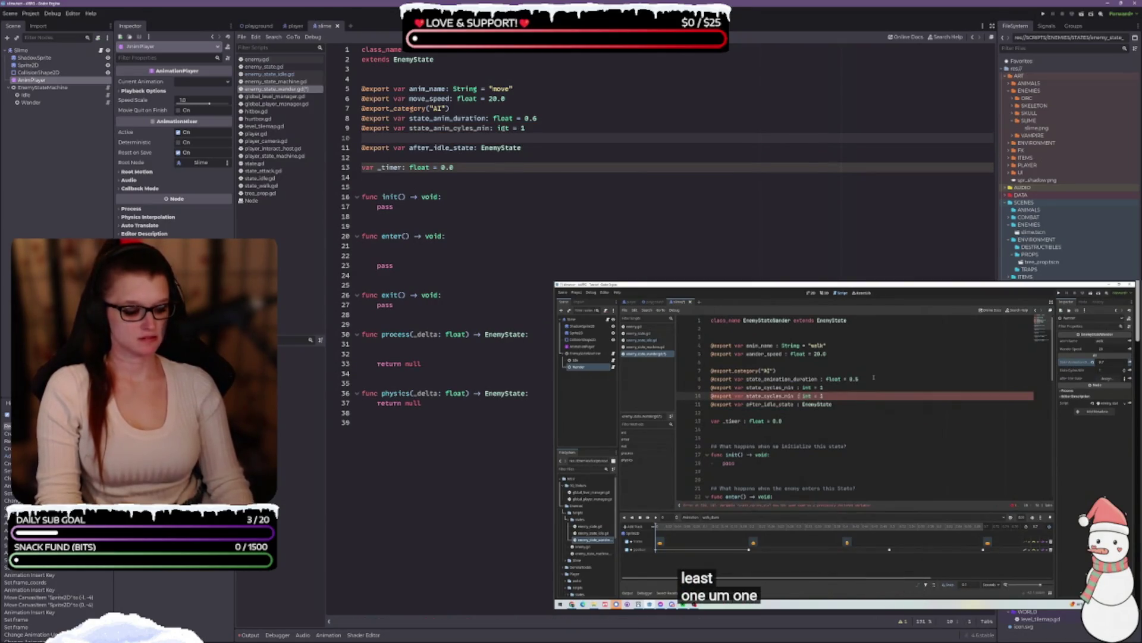
Step: Duplicate that line as state_anim_cyles_max with value 3
left_click(362, 128)
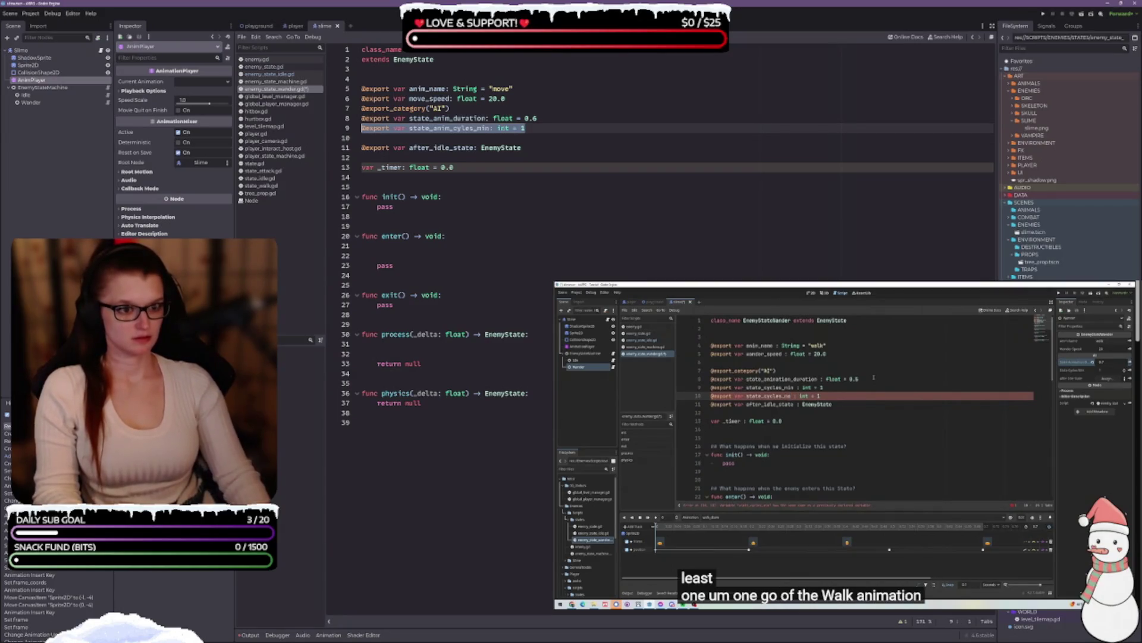
left_click(362, 138)
type("@export var state_anim_cycles_min: int = 1")
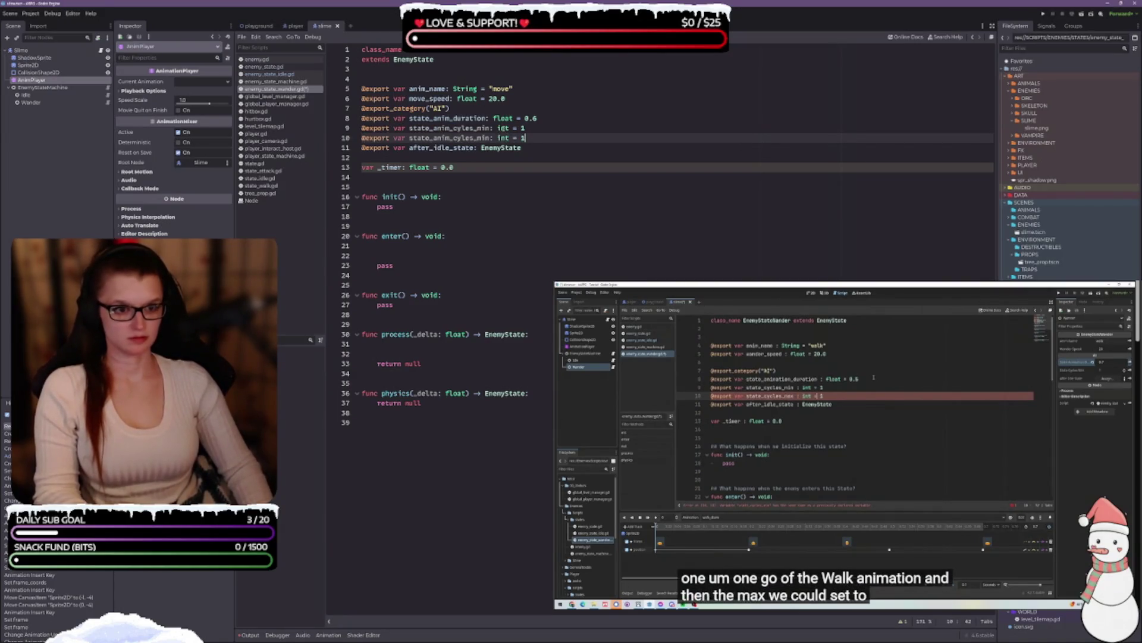
key("BackSpace")
key("BackSpace")
key("BackSpace")
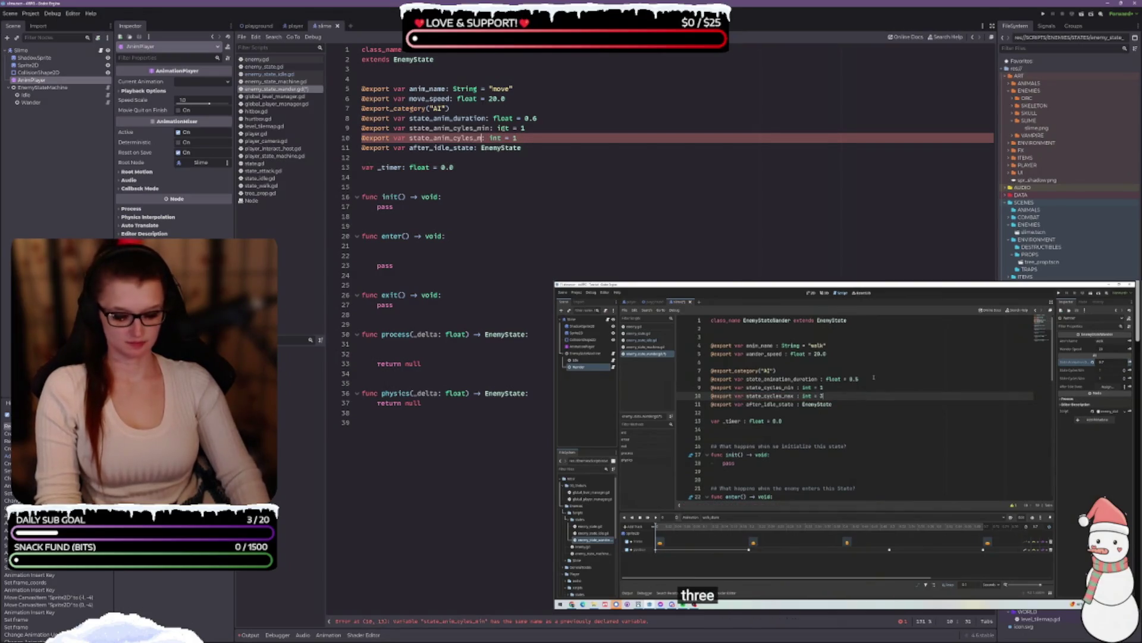
type("x")
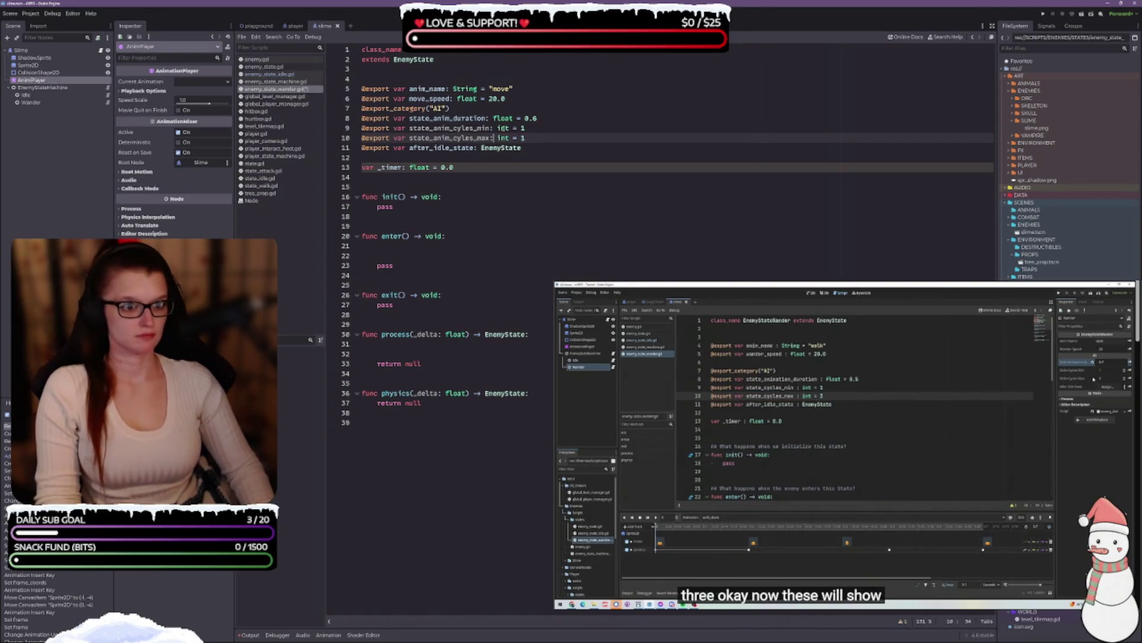
type("3")
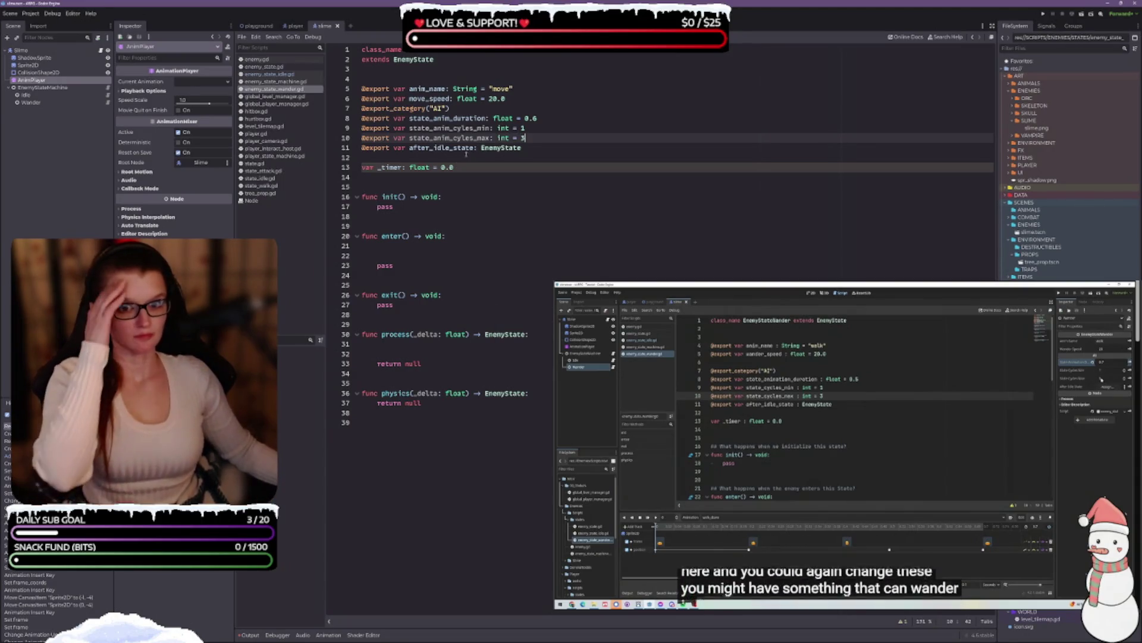
Step: Declare 'var _direction: Vector2' on a new line below _timer
left_click(60, 103)
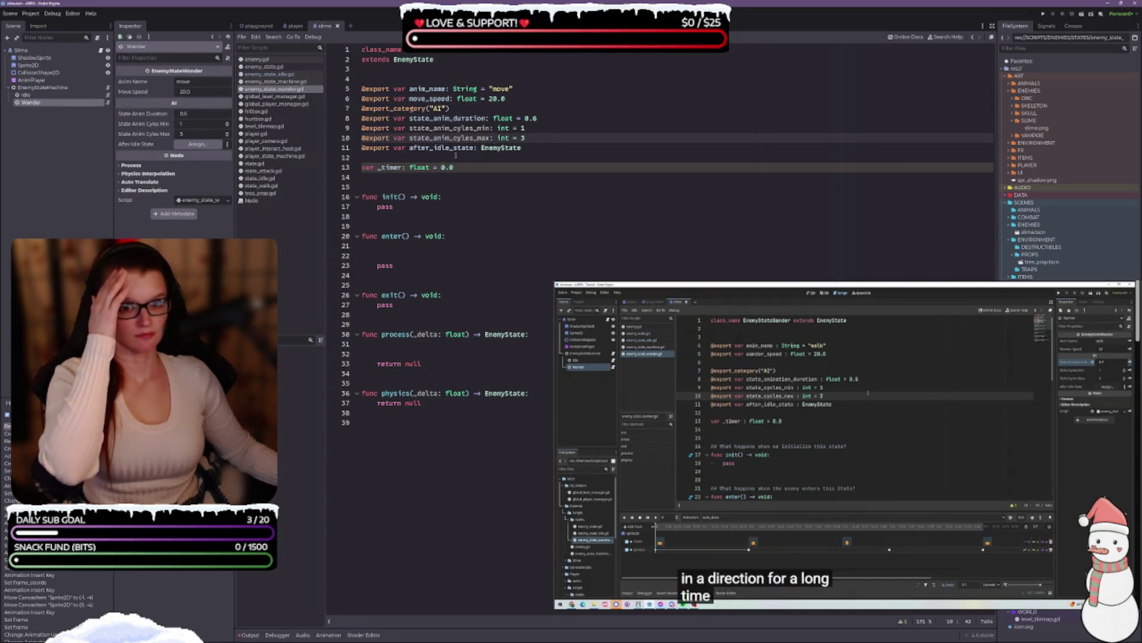
left_click(536, 146)
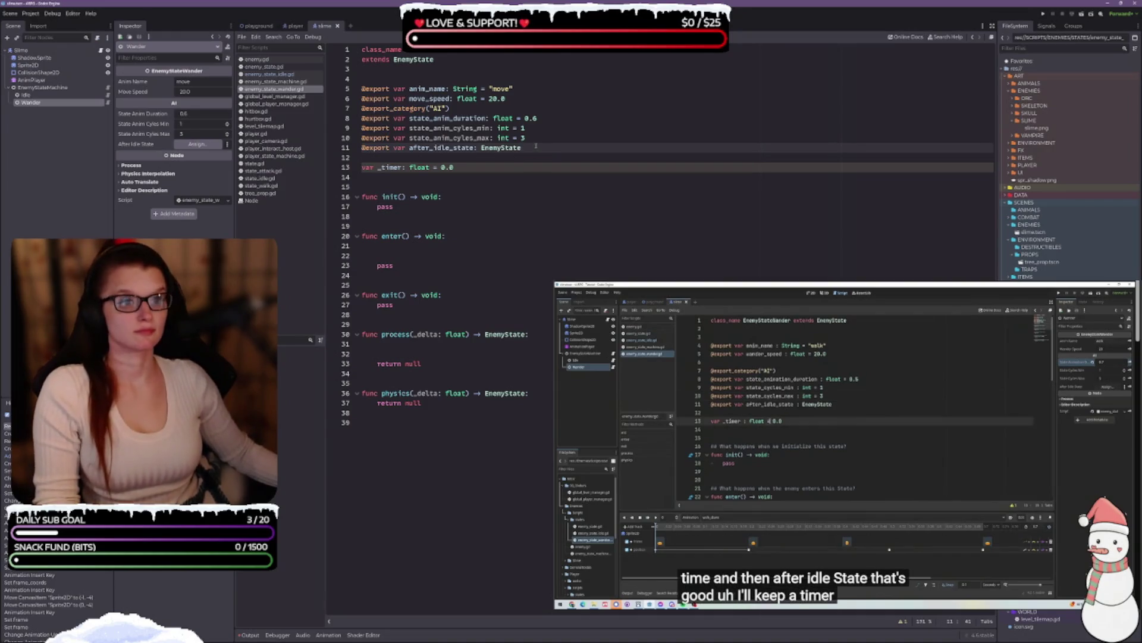
left_click(480, 168)
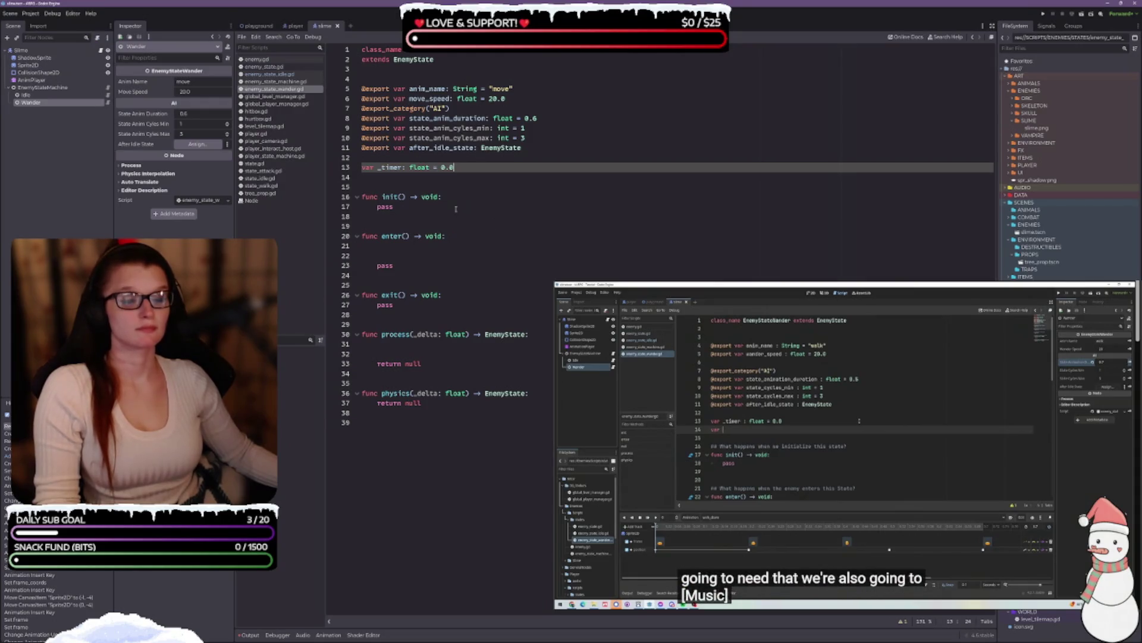
key("Return")
type("var")
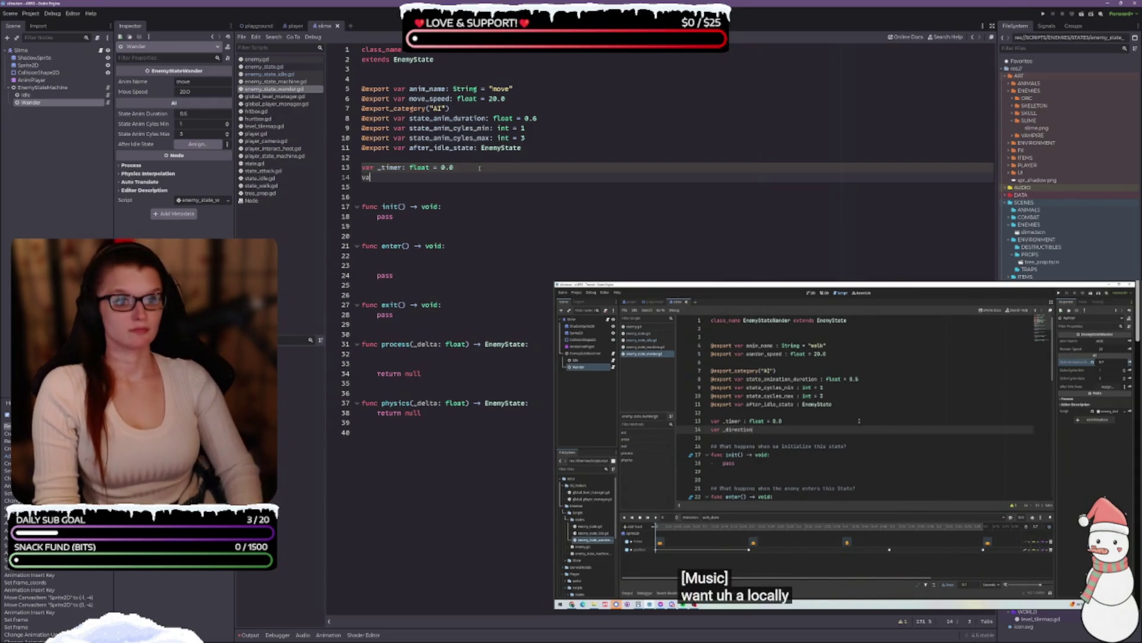
type(" _di")
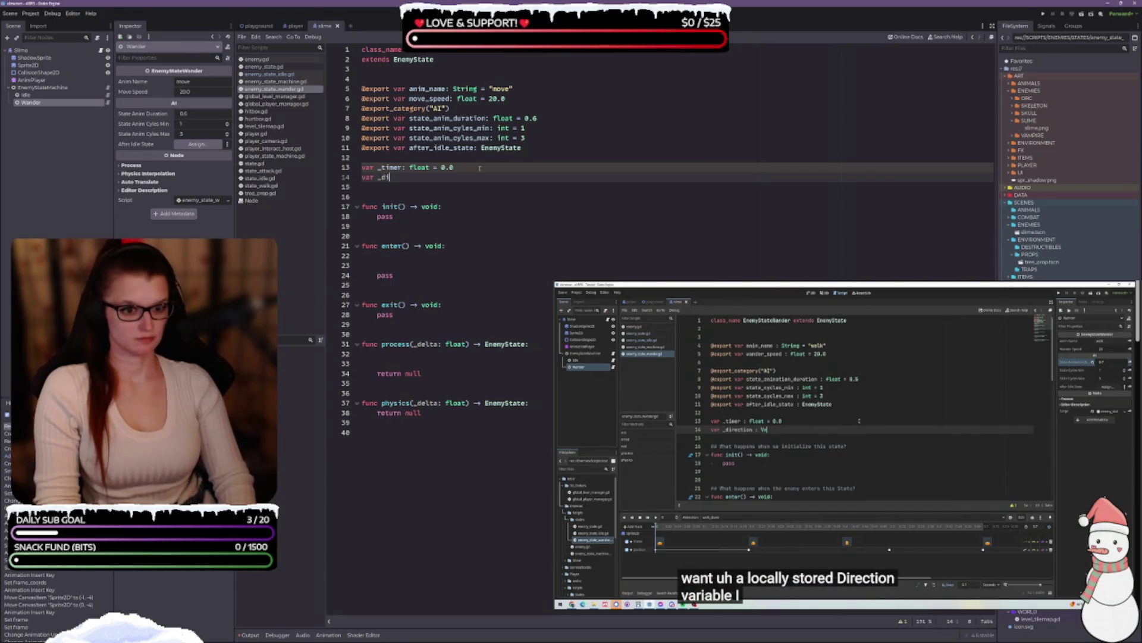
type("rection: ")
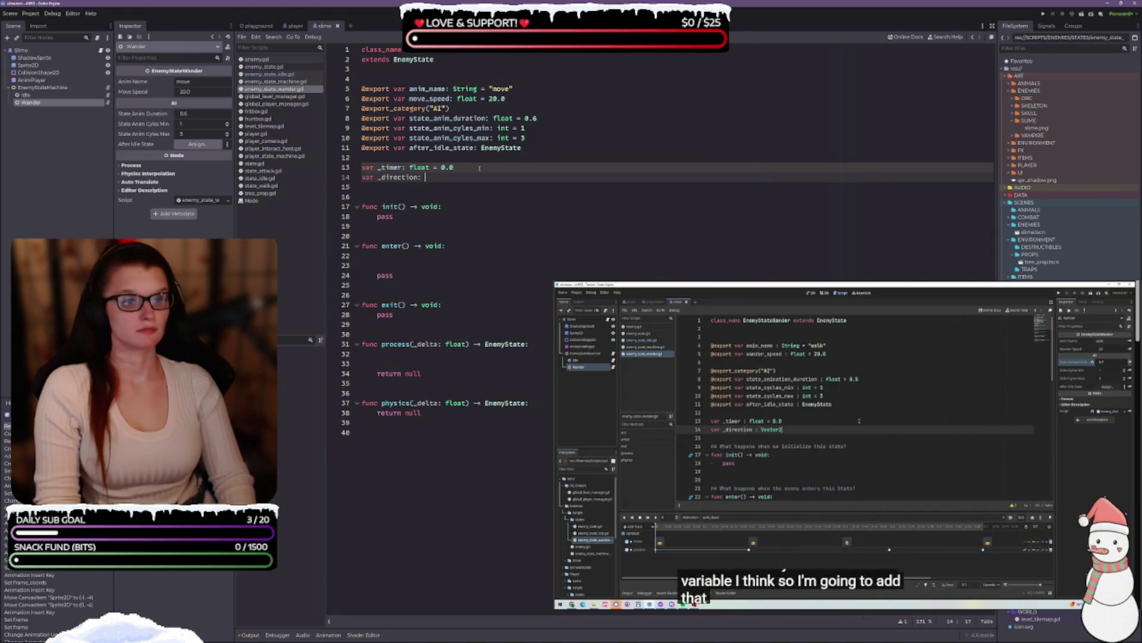
type("vec")
key("BackSpace")
key("Return")
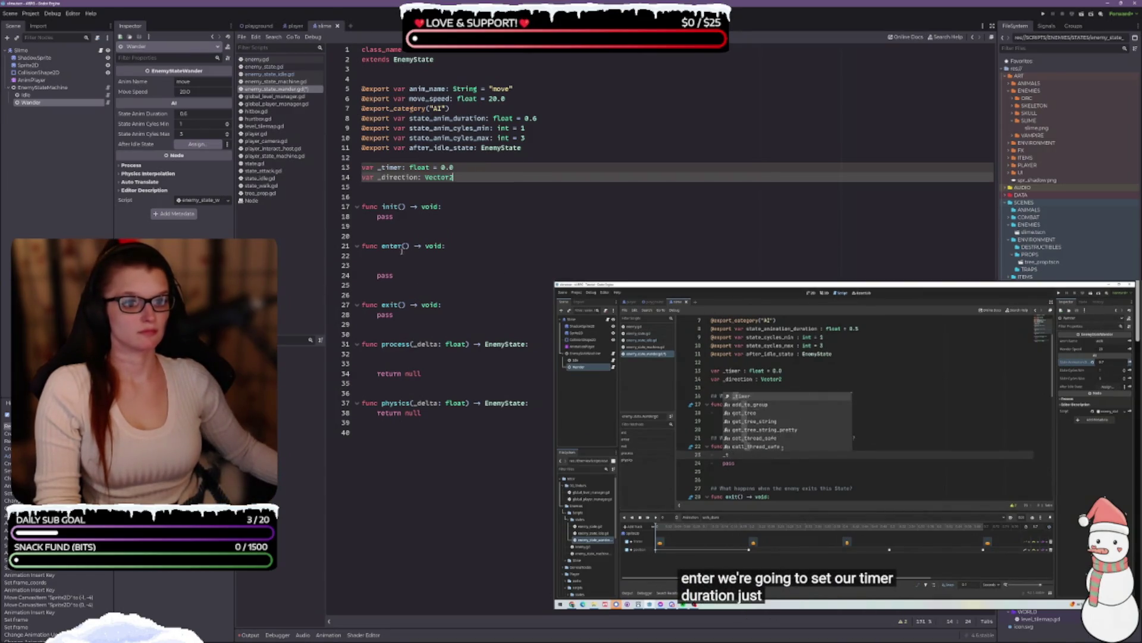
Step: In enter(), set _timer = randi_range(state_anim_cyles_min, state_anim_cyles_max)
left_click(460, 251)
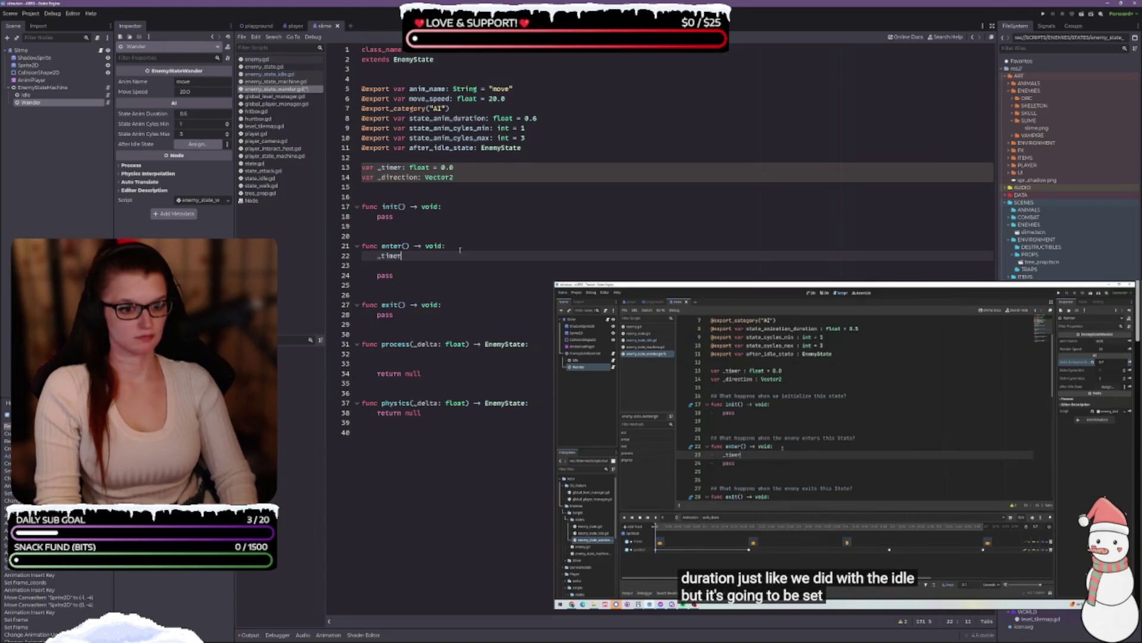
type("_timer = ")
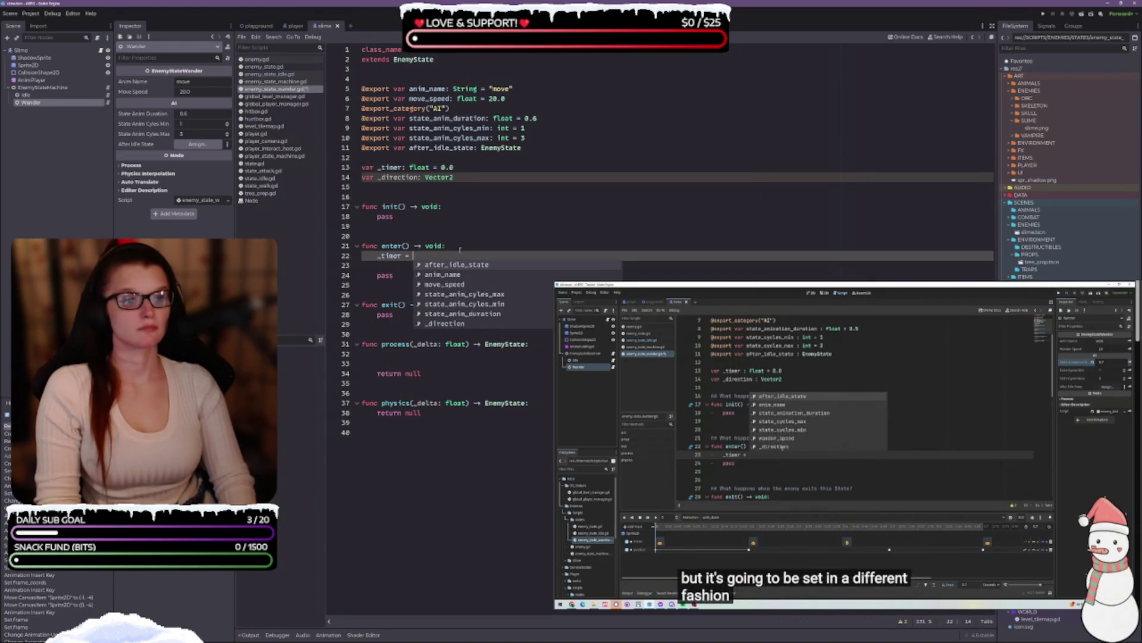
type("randi")
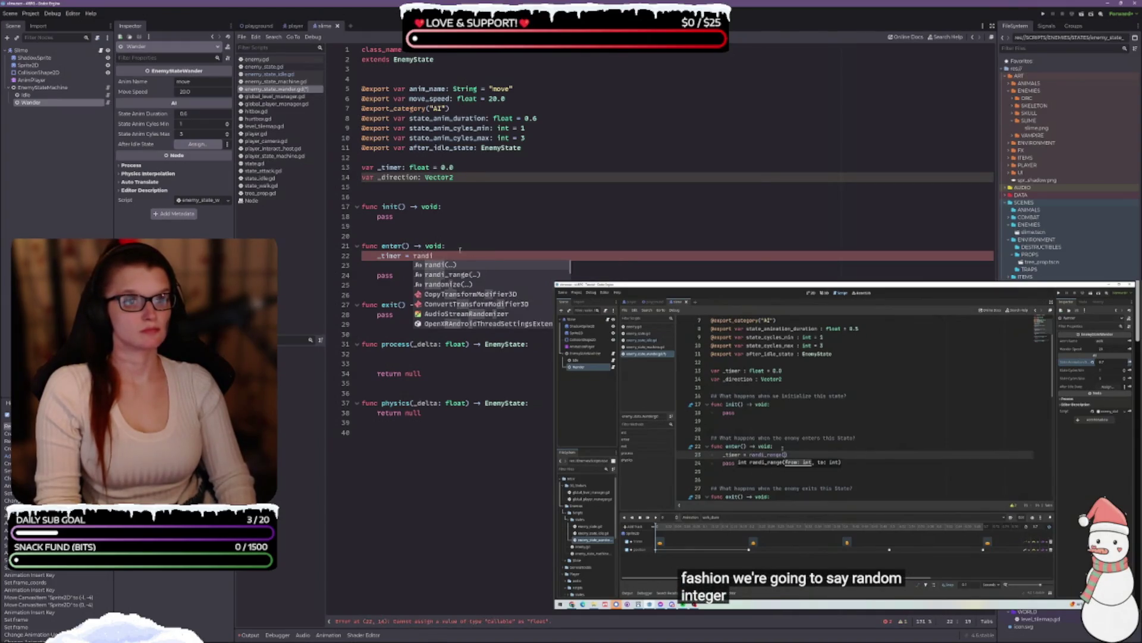
key("Down")
key("Return")
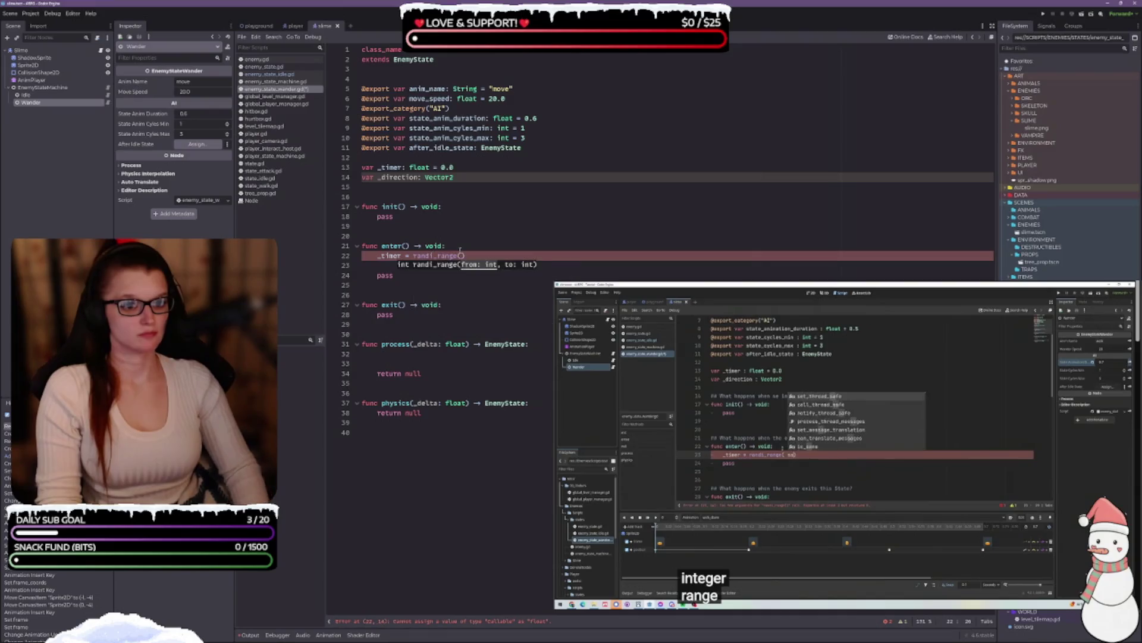
type("sta")
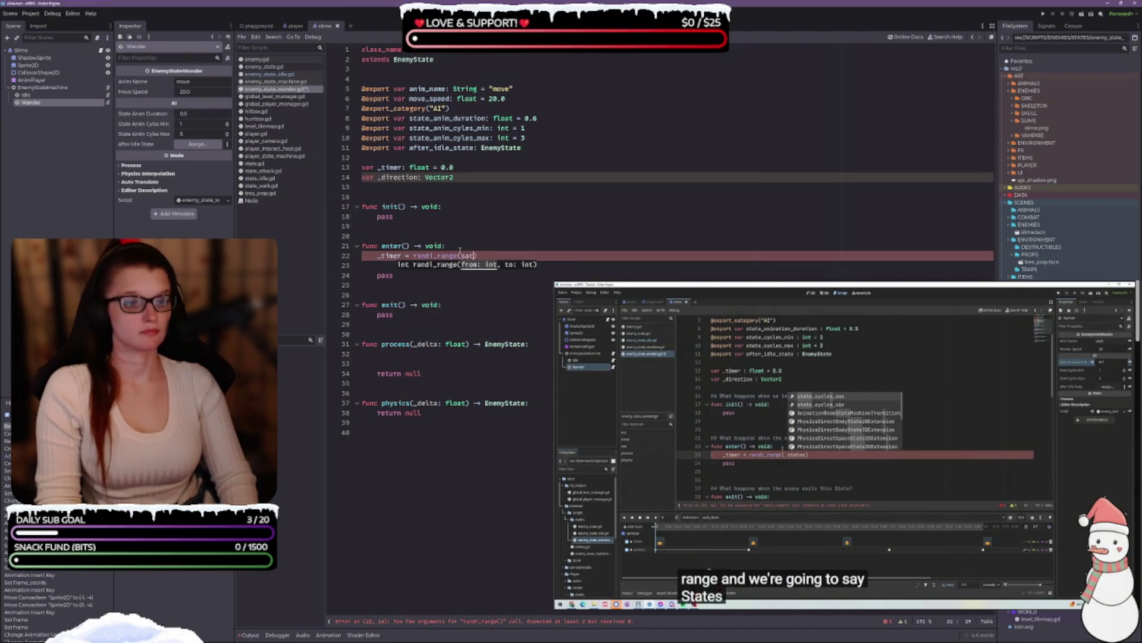
type("te")
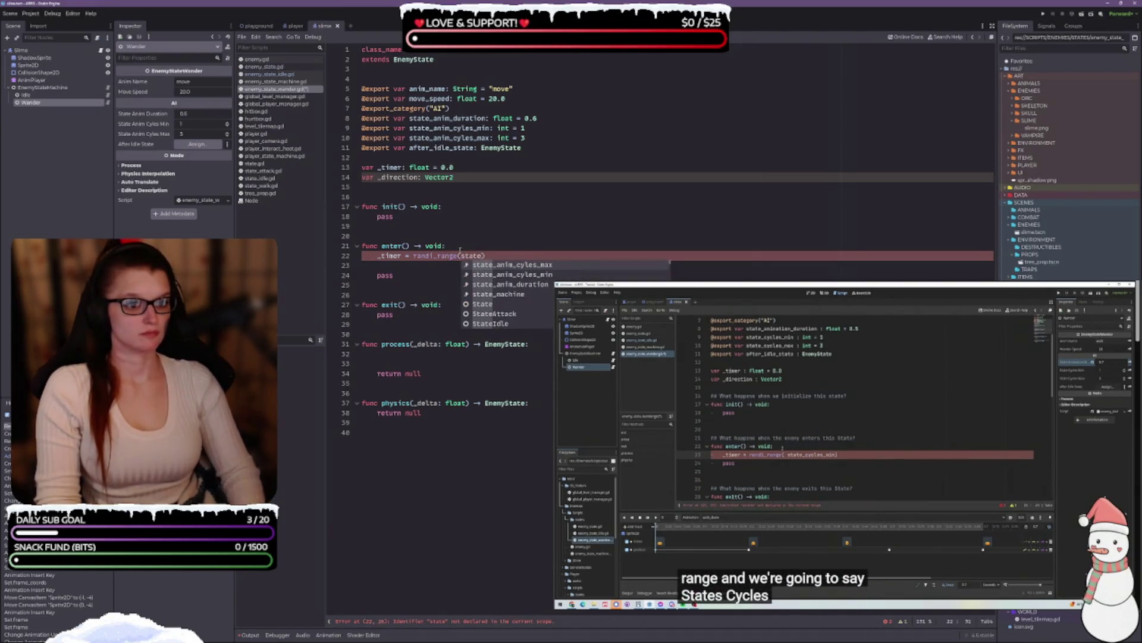
key("Down")
key("Return")
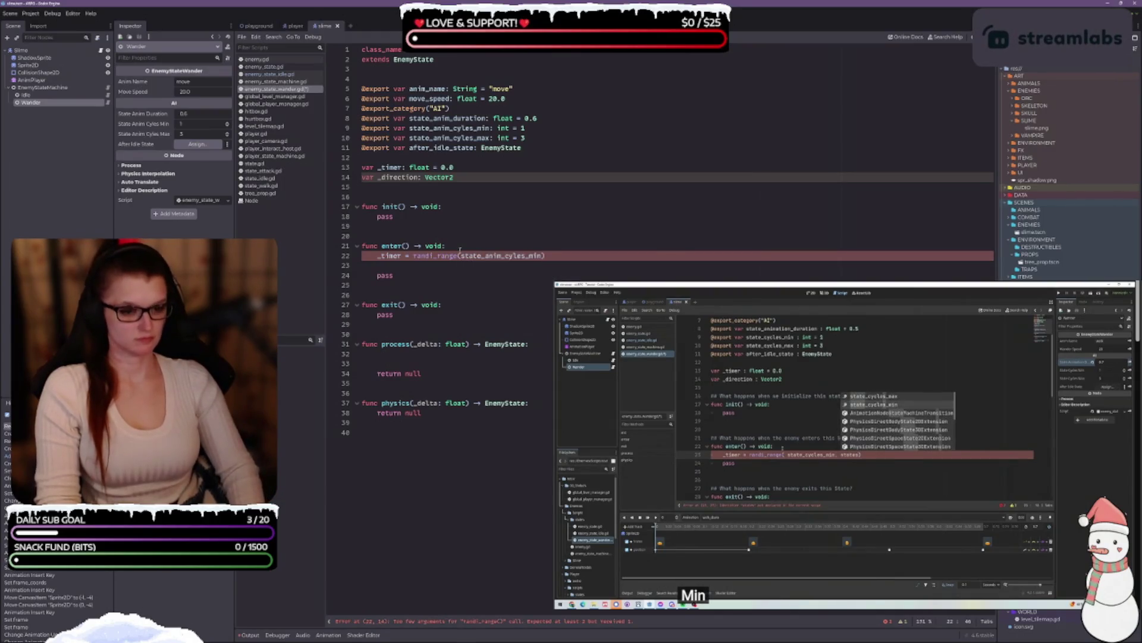
type(", state")
type("_")
key("Down")
key("Return")
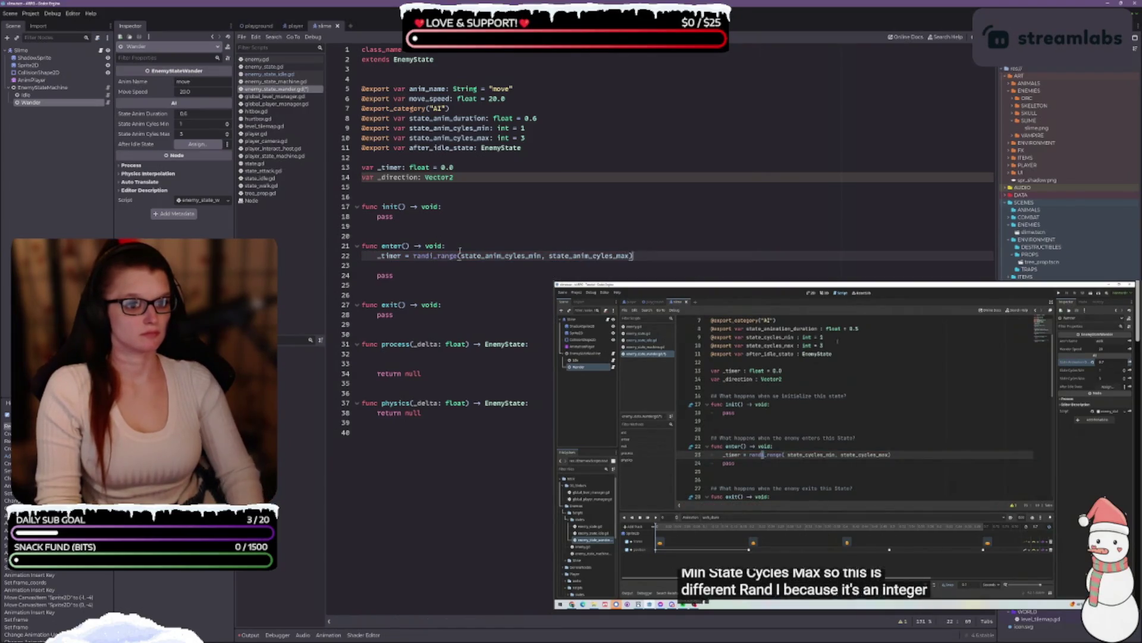
key("Down")
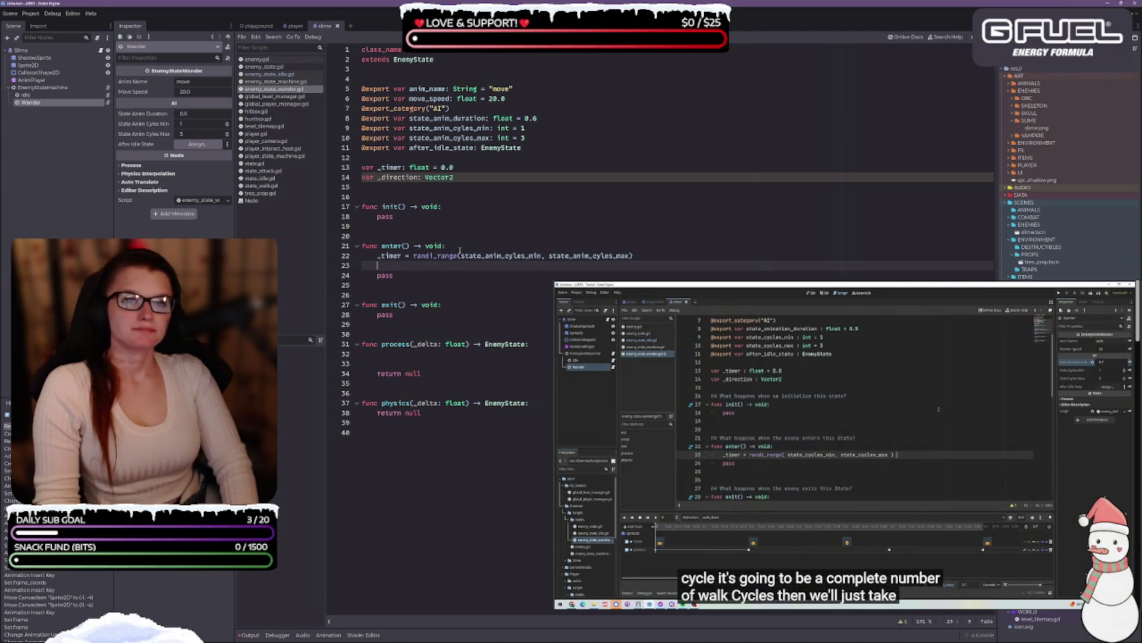
Step: Multiply the _timer value by state_anim_duration
left_click(672, 253)
type("*")
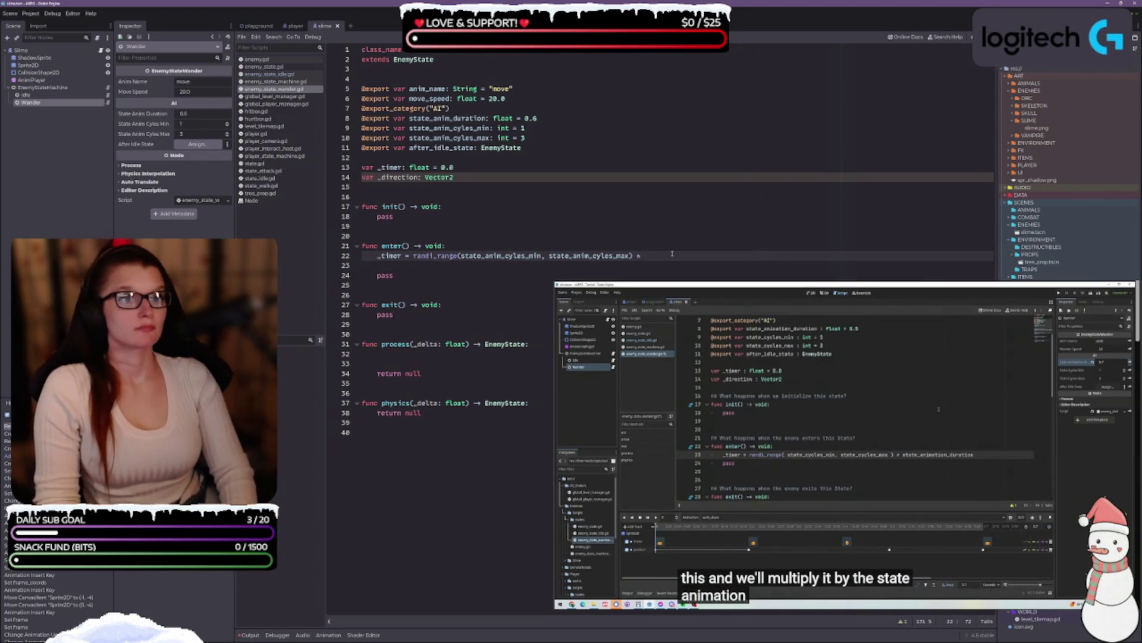
type(" sate")
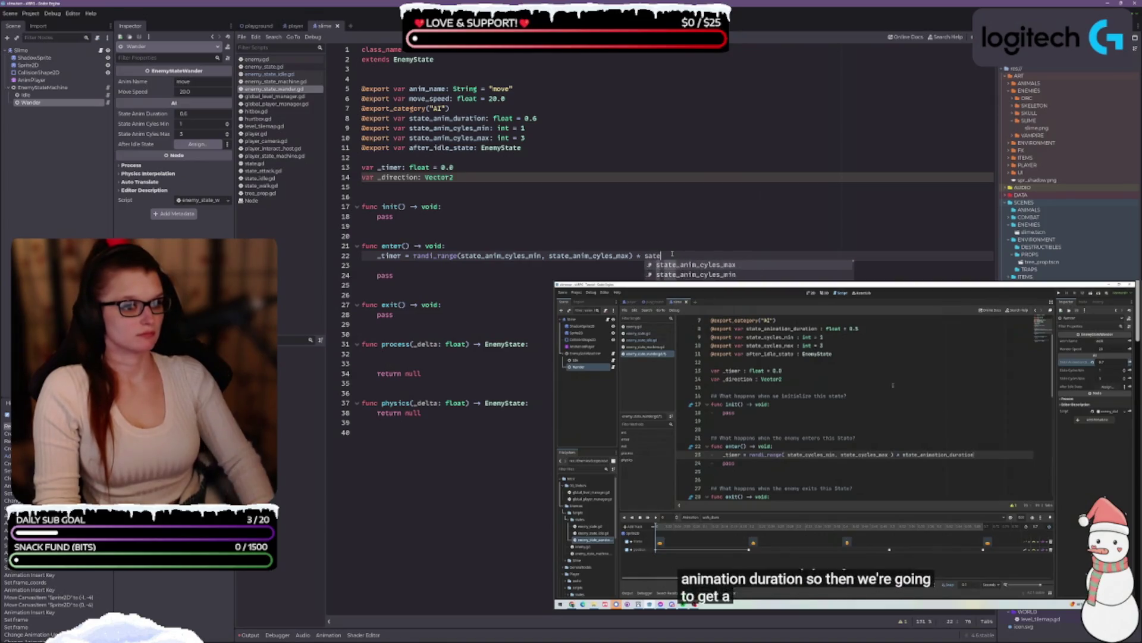
key("BackSpace")
key("BackSpace")
key("BackSpace")
type("tate")
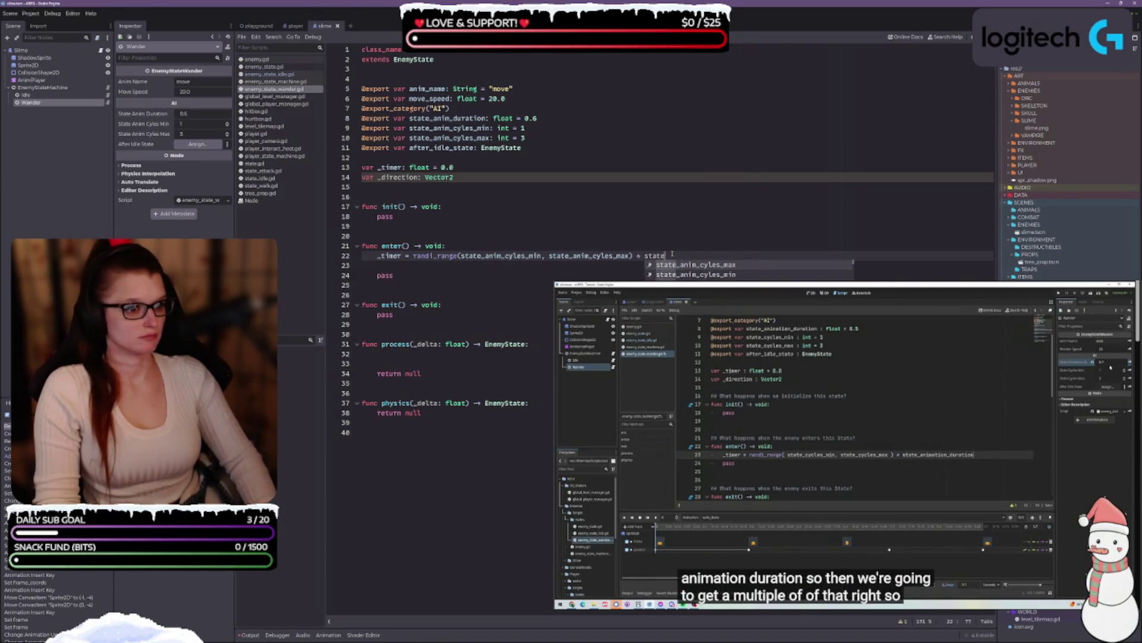
type("_anim_duration")
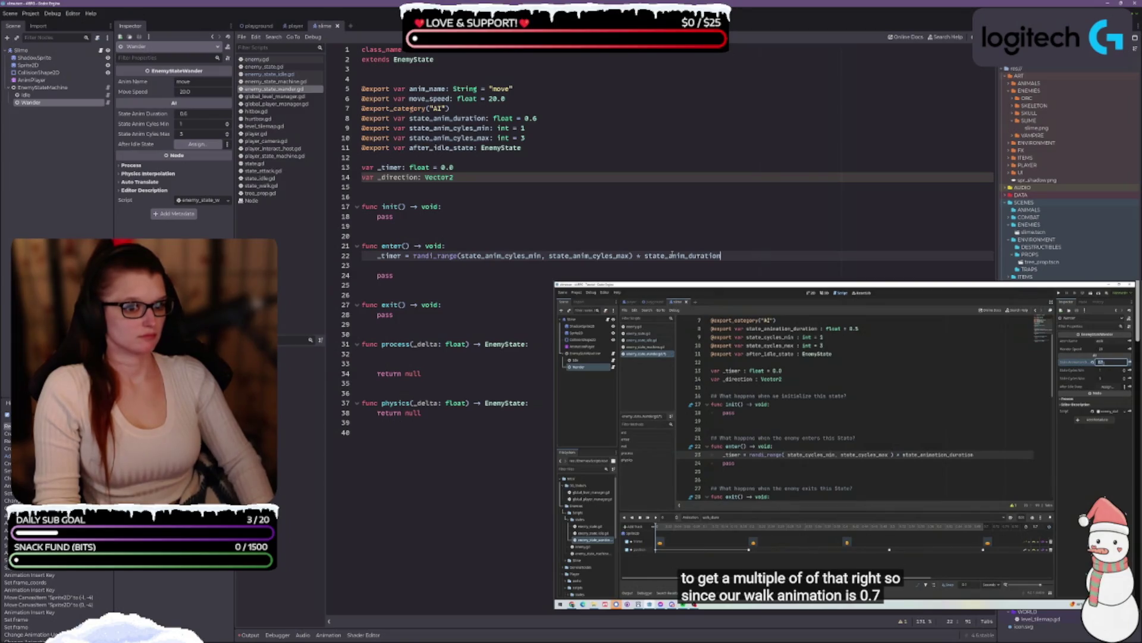
key("Return")
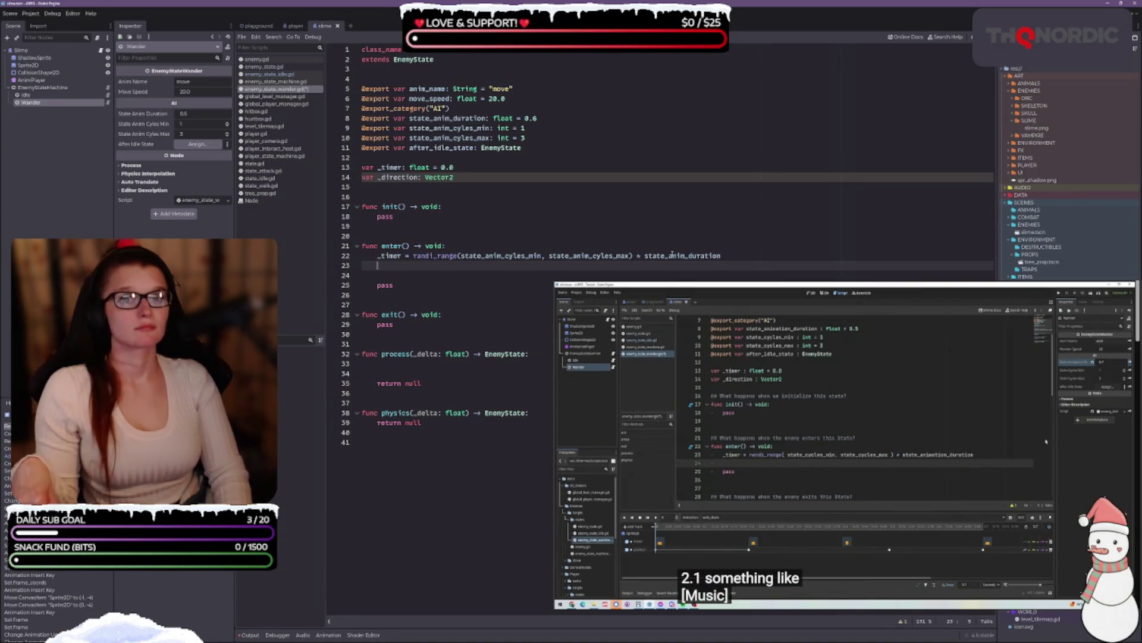
Step: Add 'var rand = randi_range(0, 3)' and '_direction = enemy.DIR_4[rand]' in enter()
type("var")
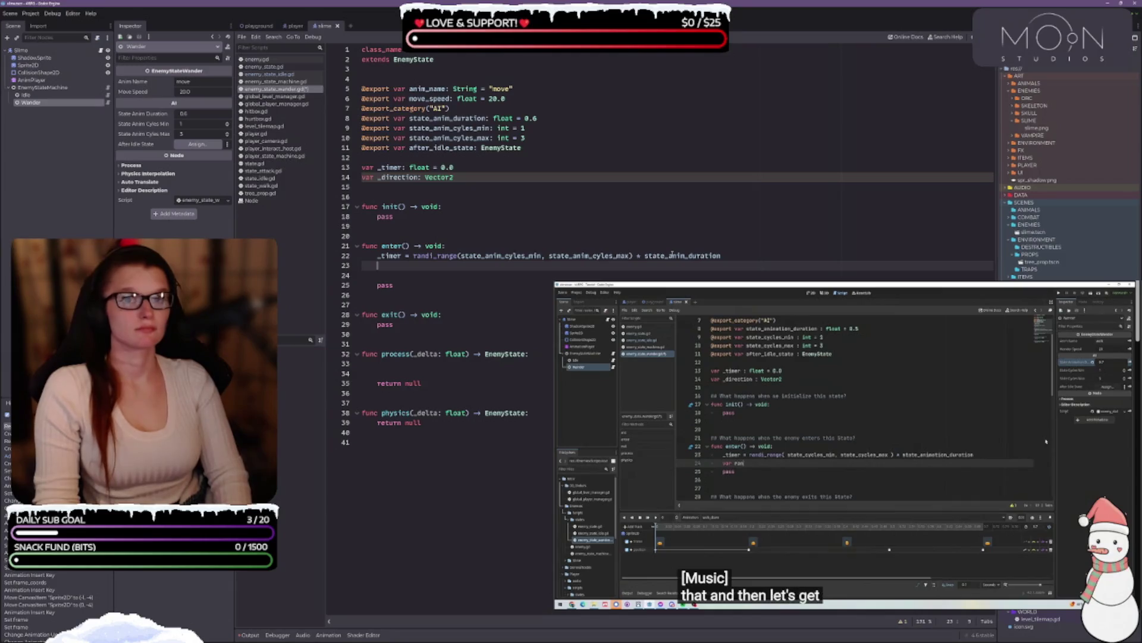
type(" rand ")
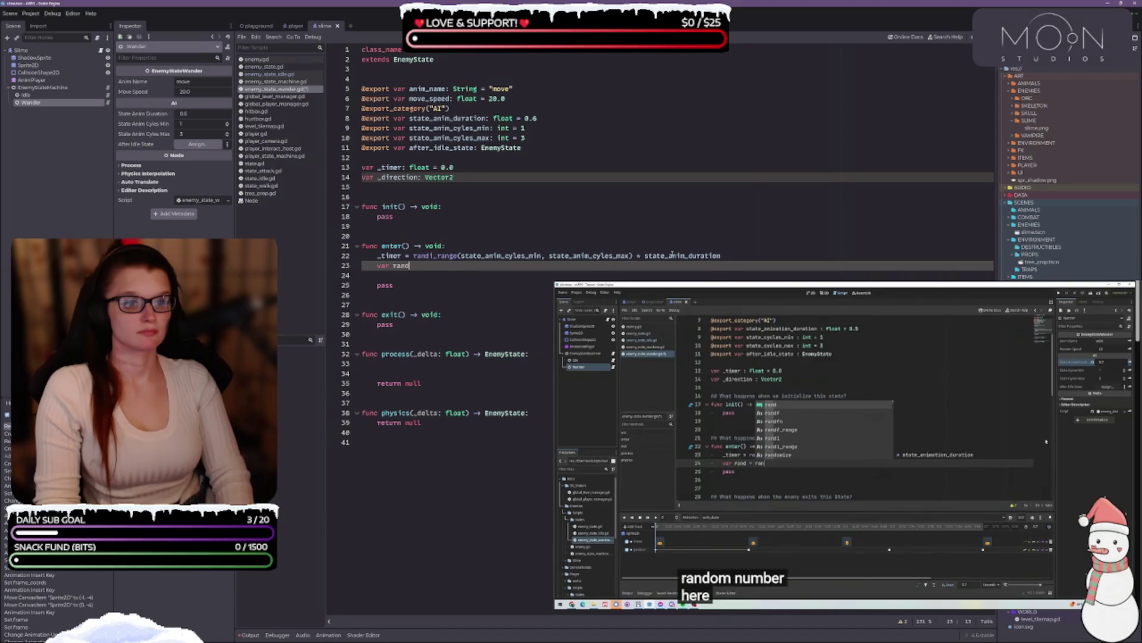
type("= rand")
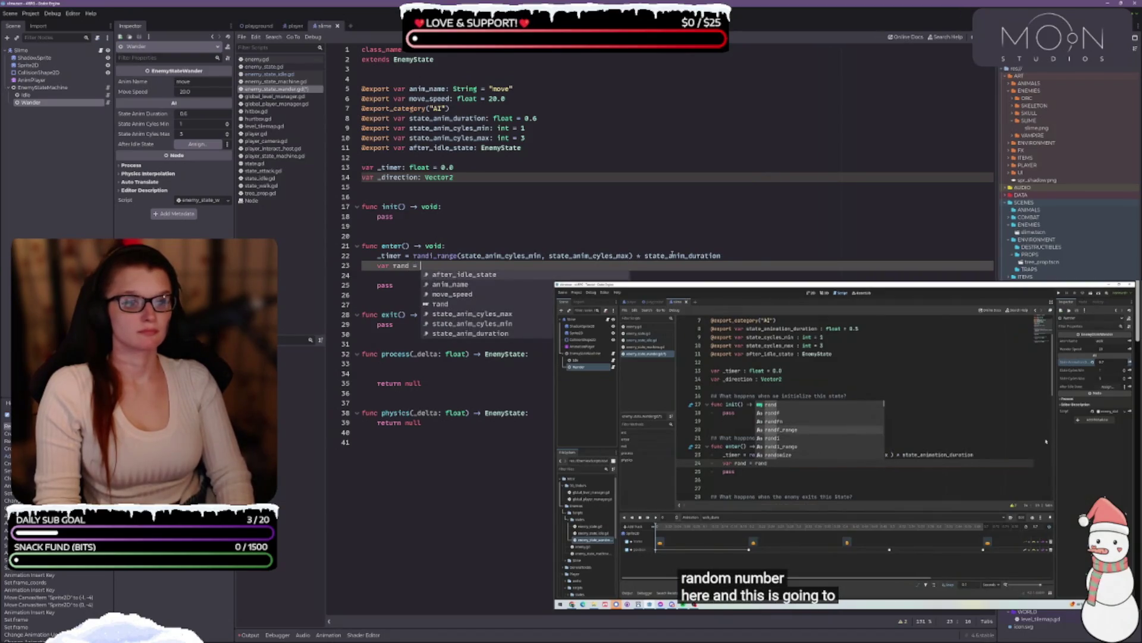
type("i")
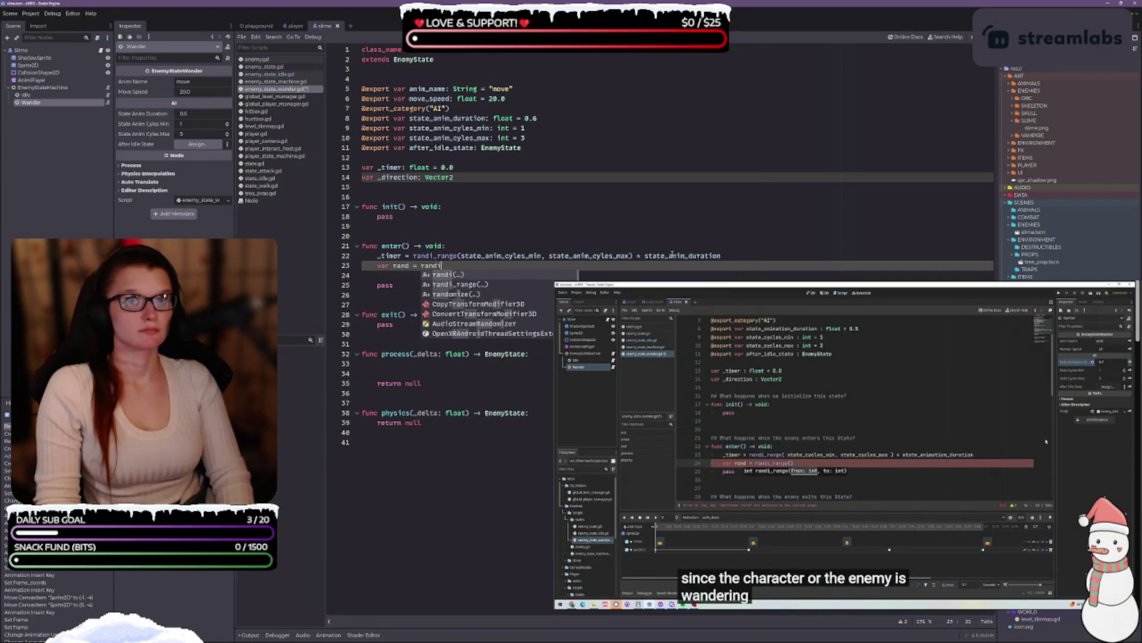
key("Down")
key("Return")
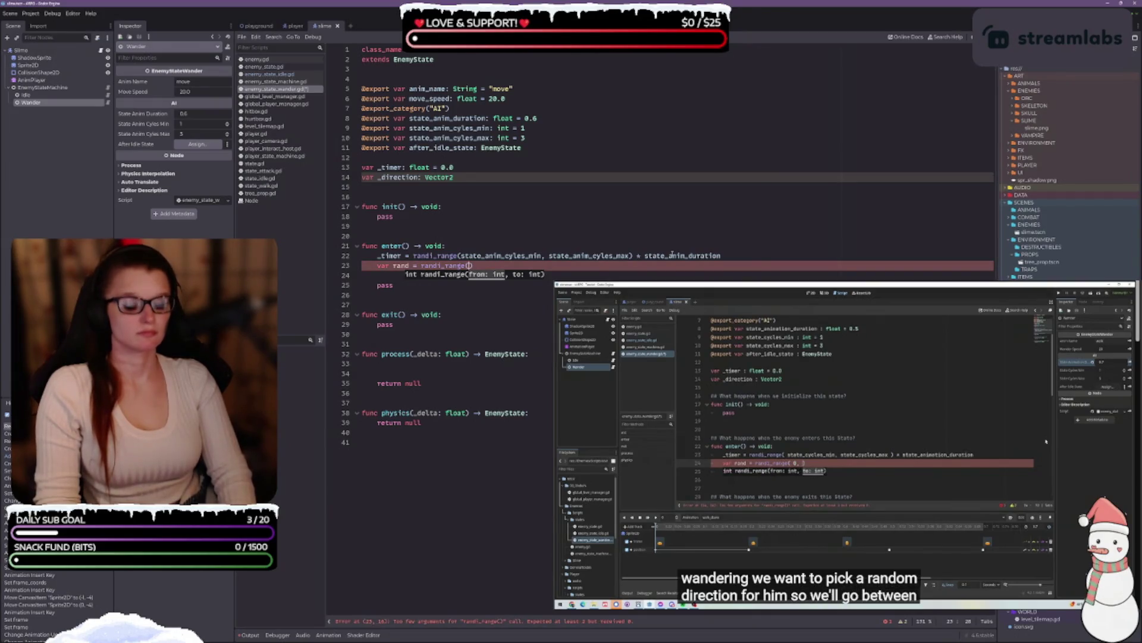
type("0, ")
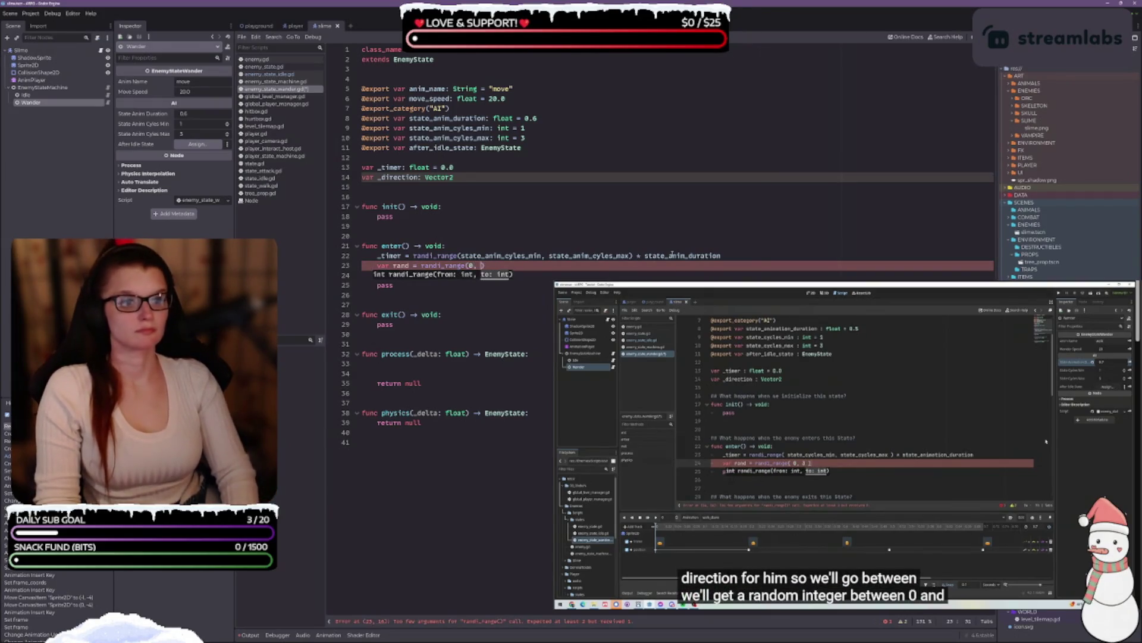
type("3")
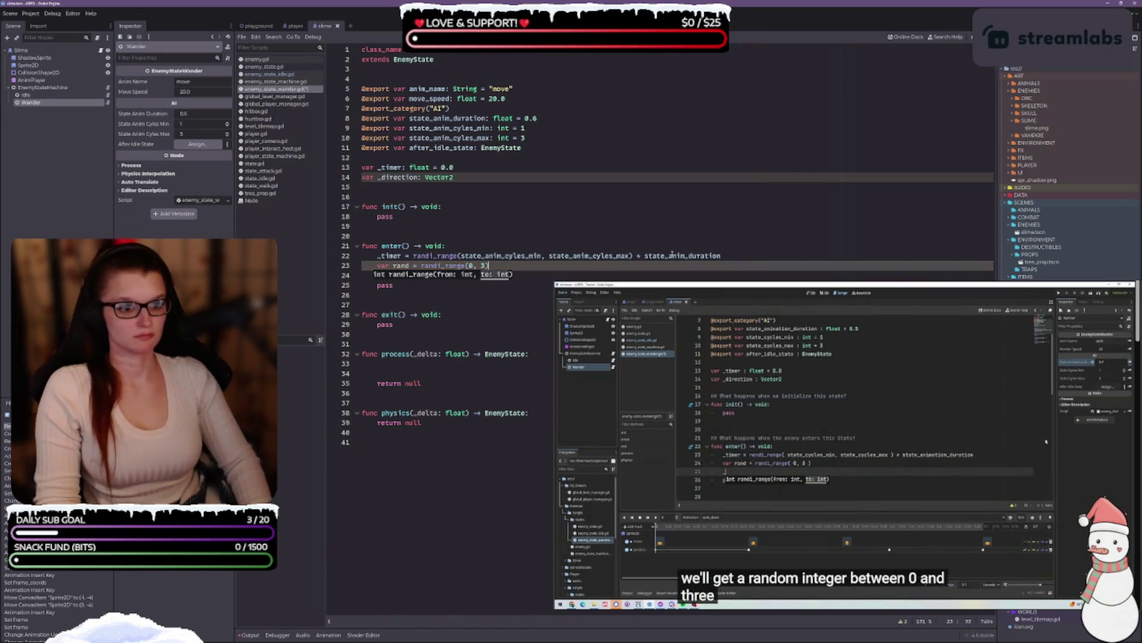
key("Return")
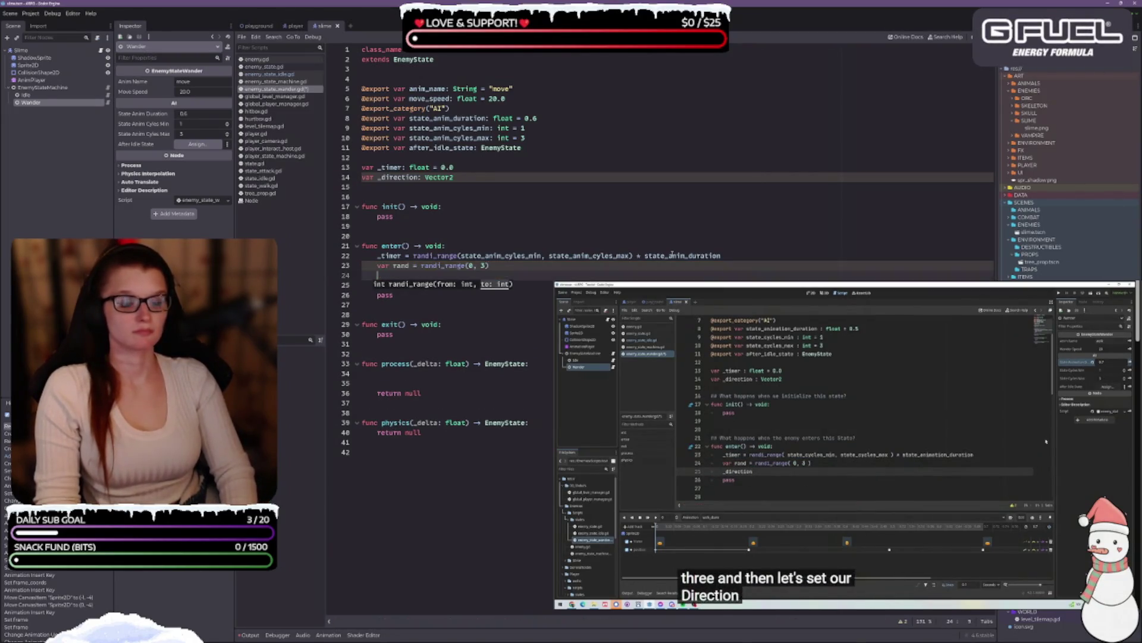
type("_direction ")
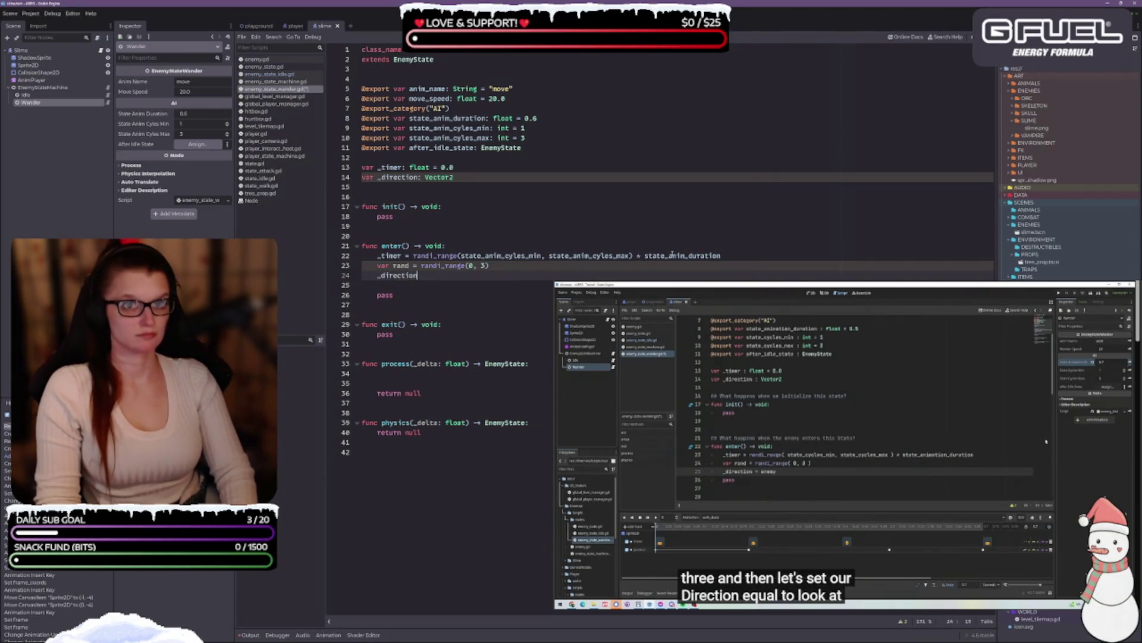
type("= enem")
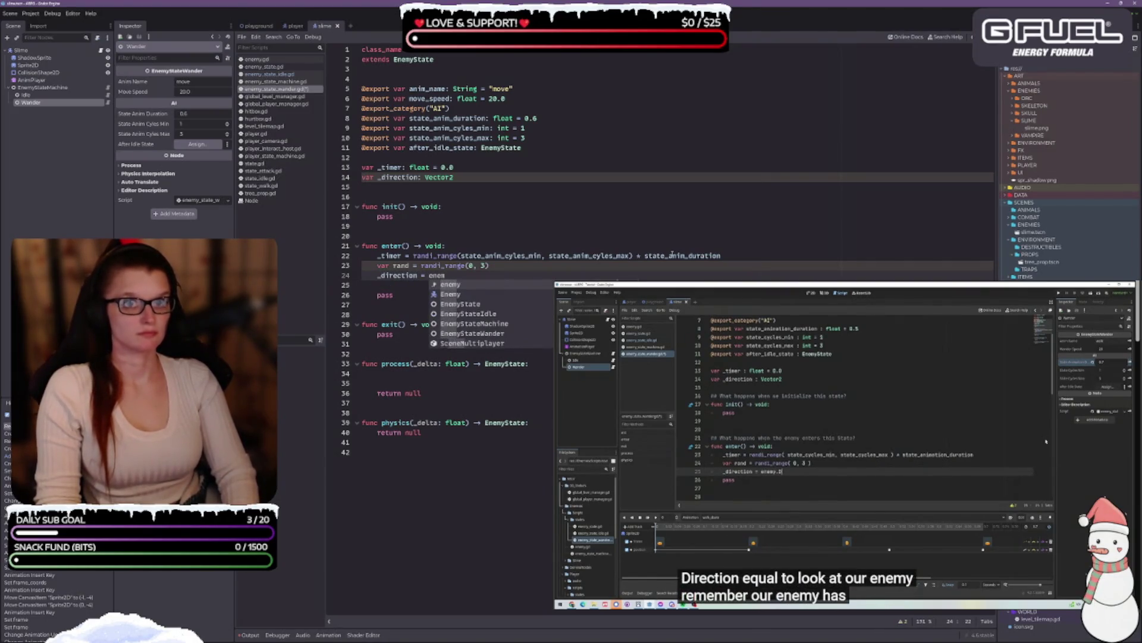
type("y.di")
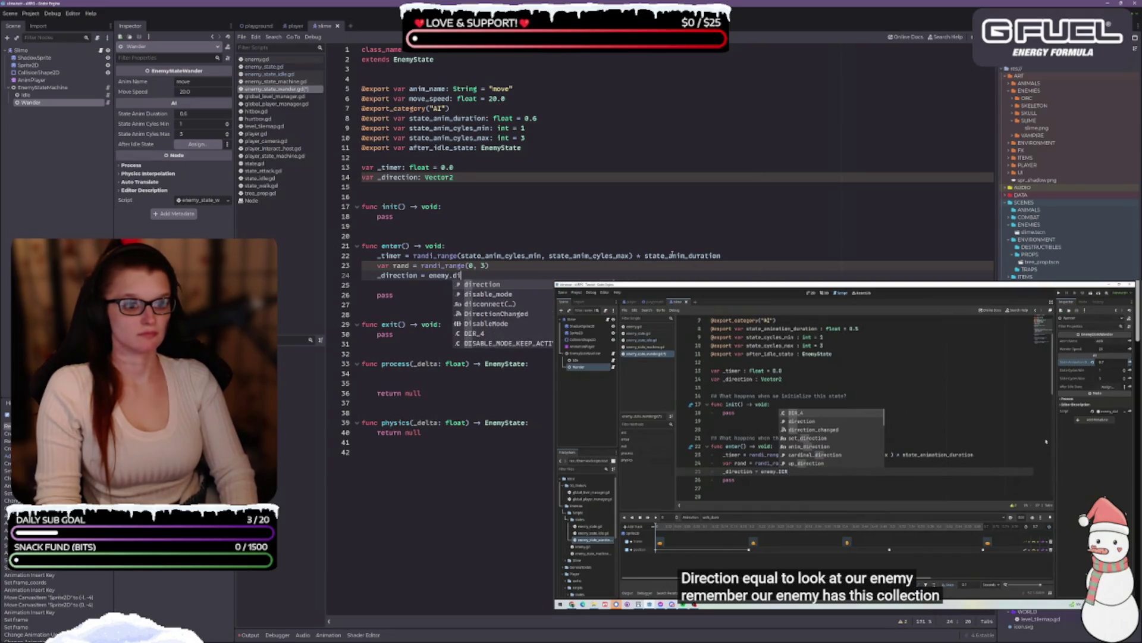
type("r_")
key("Return")
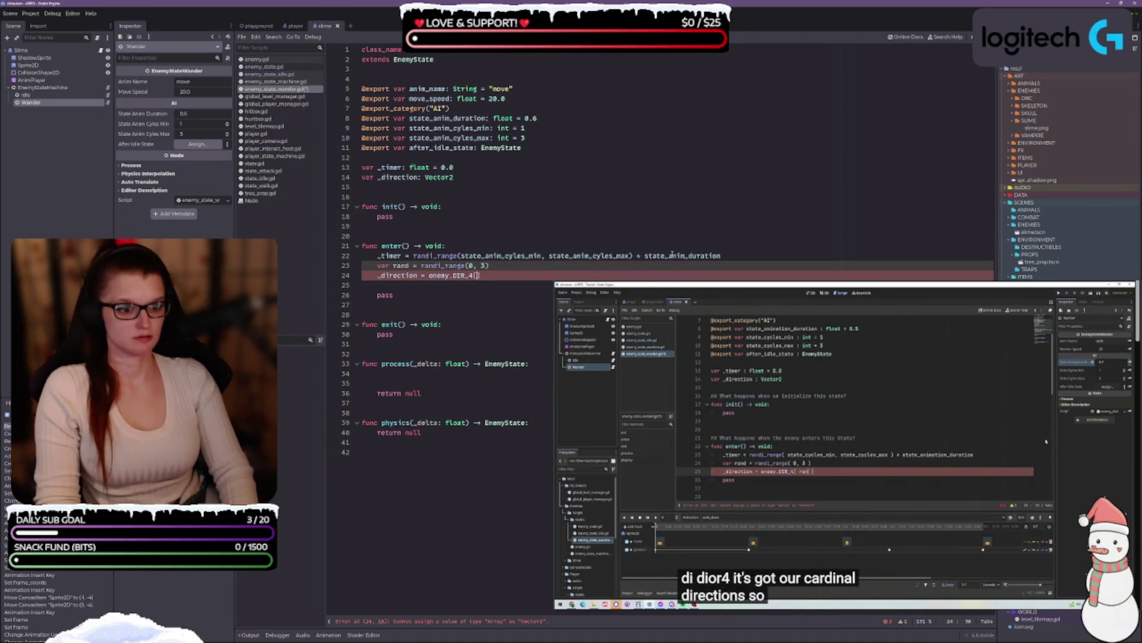
type("rand")
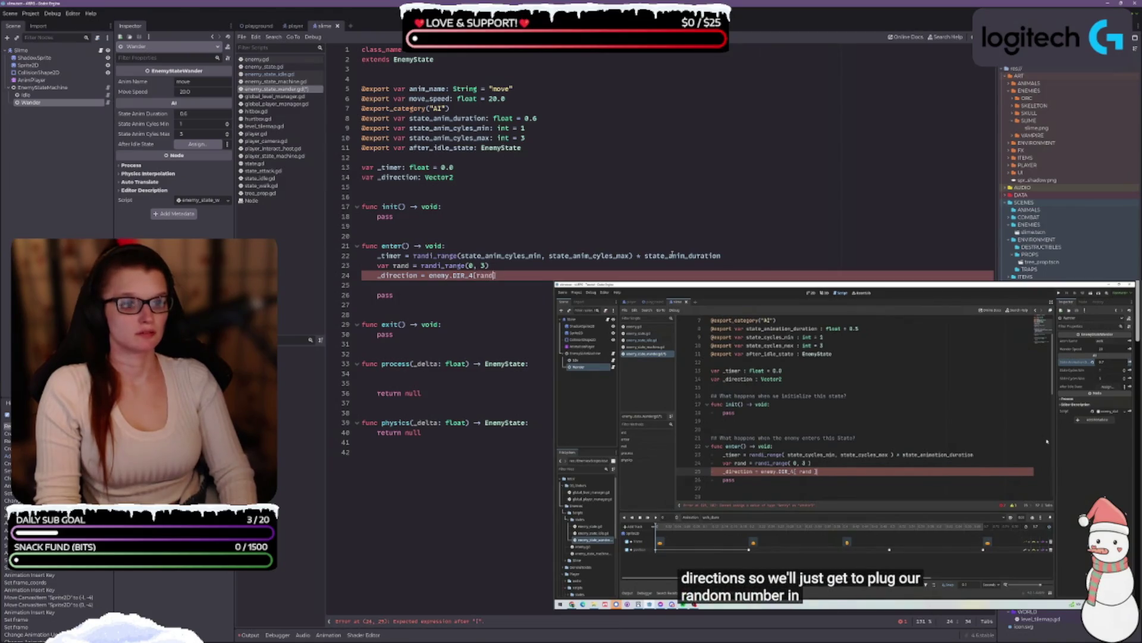
type("]")
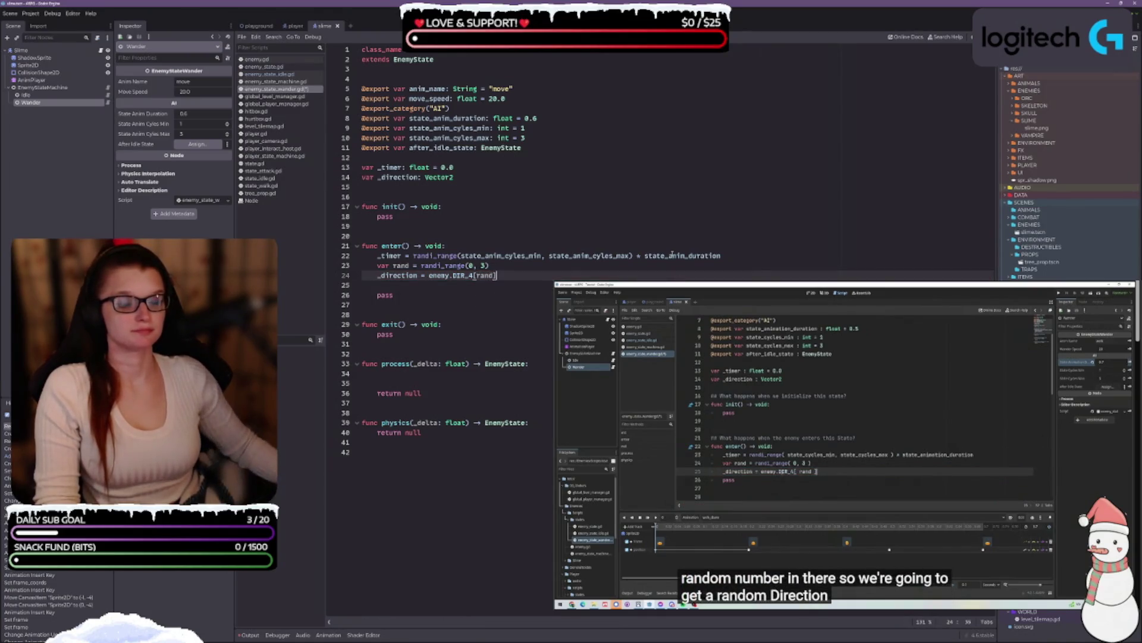
Step: Rename rand to random_dir and use it as the DIR_4 index
left_click(413, 265)
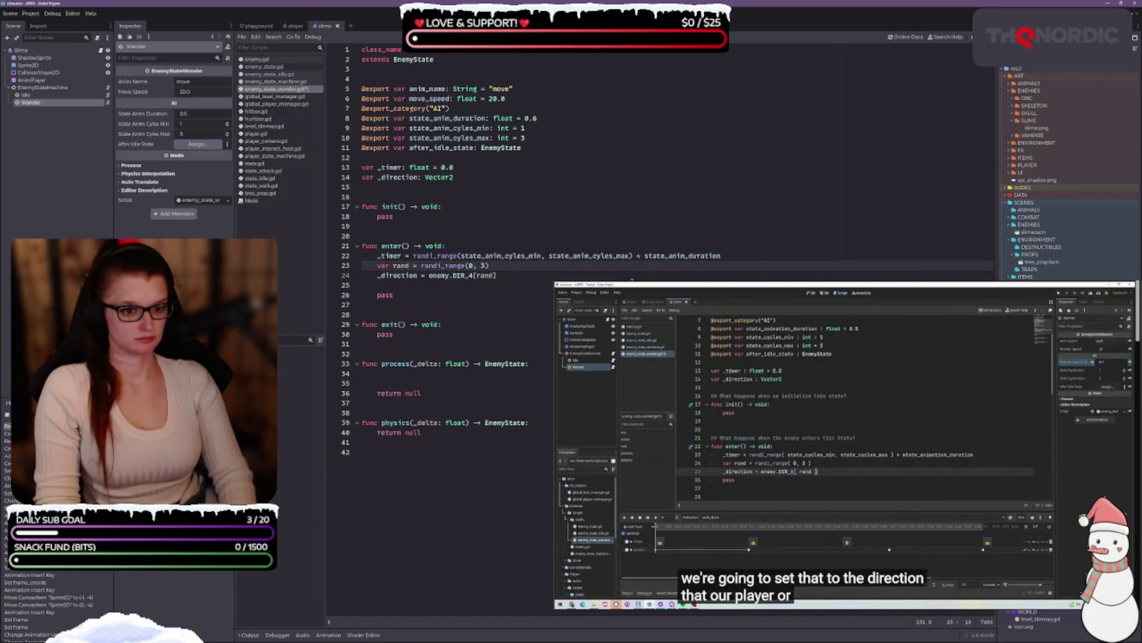
type("om_di")
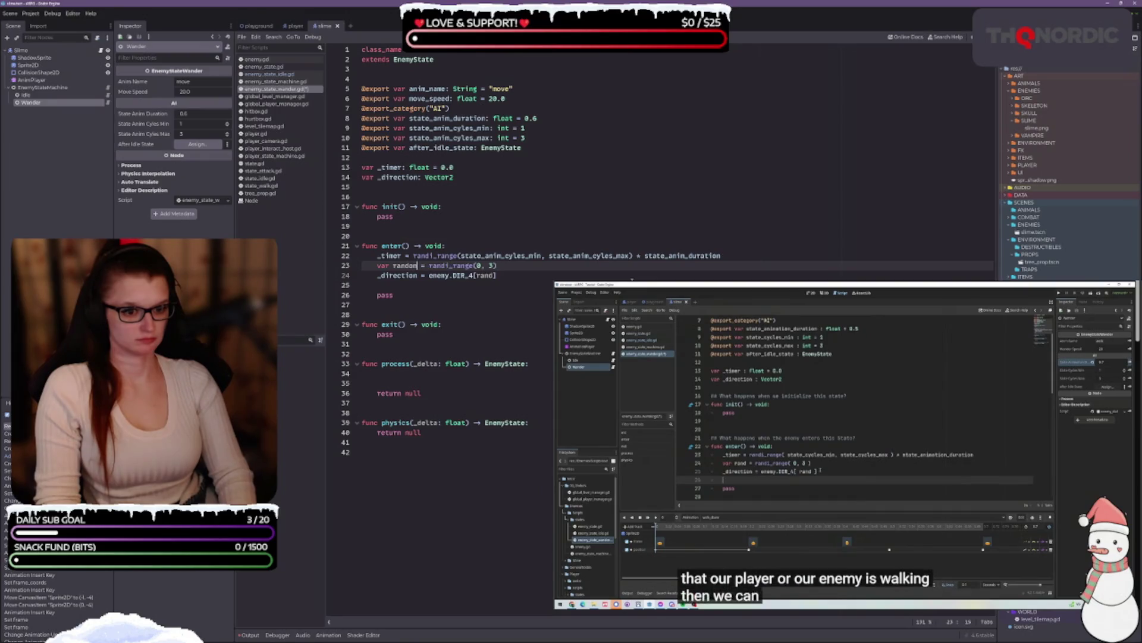
type("r")
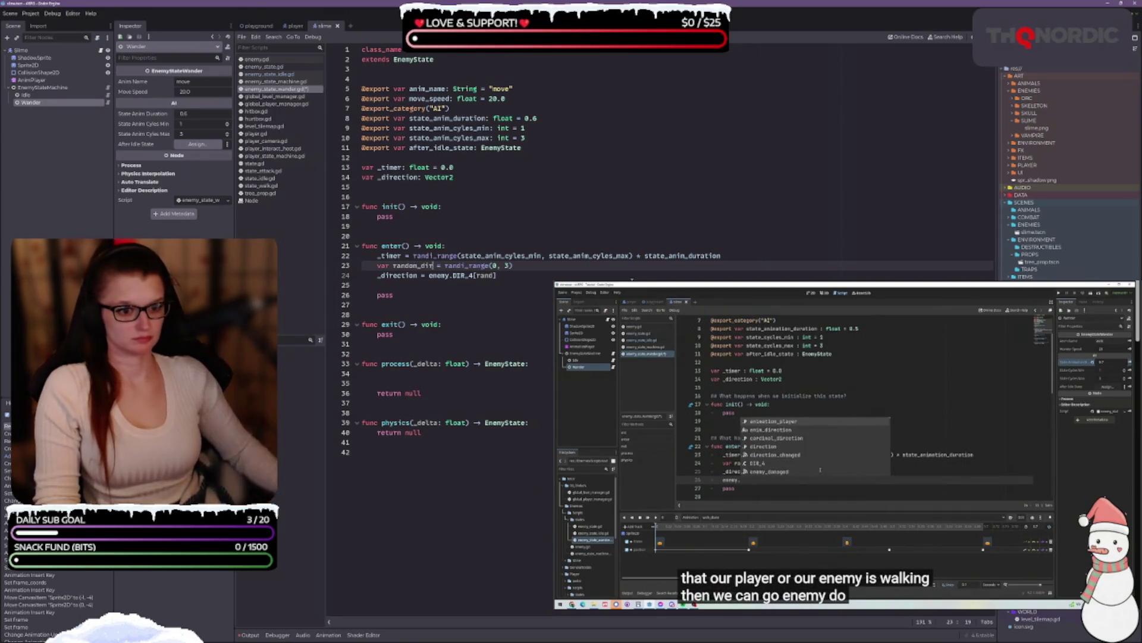
double_click(431, 267)
key("ctrl+c")
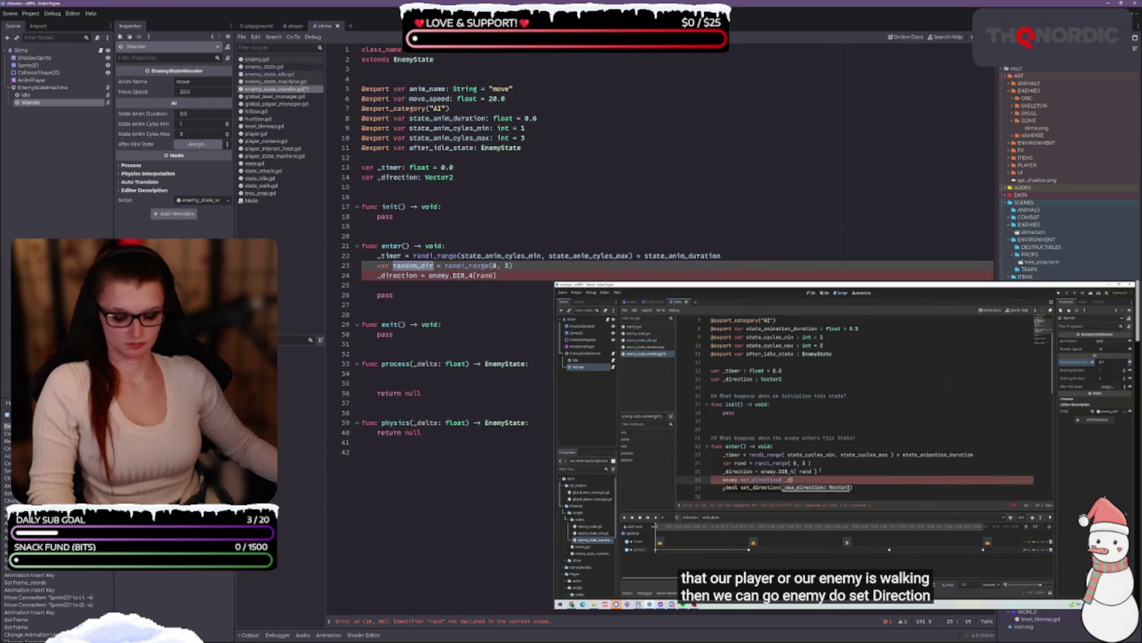
double_click(485, 275)
key("ctrl+v")
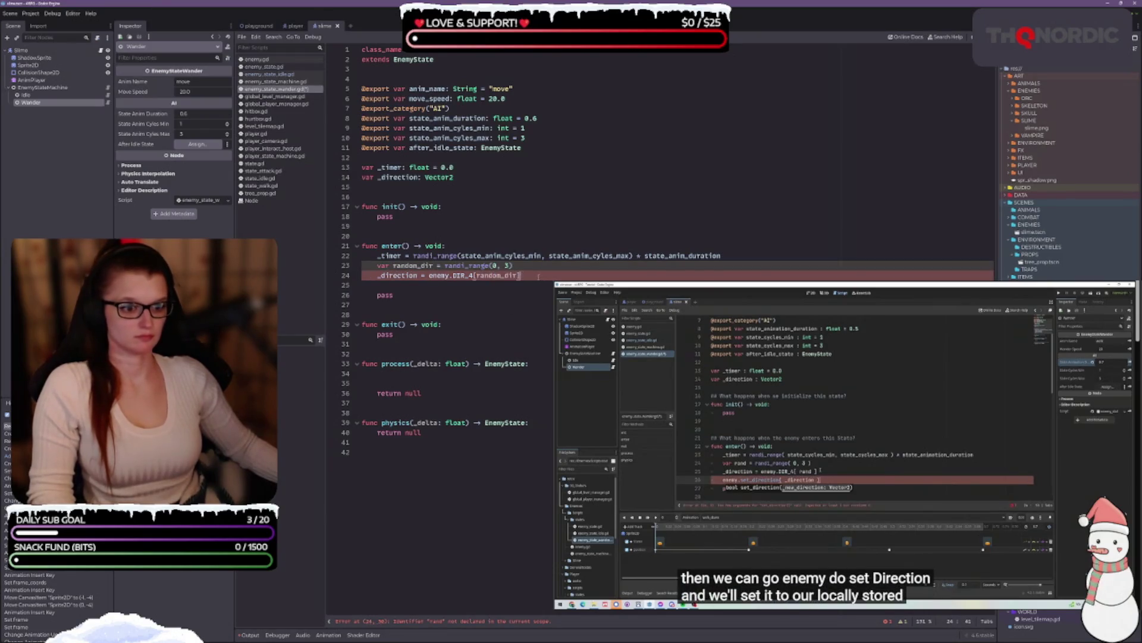
Step: Add enemy.SetDirection(_direction) and enemy.UpdateAnim(anim_name) calls to the wander state's enter()
key("Return")
type("enemy.se")
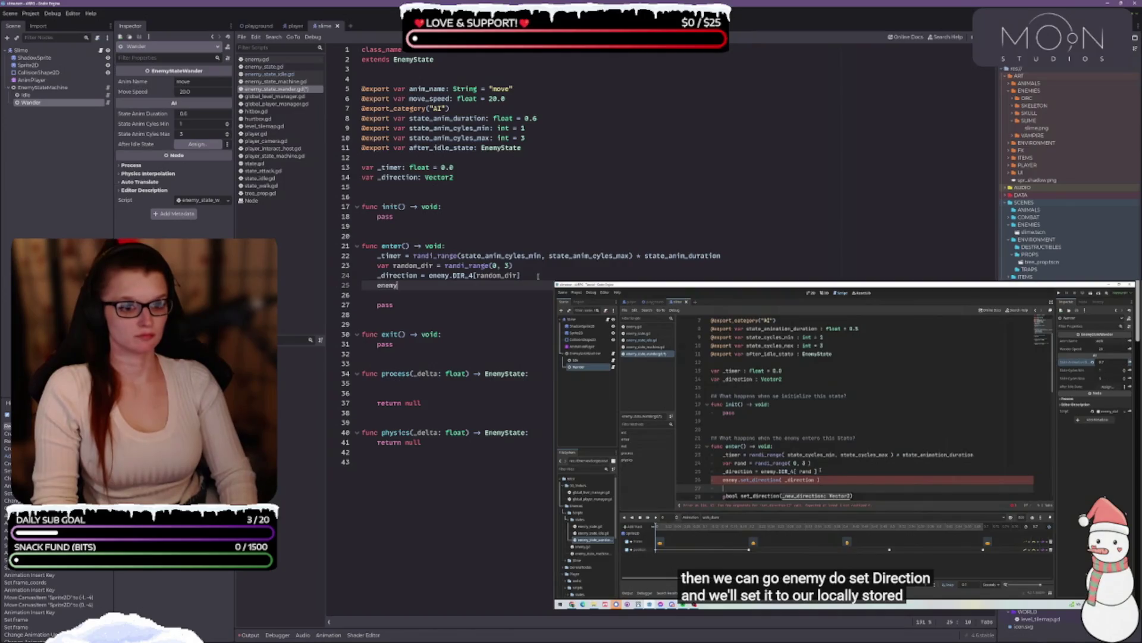
type("td")
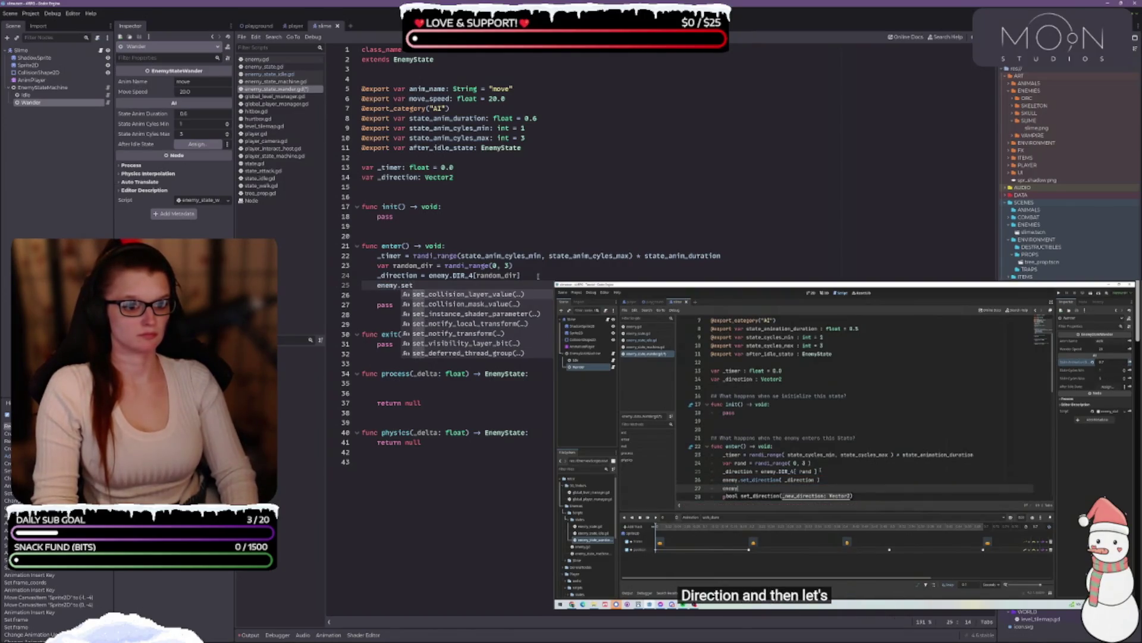
key("Return")
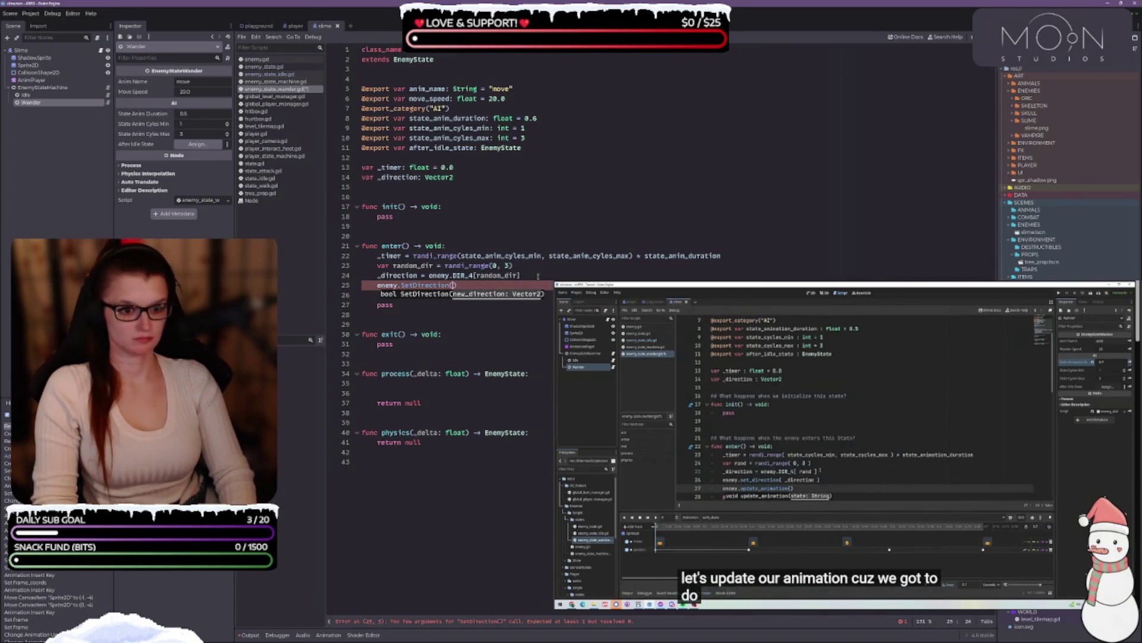
type("_dire")
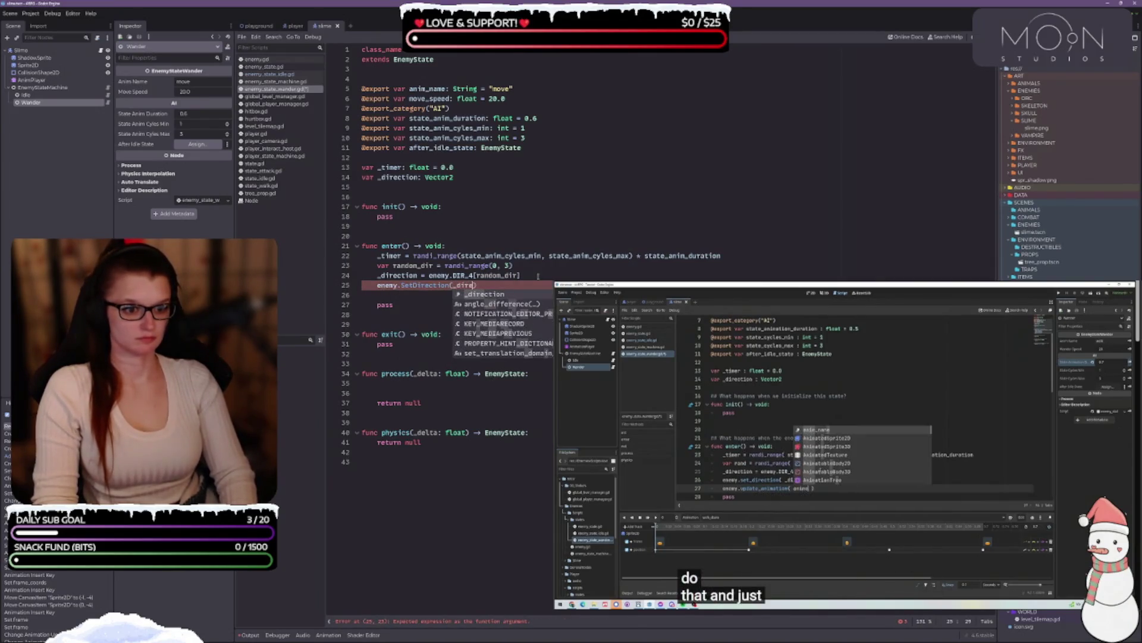
key("Return")
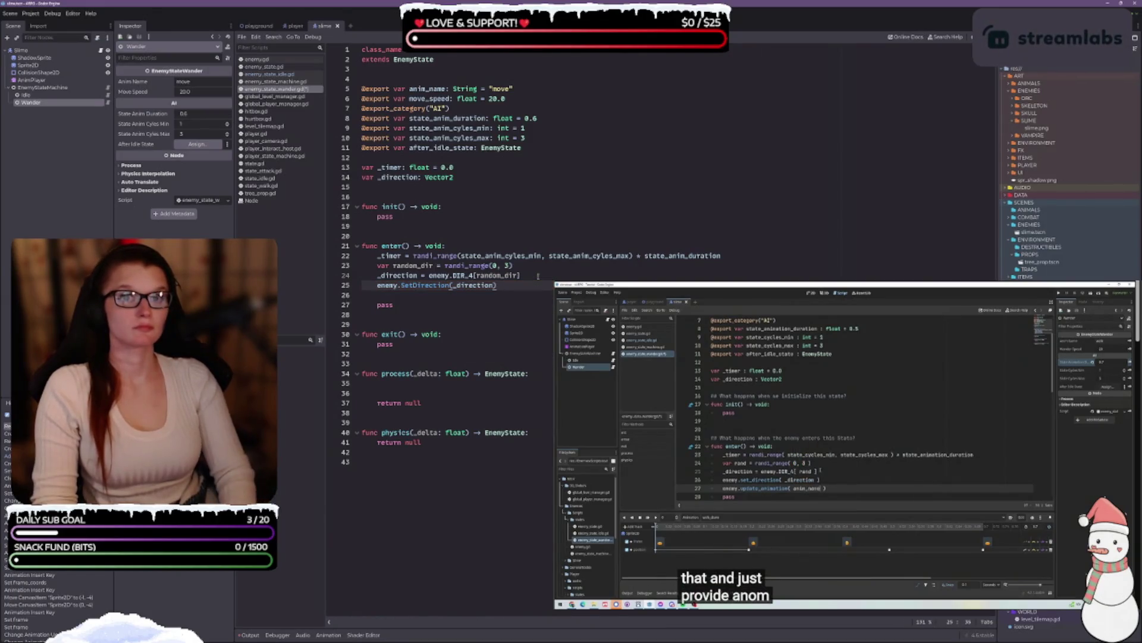
key("Return")
type("emy.up")
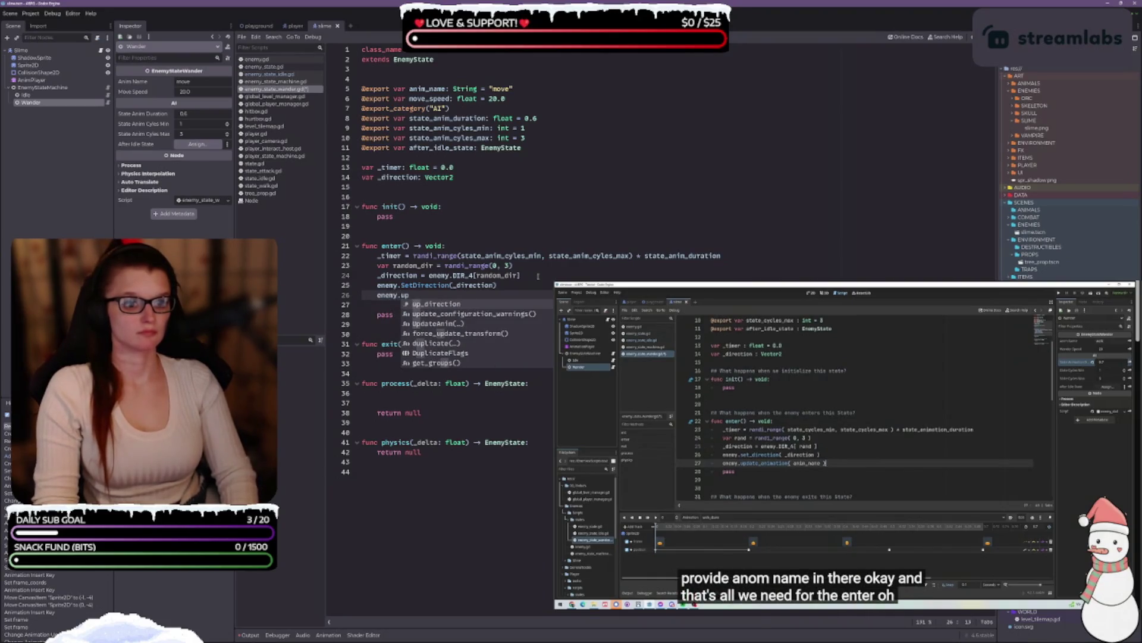
key("Down")
key("Down")
key("Return")
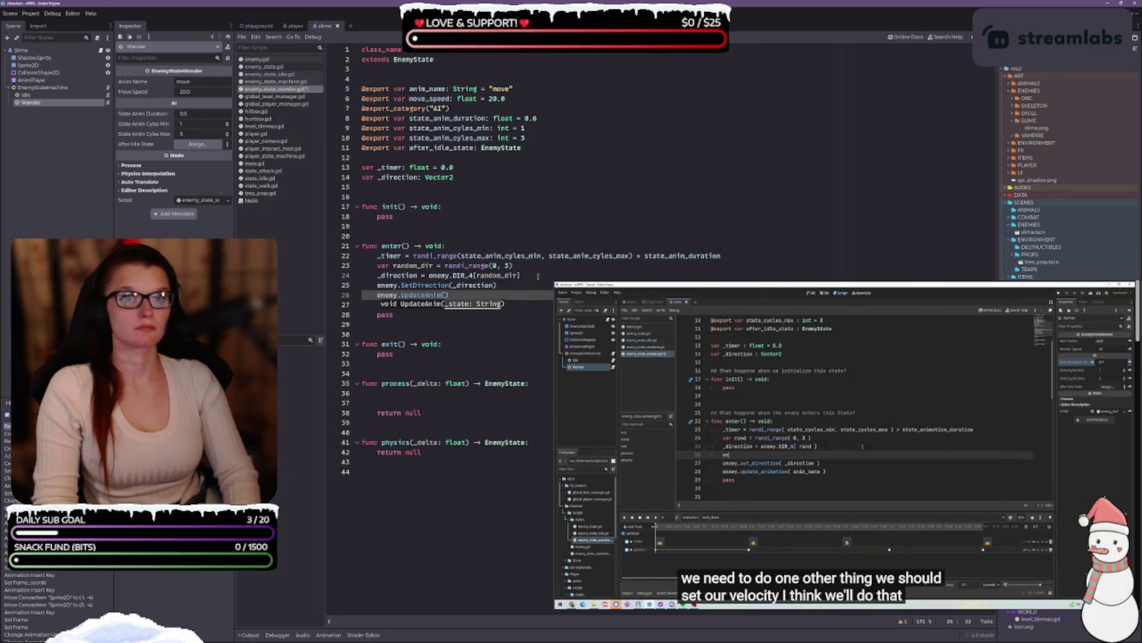
type("ani")
key("Return")
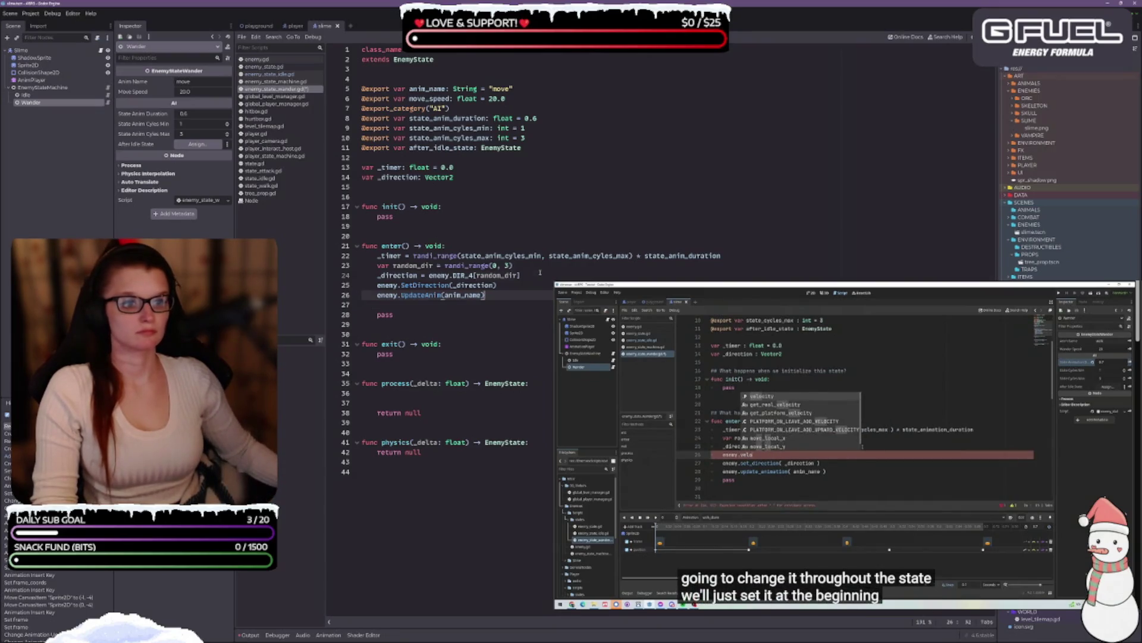
Step: Insert enemy.velocity = _direction * move_speed above the SetDirection call
left_click(538, 276)
key("Return")
type("enemy.")
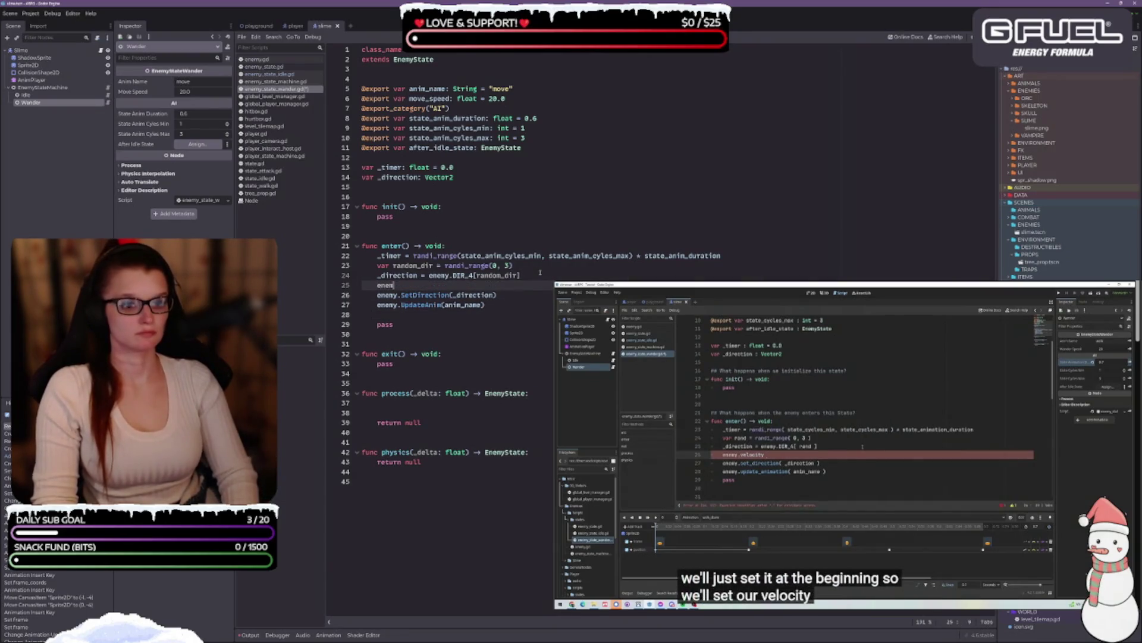
type("velocity ")
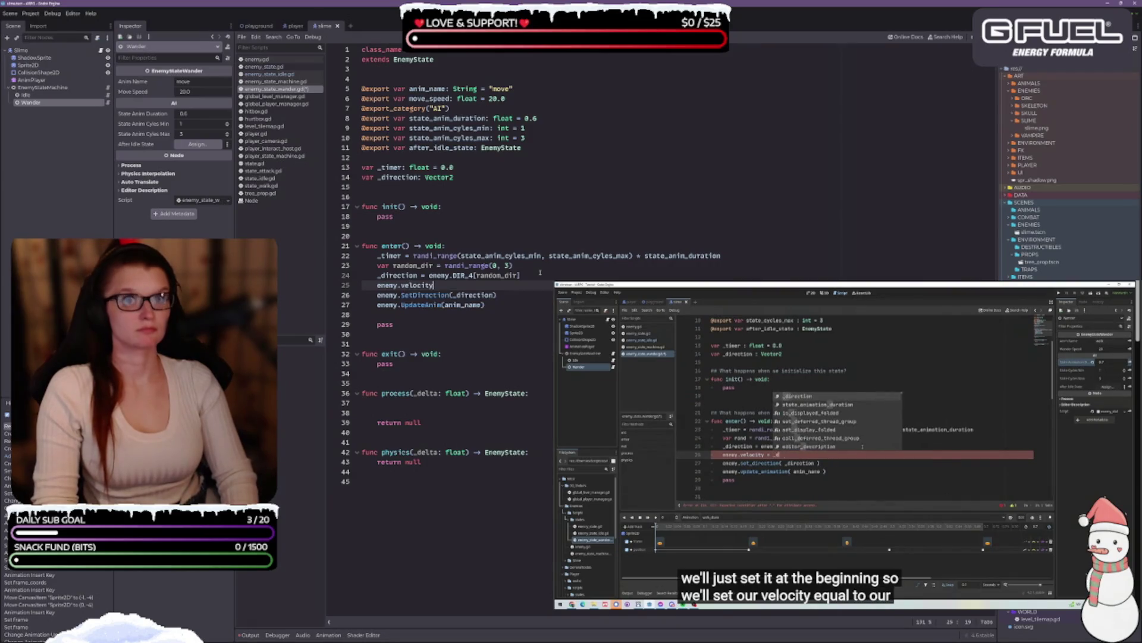
type("= _")
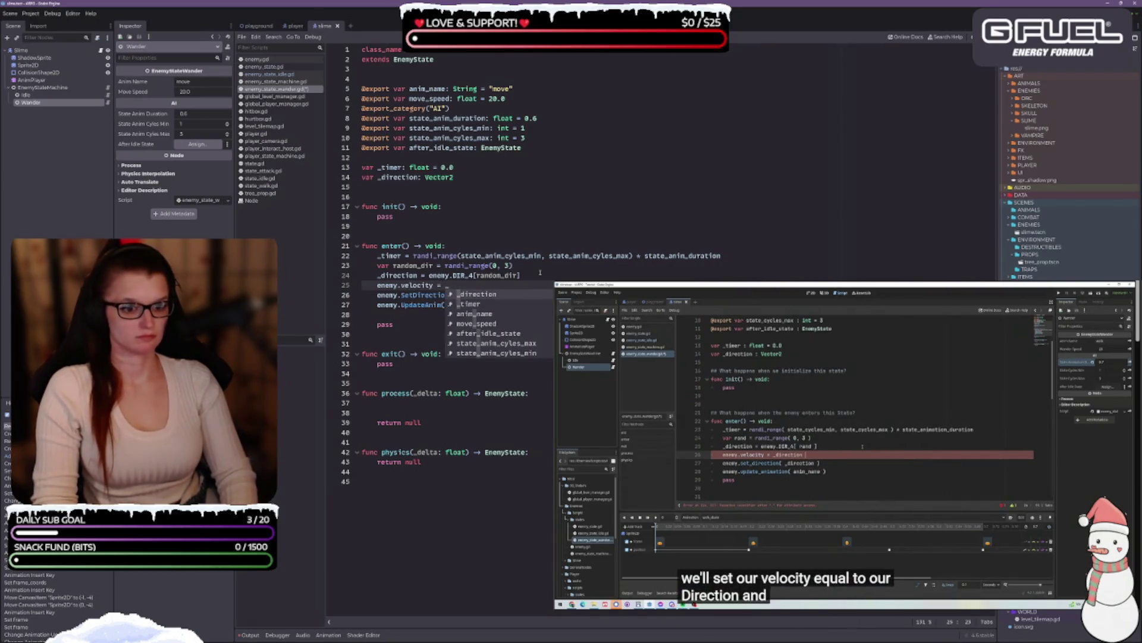
type("direction")
key("Return")
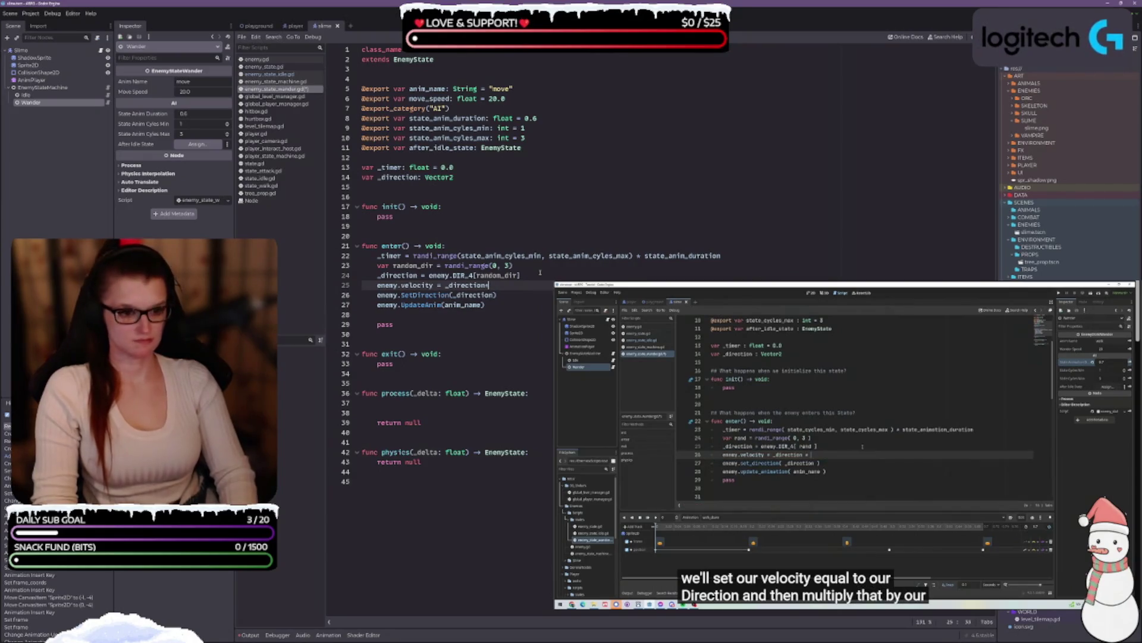
type("*")
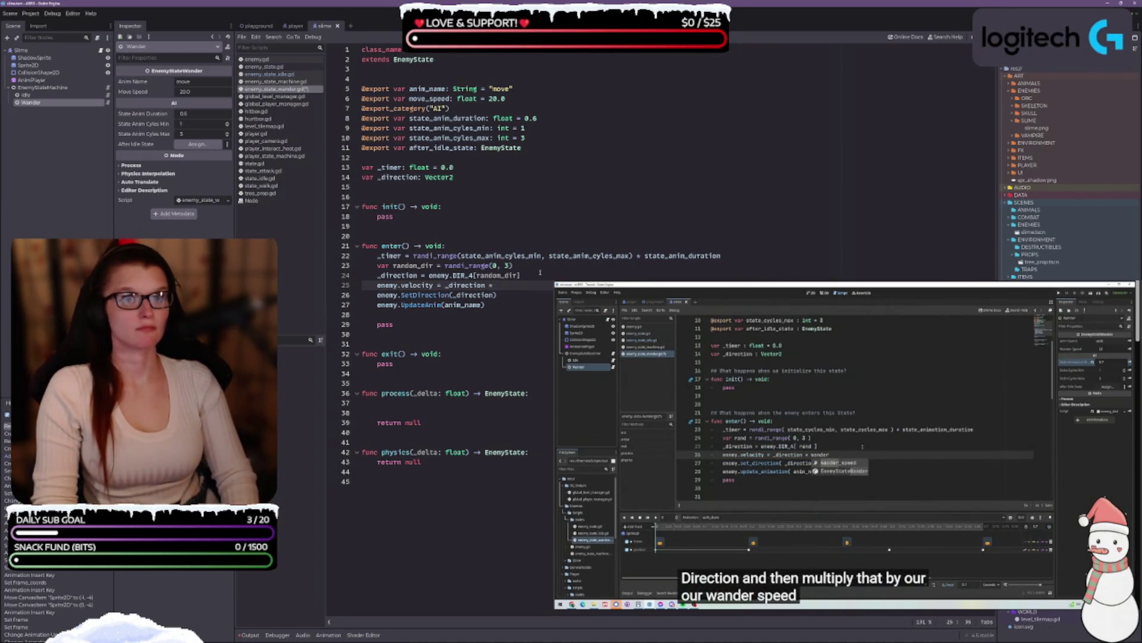
type(" move")
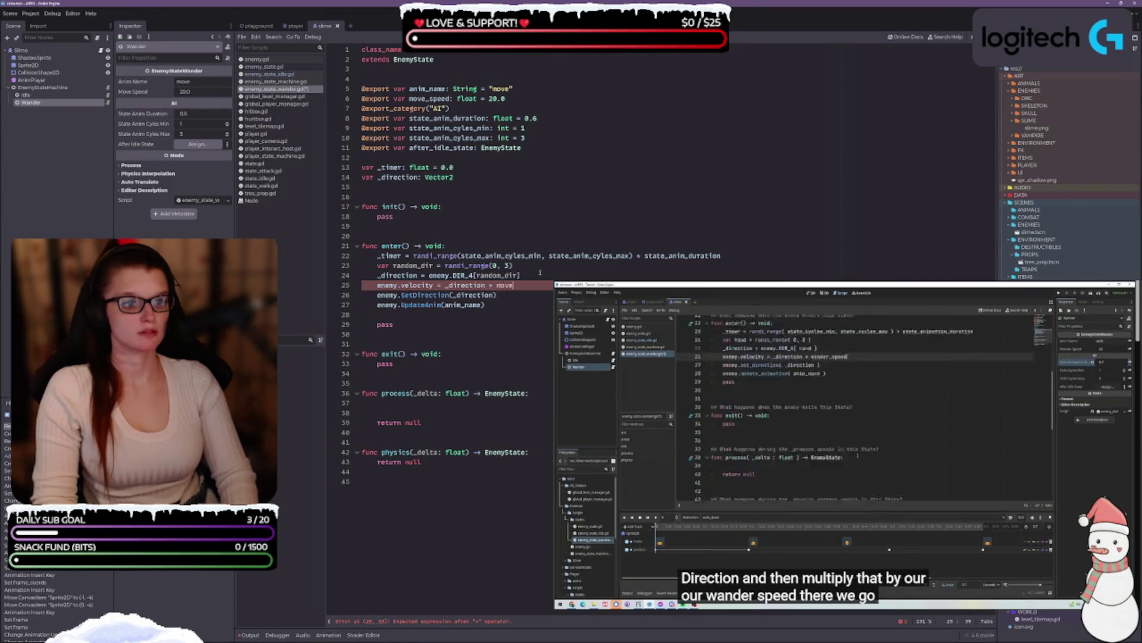
type("_speed")
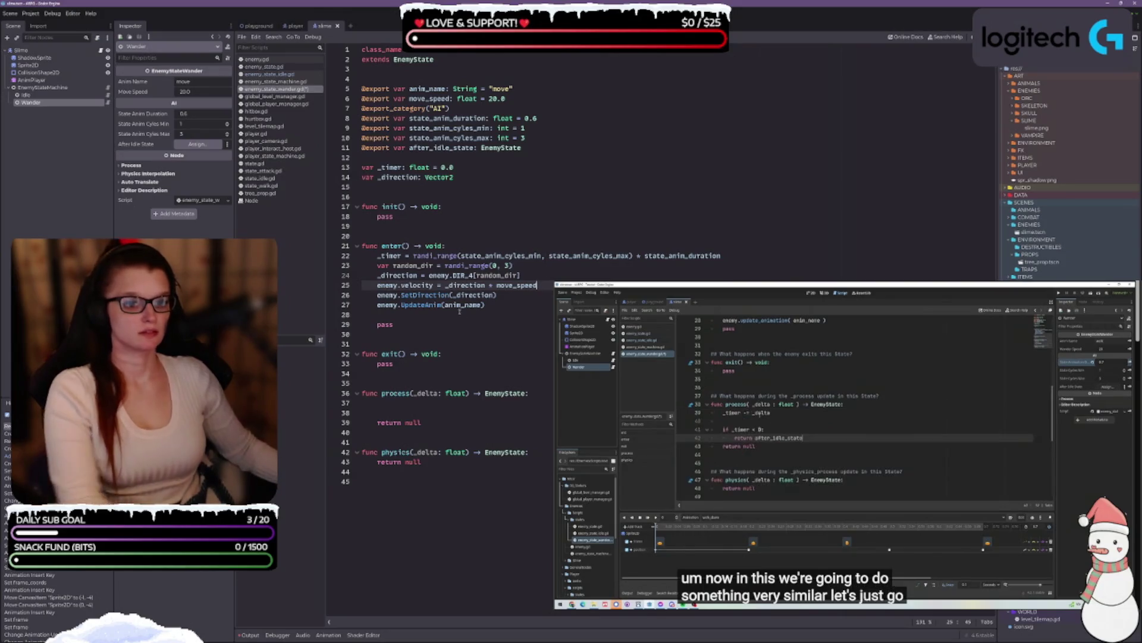
left_click(408, 327)
Step: Remove the leftover pass from enter() and begin typing _timer -= _delta in process()
key("BackSpace")
key("BackSpace")
key("BackSpace")
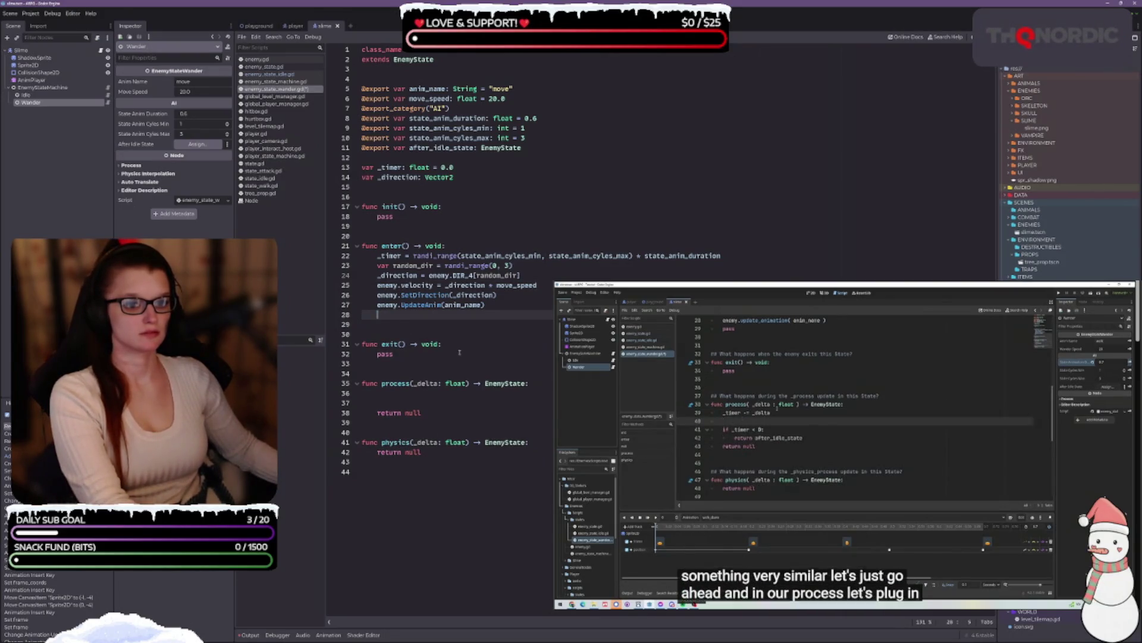
key("BackSpace")
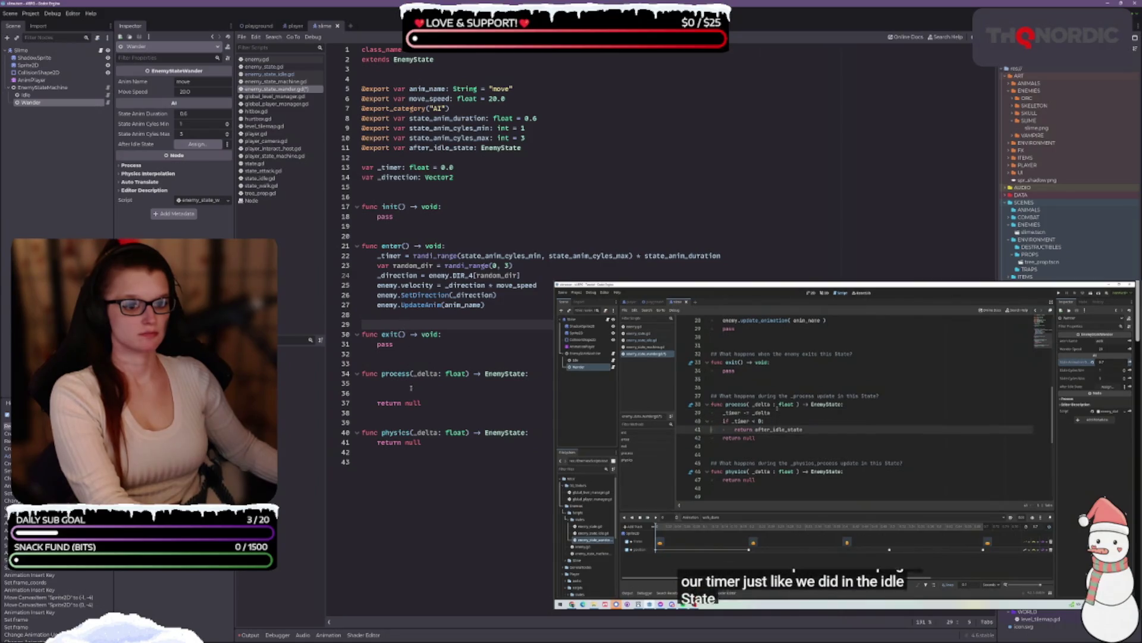
left_click(434, 386)
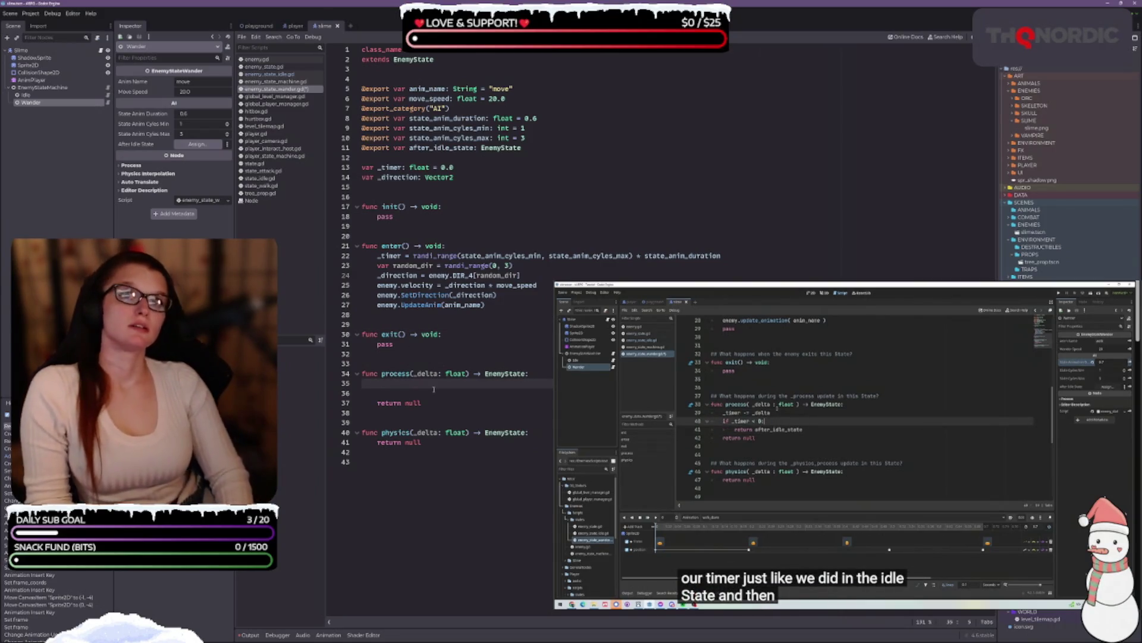
type("_timer")
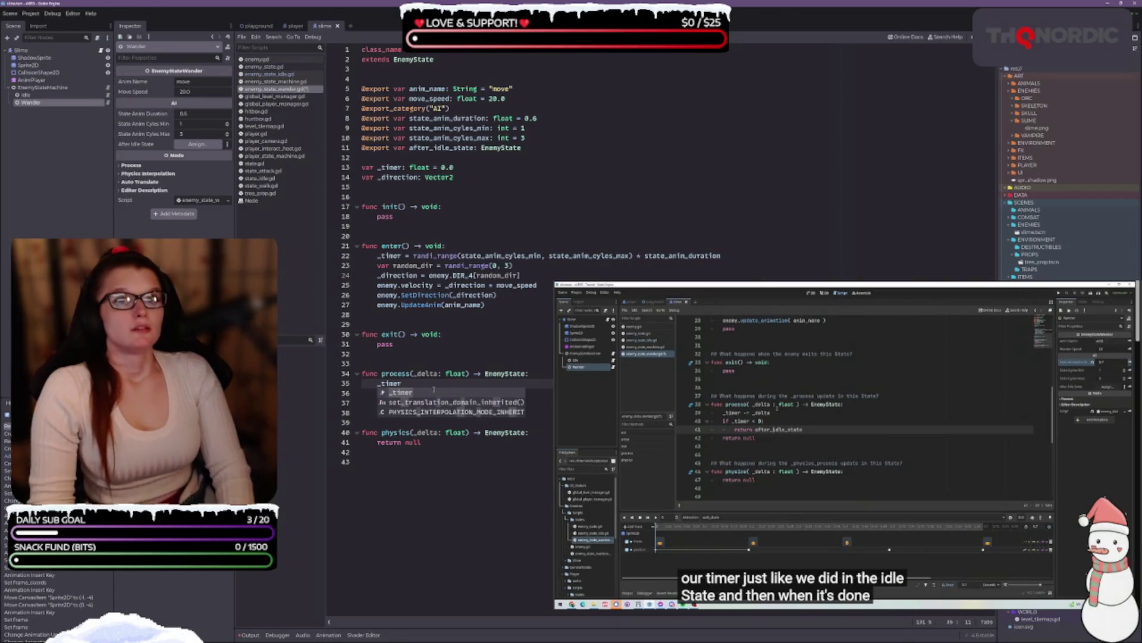
type(" -")
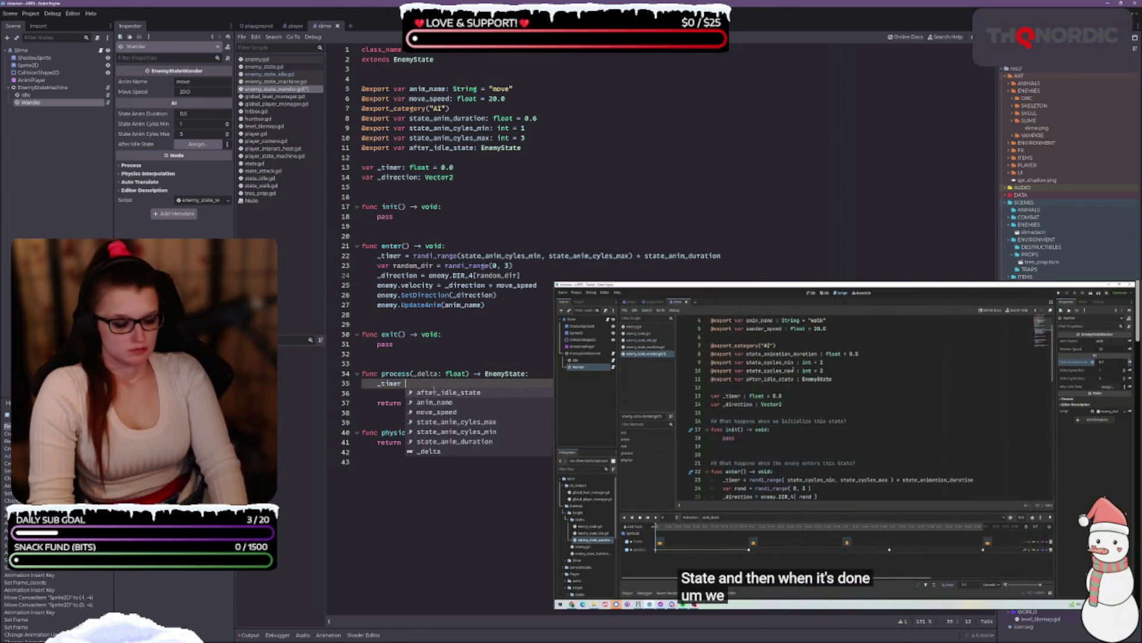
type("= _delta")
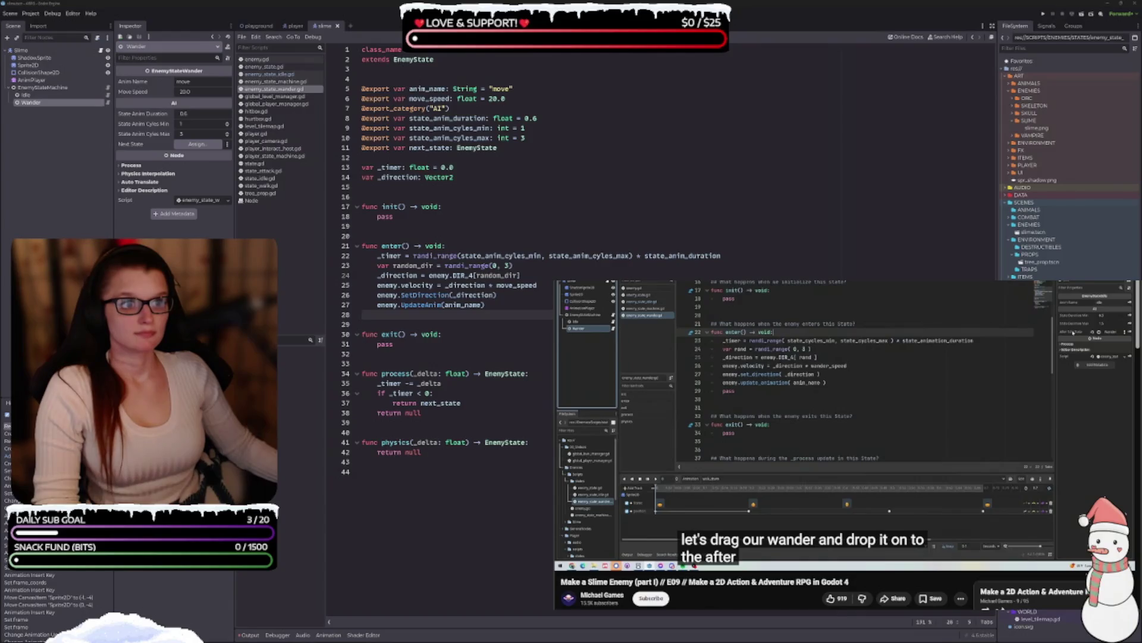
key("ctrl+F1")
left_click_drag(627, 185, 661, 259)
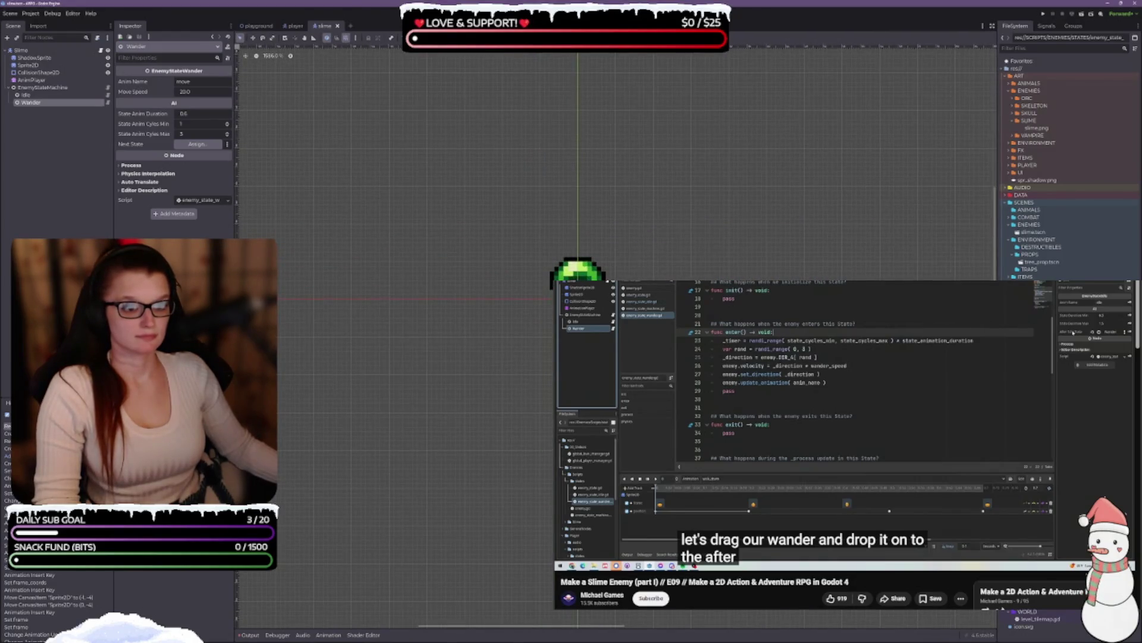
left_click(31, 102, "ctrl")
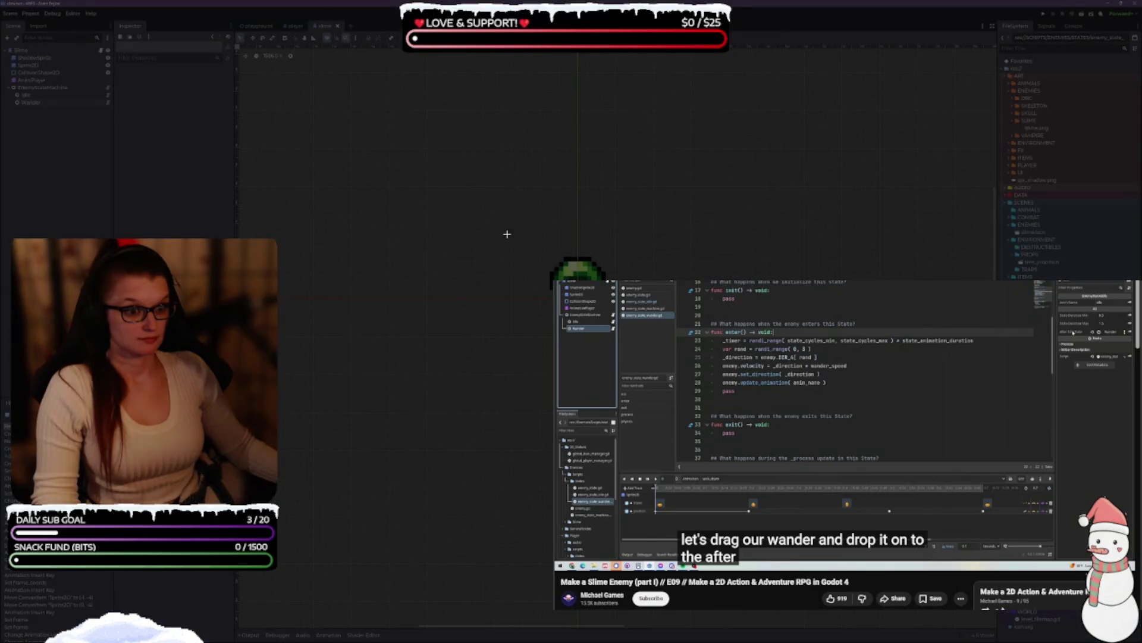
mouse_move(505, 233)
left_mouse_down()
mouse_move(673, 344)
mouse_move(664, 341)
left_mouse_up()
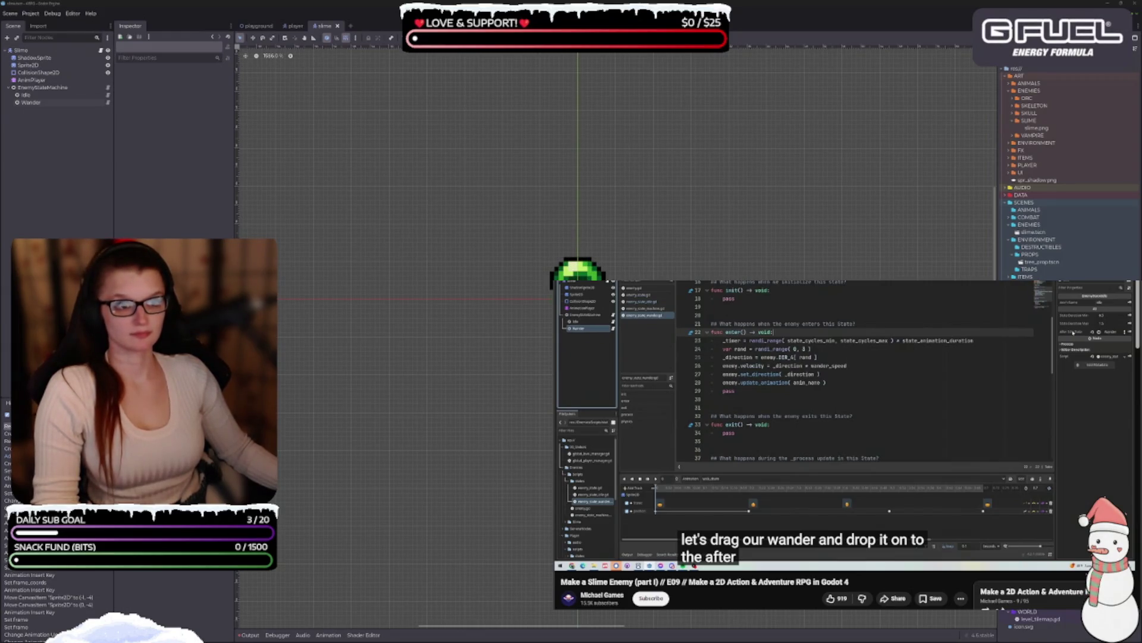
key("ctrl+F3")
mouse_move(803, 416)
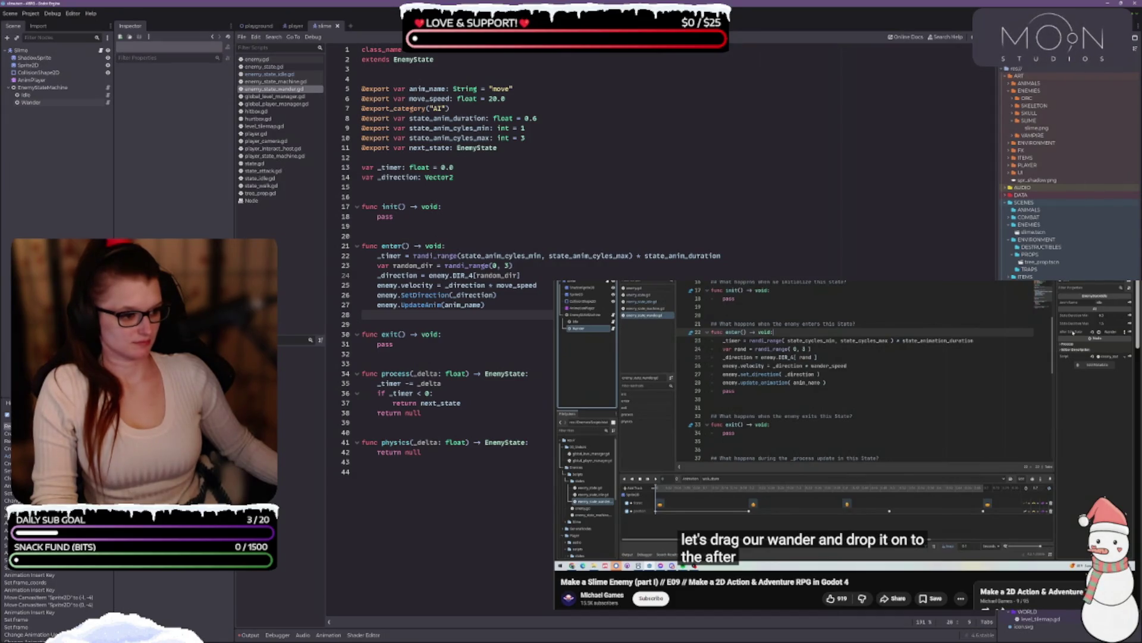
Step: Open the base player_state.gd script and go to its class_name line
right_click(1036, 619)
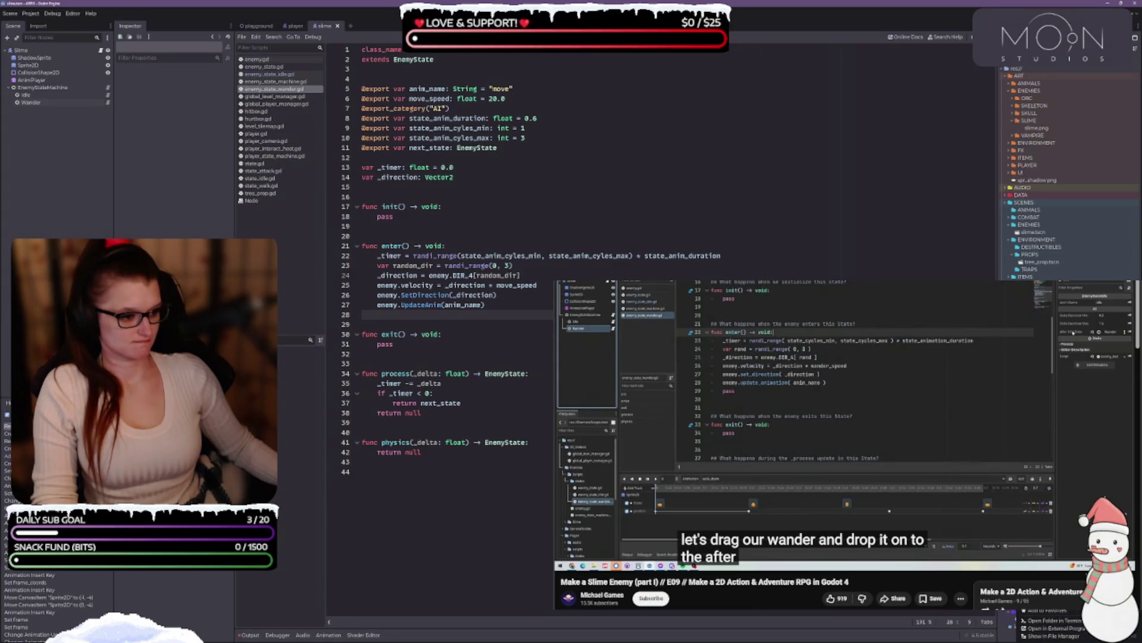
key("Escape")
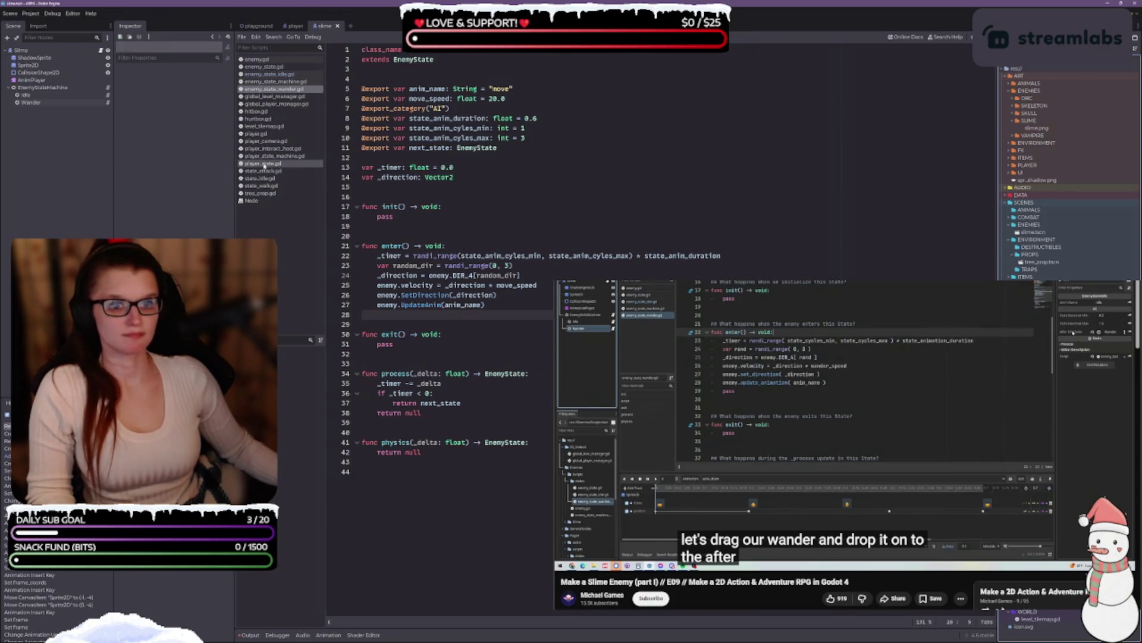
left_click(262, 163)
left_click(422, 49)
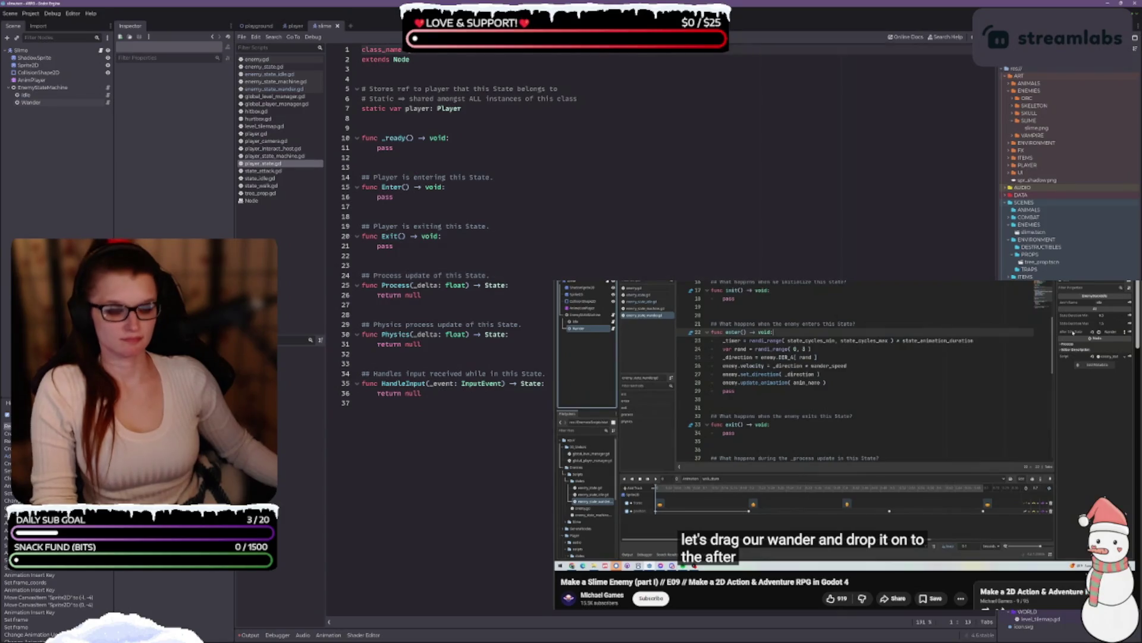
Step: Change player_state.gd's Process, Physics and HandleInput return types to PlayerState and save
type("St")
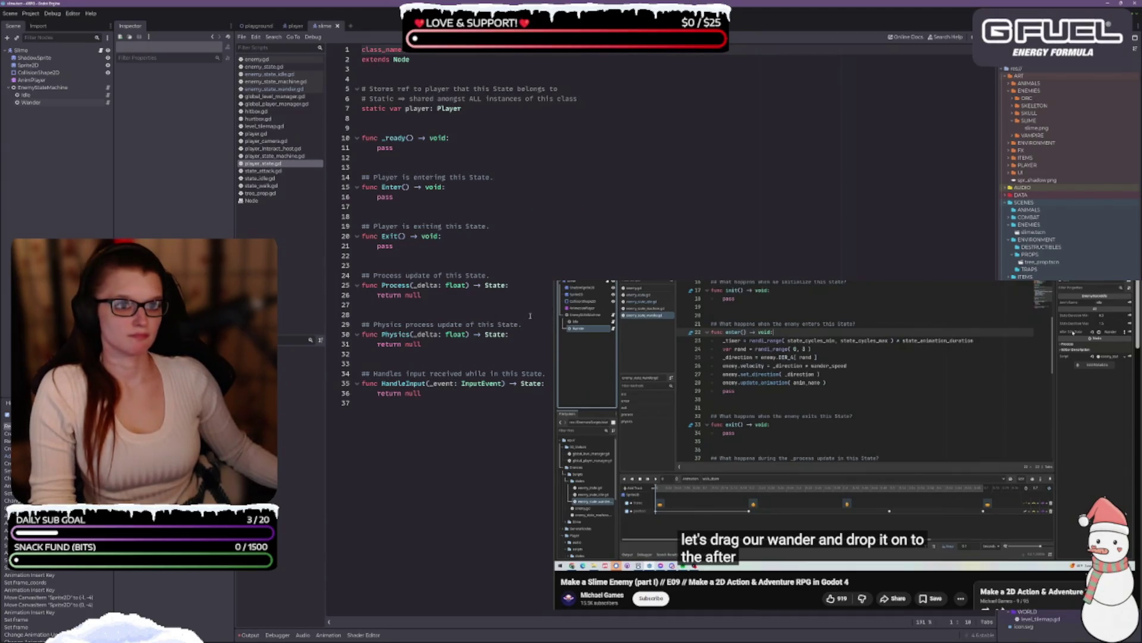
type("State")
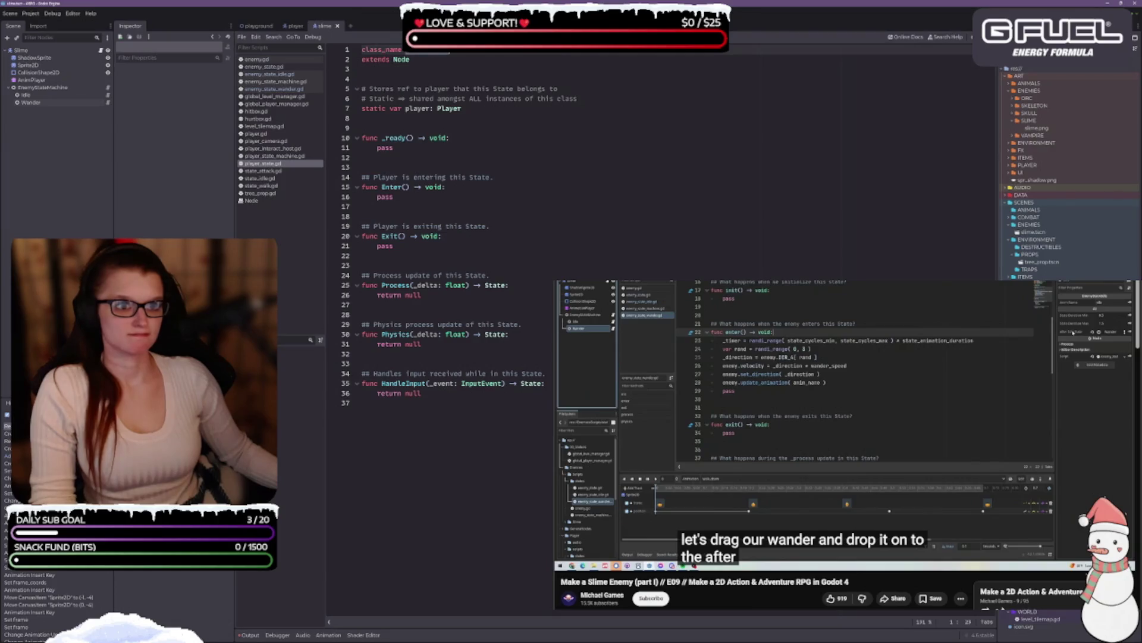
double_click(497, 285)
type("PlayerState")
double_click(496, 334)
type("PlayerState")
double_click(531, 383)
type("PlayerState")
key("ctrl+s")
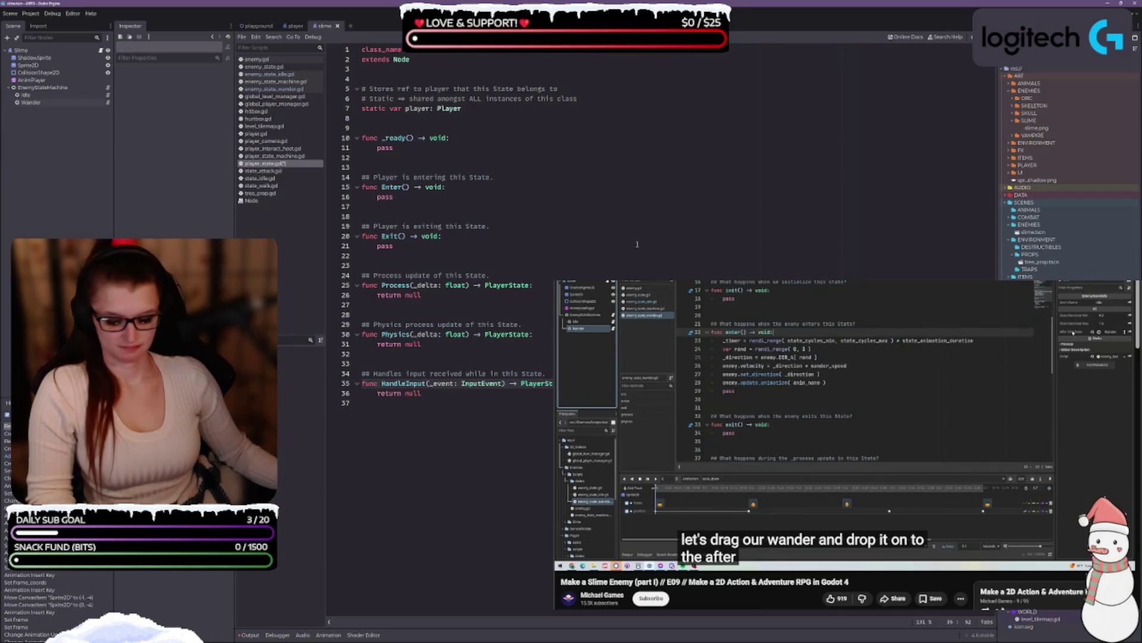
left_click(274, 156)
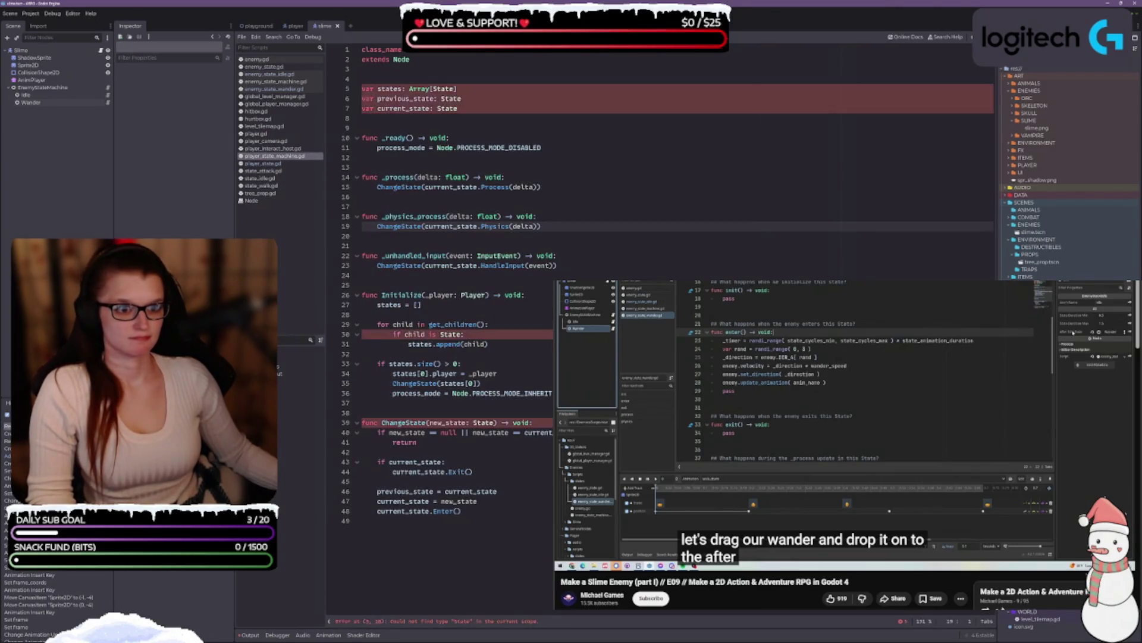
Step: Replace all five State types in player_state_machine.gd with PlayerState and save
double_click(448, 89)
type("PlayerState")
double_click(451, 99)
type("PlayerState")
double_click(448, 108)
type("PlayerState")
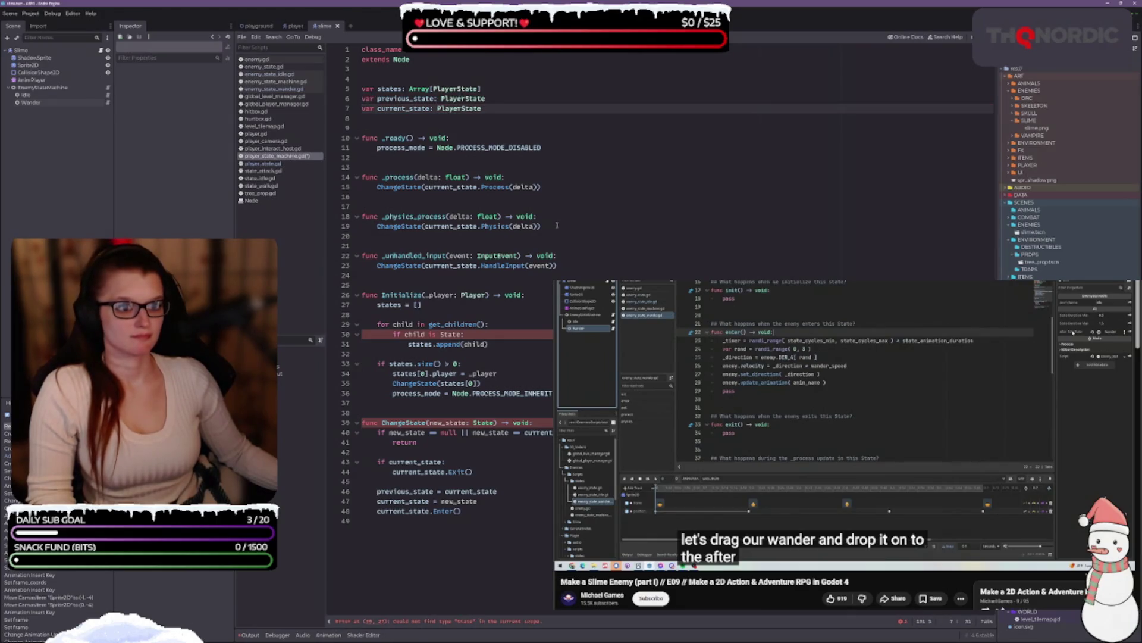
double_click(452, 335)
type("PlayerState")
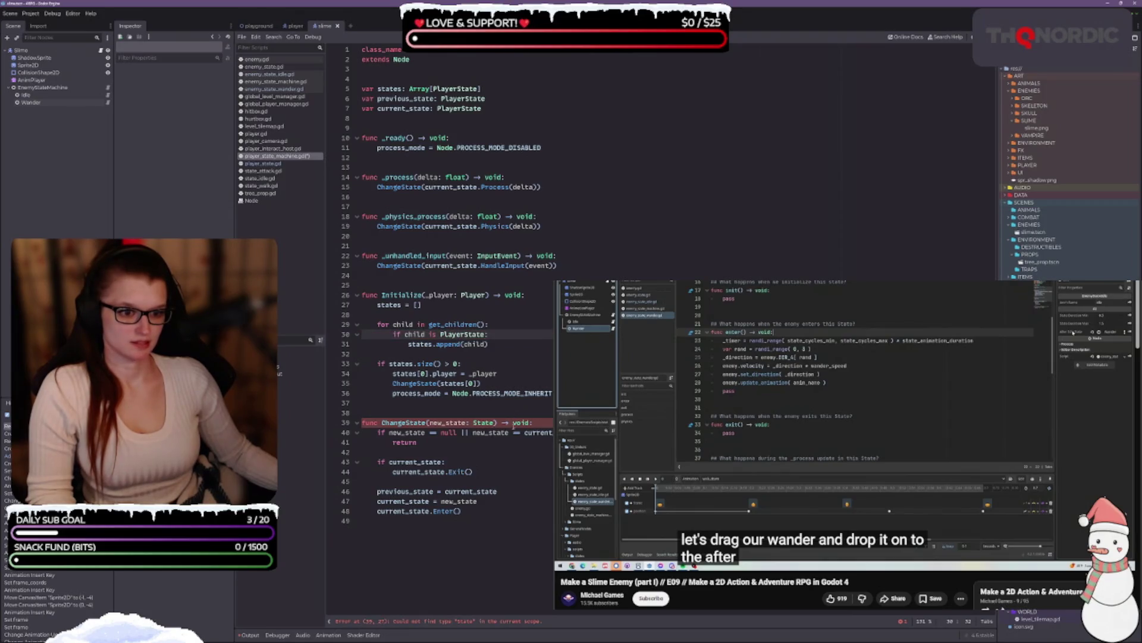
double_click(483, 422)
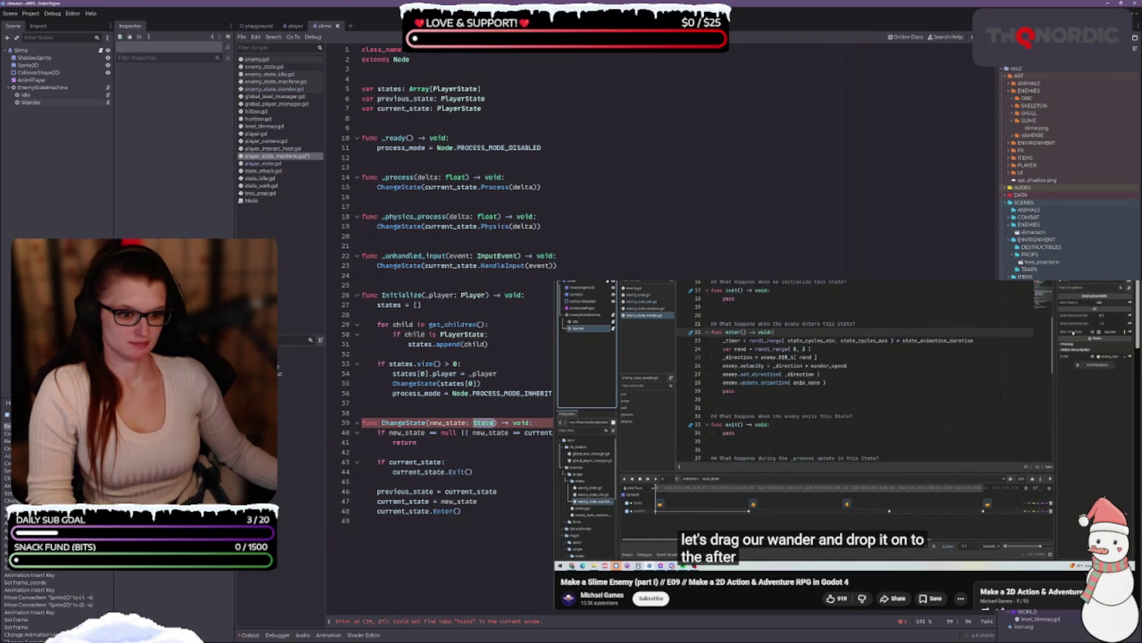
type("PlayerState")
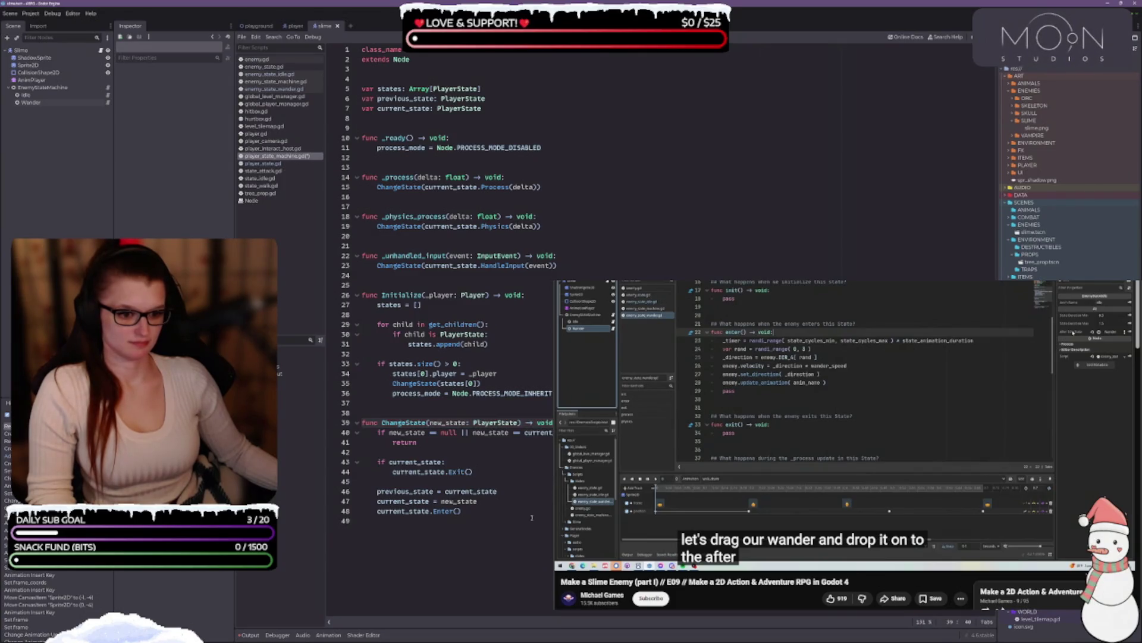
key("ctrl+s")
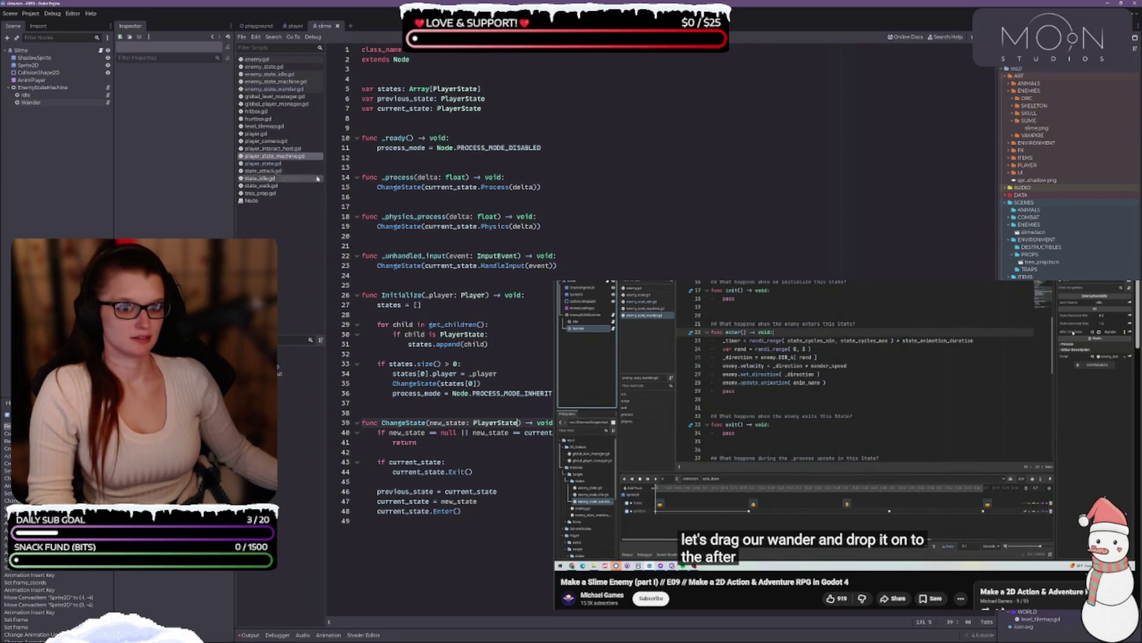
Step: Browse player_interact_host.gd, player_camera.gd and player.gd, ending on state_attack.gd
left_click(294, 148)
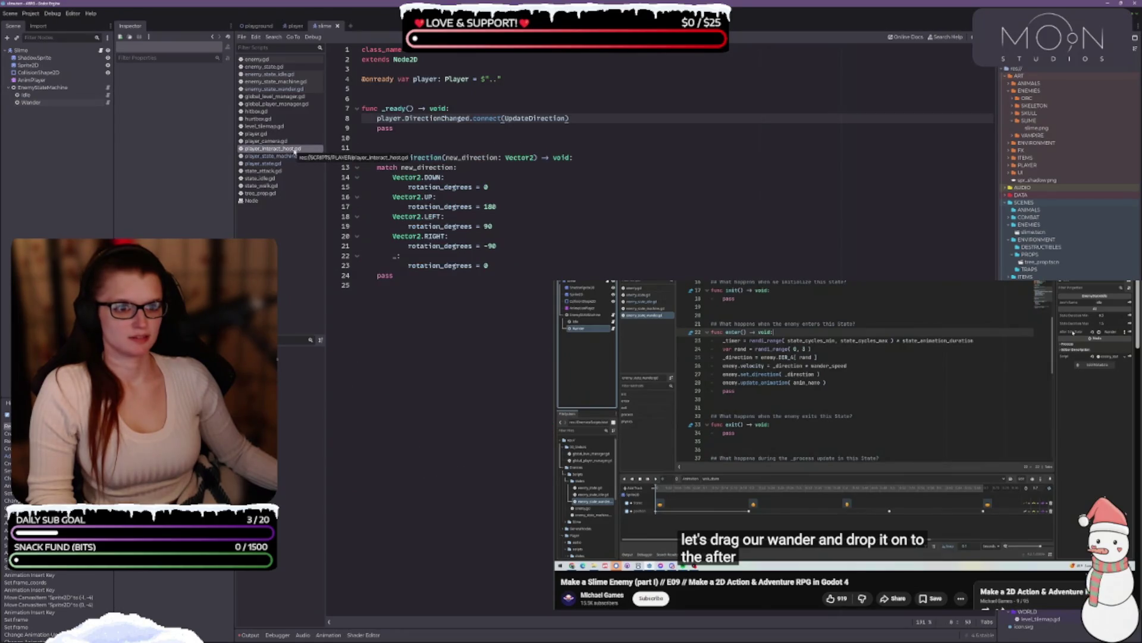
left_click(287, 141)
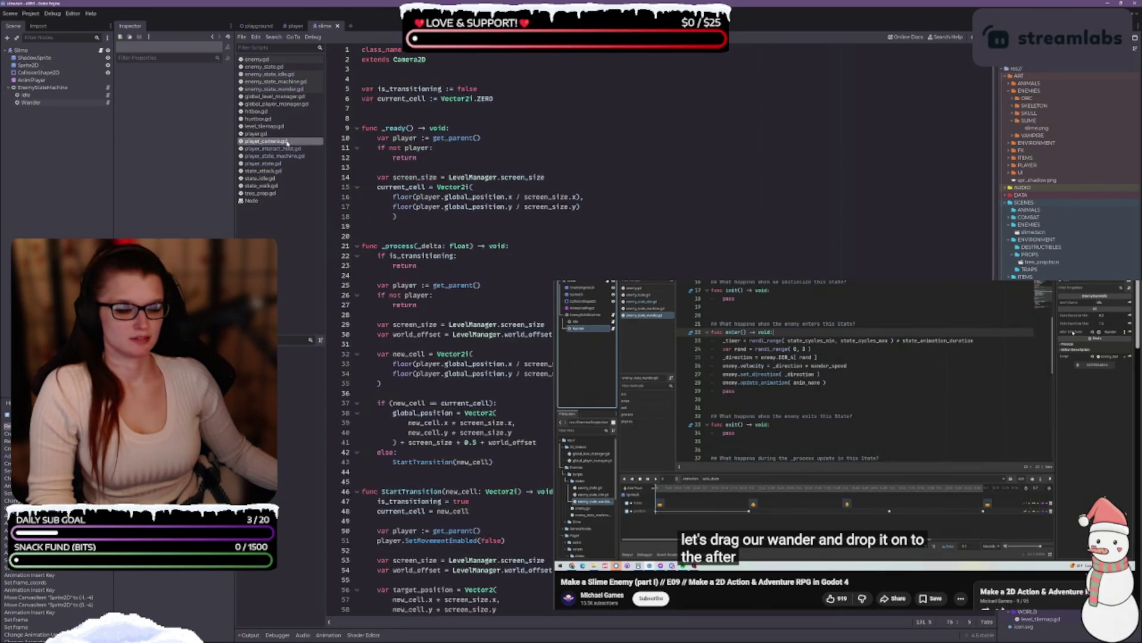
scroll(438, 245, "down", 7)
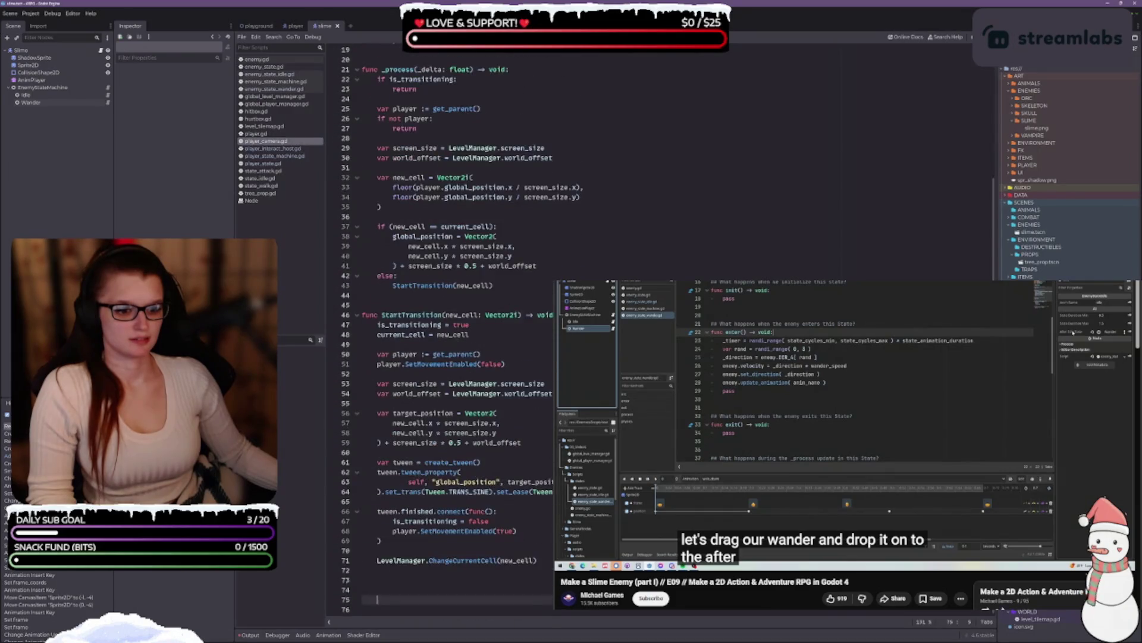
scroll(437, 246, "up", 7)
left_click(290, 135)
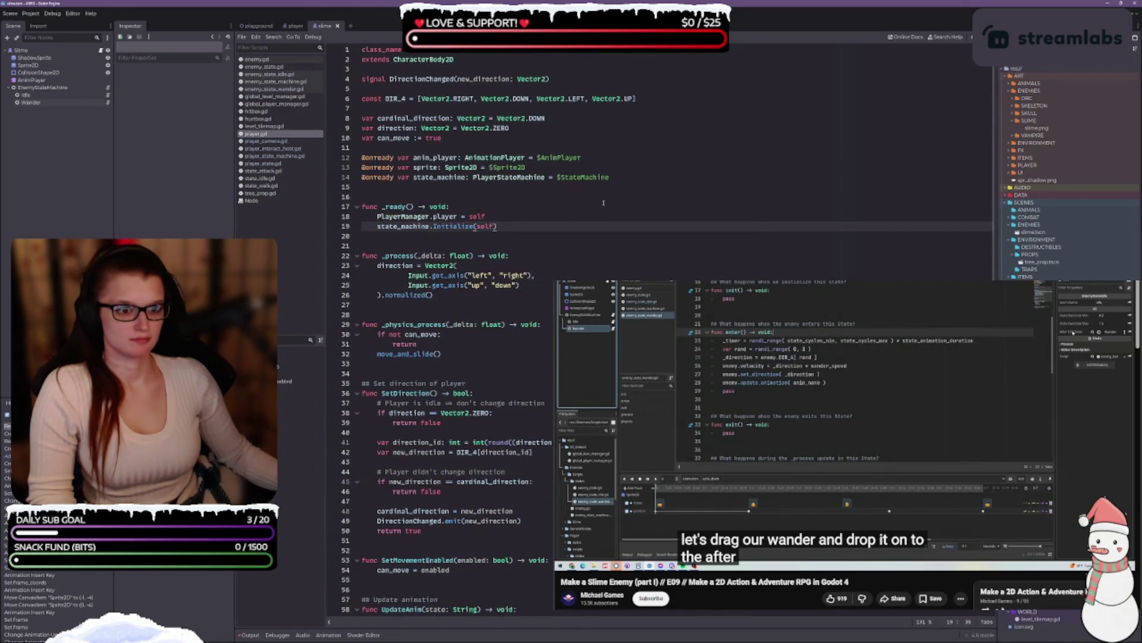
scroll(637, 253, "down", 5)
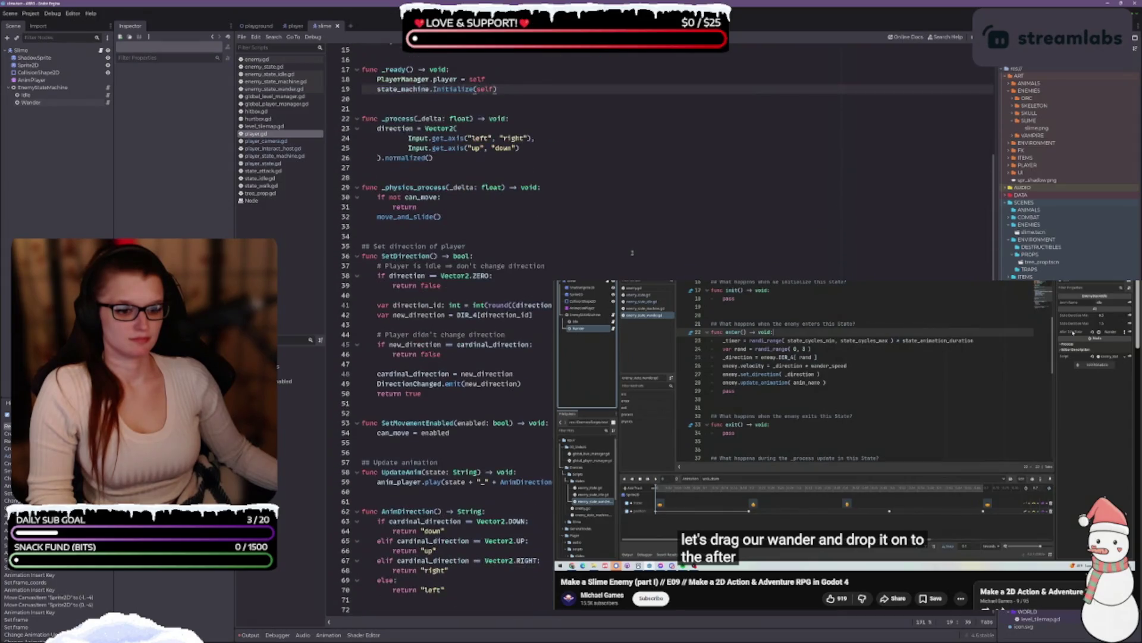
scroll(636, 253, "up", 5)
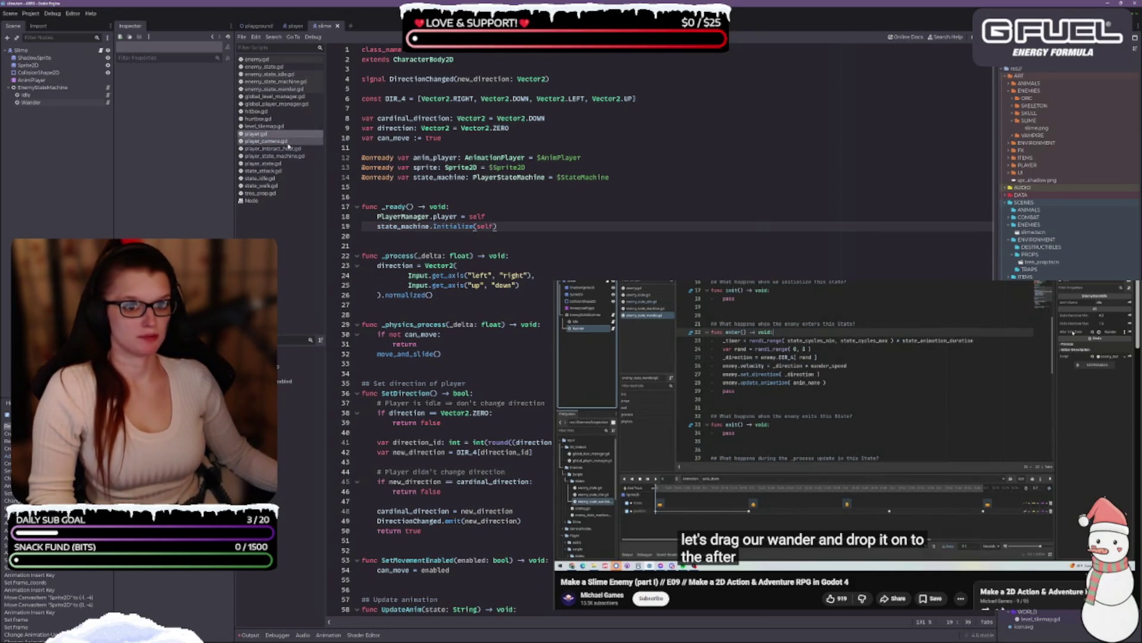
left_click(295, 171)
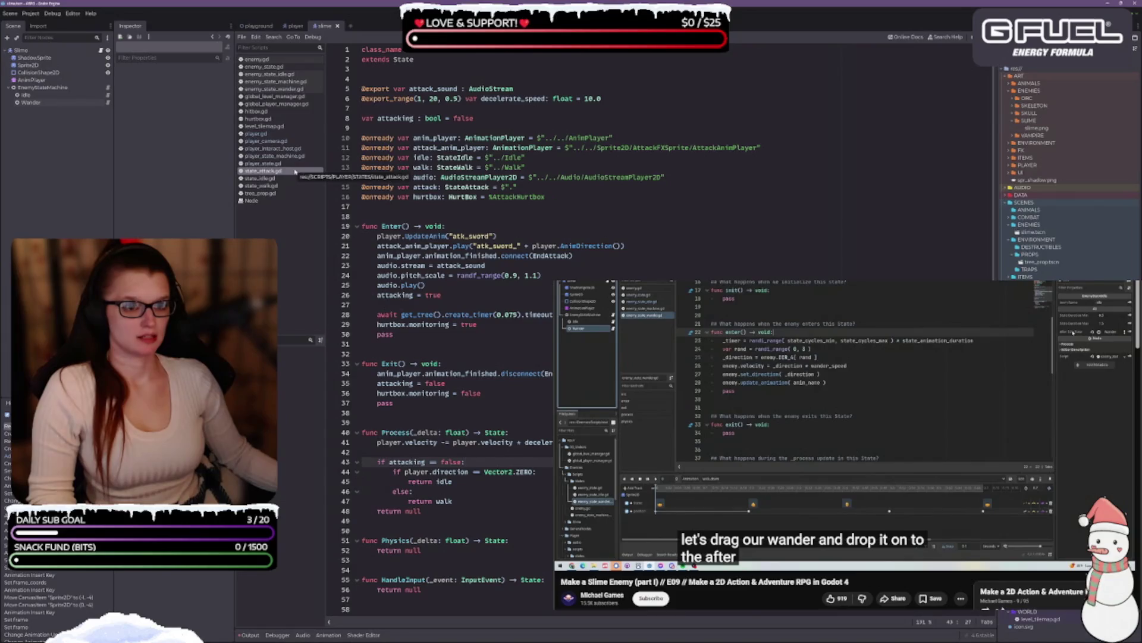
Step: Prefix 'Player' onto state_attack.gd's Process, Physics and HandleInput return types, then save
left_click(280, 163)
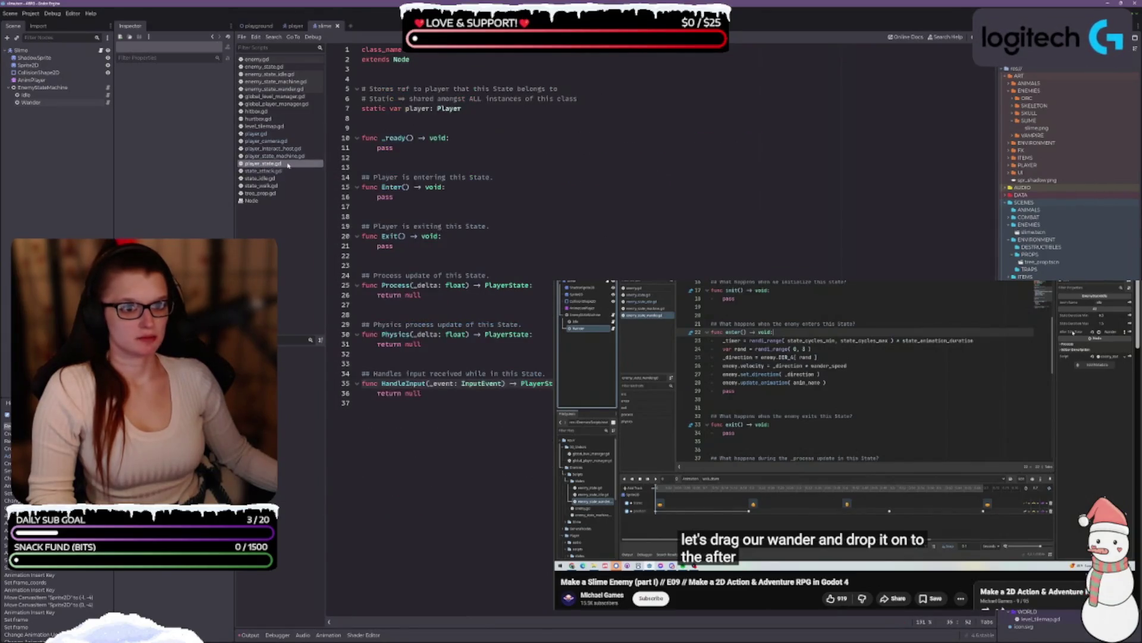
left_click(288, 172)
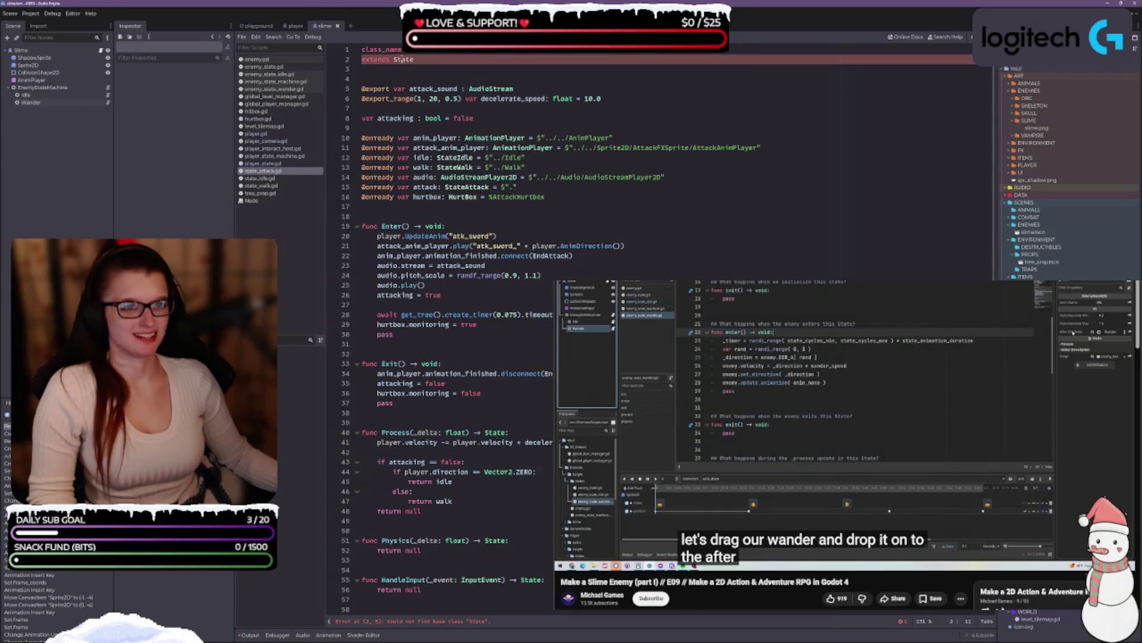
left_click(484, 433)
type("Player")
left_click(489, 540)
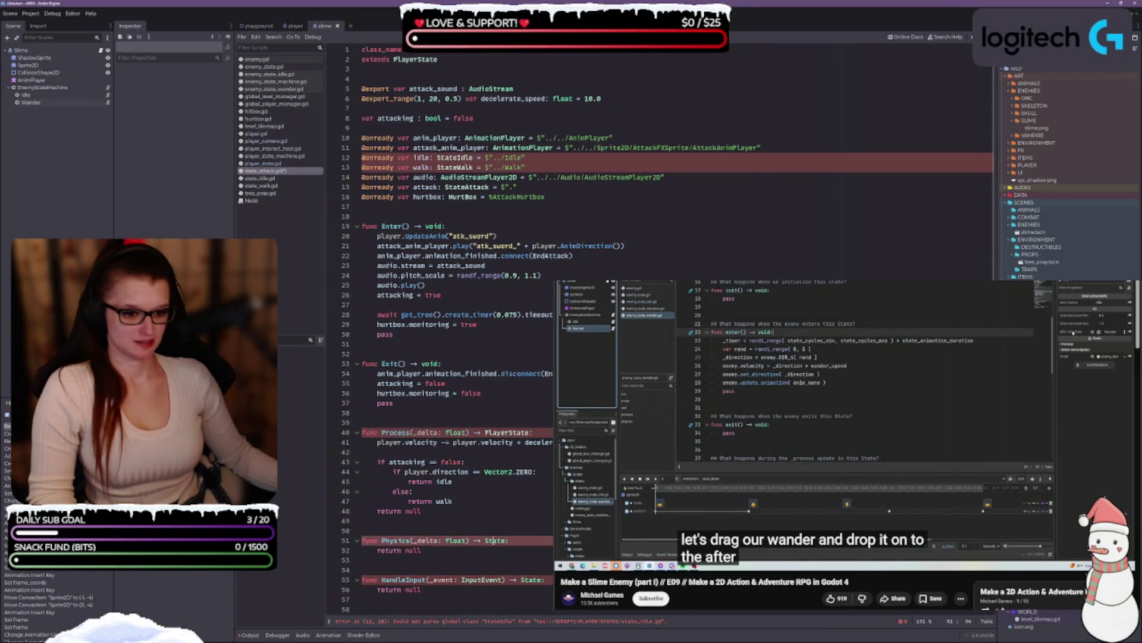
type("Player")
left_click(521, 580)
type("Player")
scroll(523, 579, "down", 1)
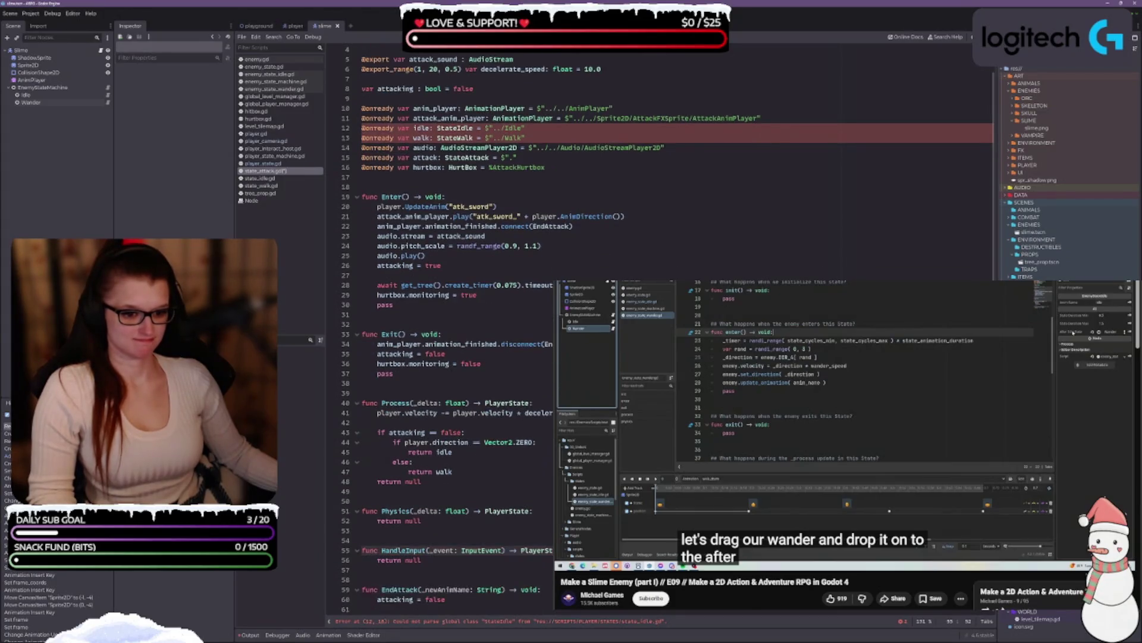
scroll(434, 177, "up", 1)
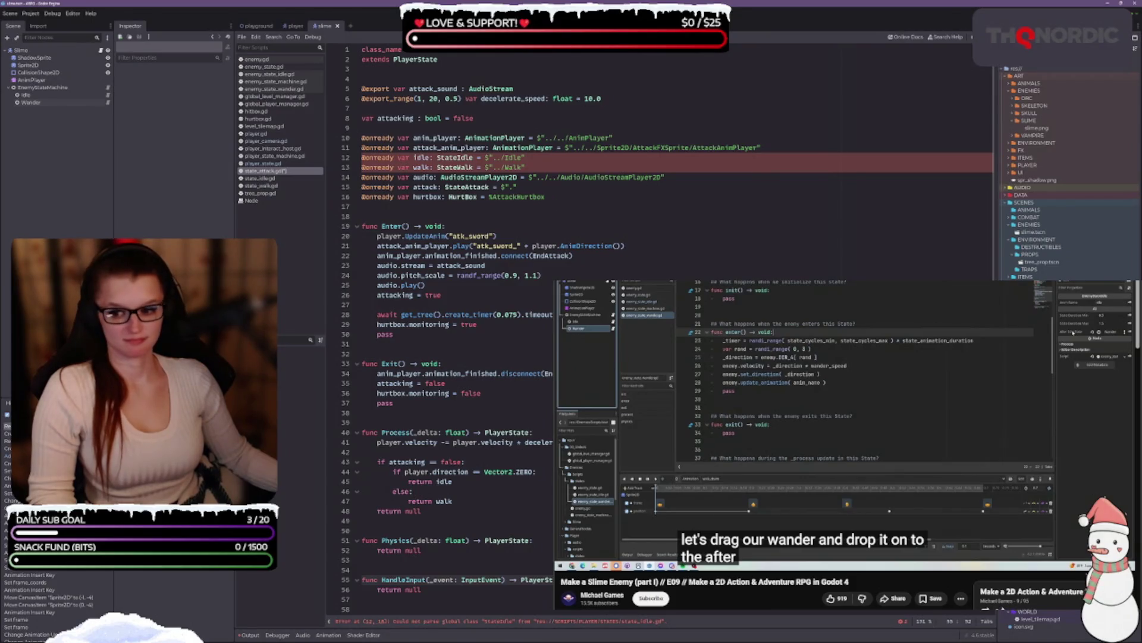
key("ctrl+s")
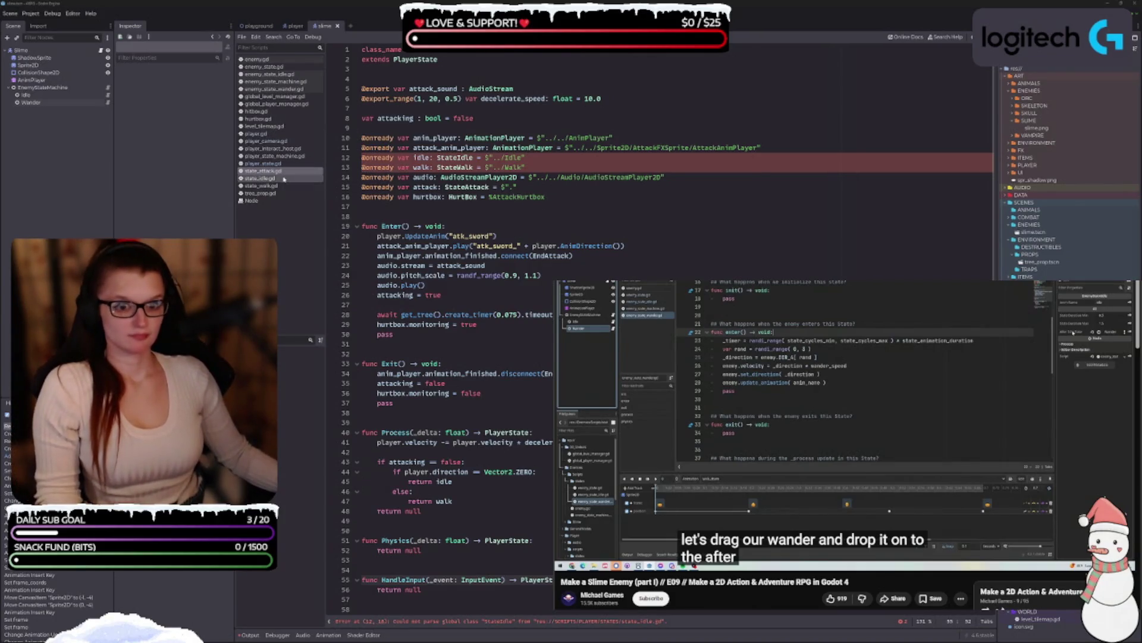
left_click(261, 178)
Step: Make state_idle.gd extend PlayerState with PlayerState return types, and save it
key("ctrl+BackSpace")
type("PlayerState")
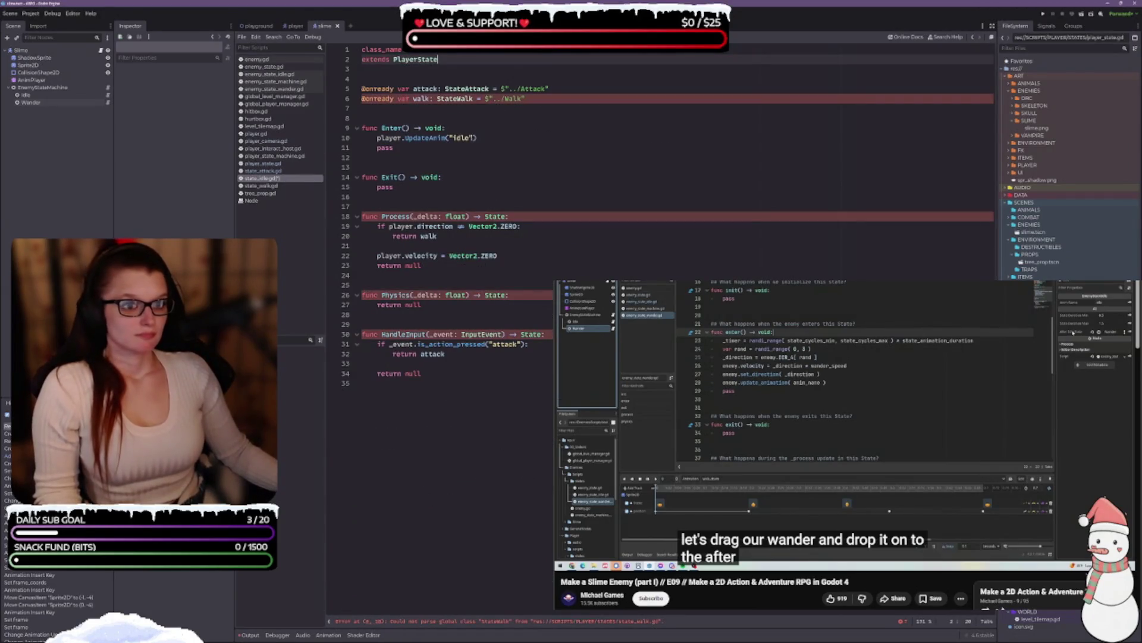
double_click(495, 216)
type("PlayerState")
double_click(496, 294)
type("PlayerState")
double_click(531, 333)
key("ctrl+v")
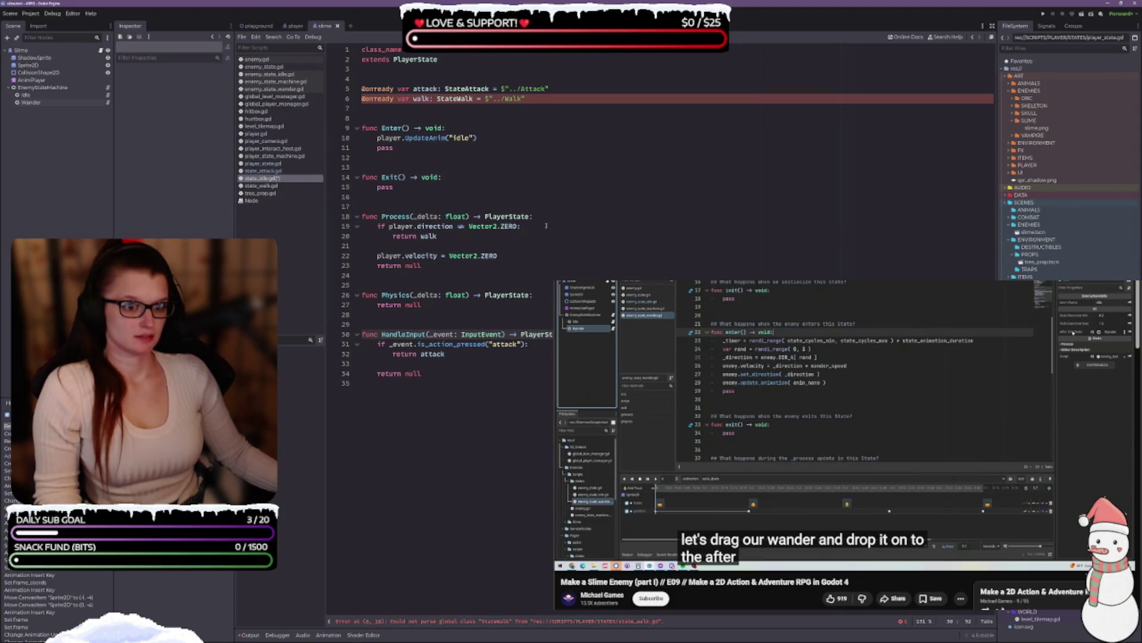
key("ctrl+s")
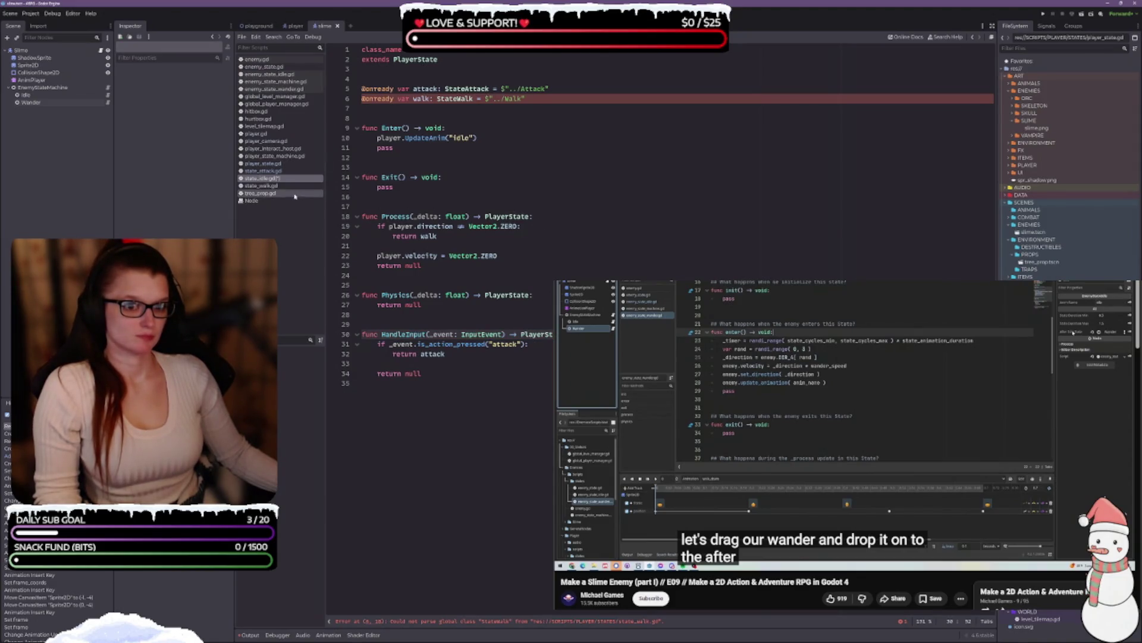
Step: Make state_walk.gd extend PlayerState with PlayerState return types, and save it
left_click(284, 186)
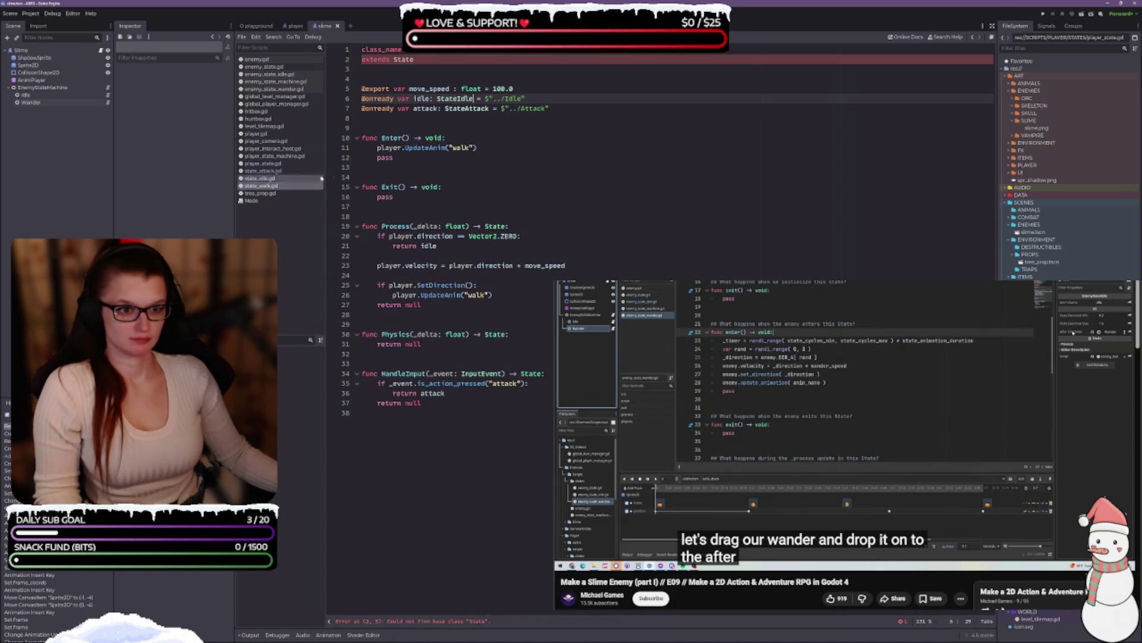
double_click(404, 59)
type("PlayerState")
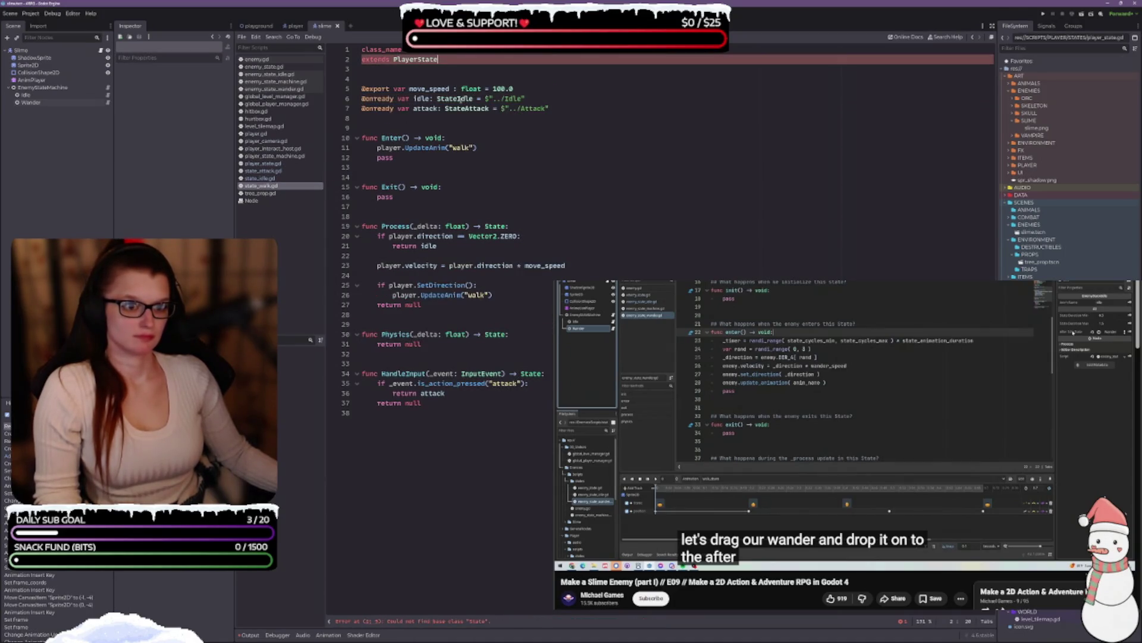
double_click(495, 226)
type("PlayerState")
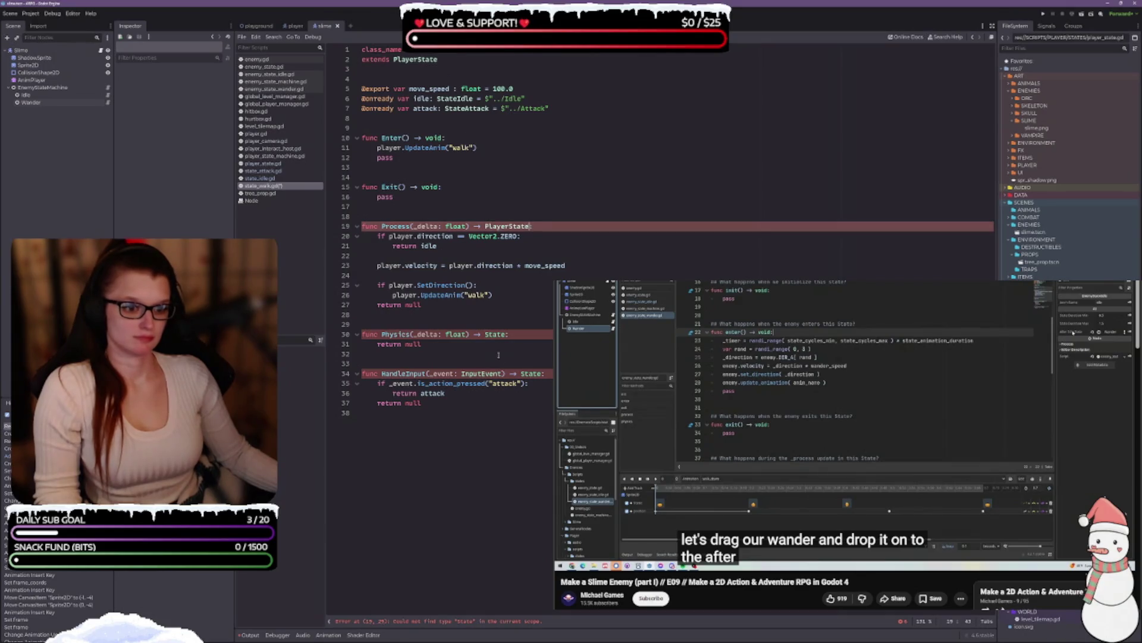
double_click(495, 334)
key("ctrl+v")
double_click(532, 374)
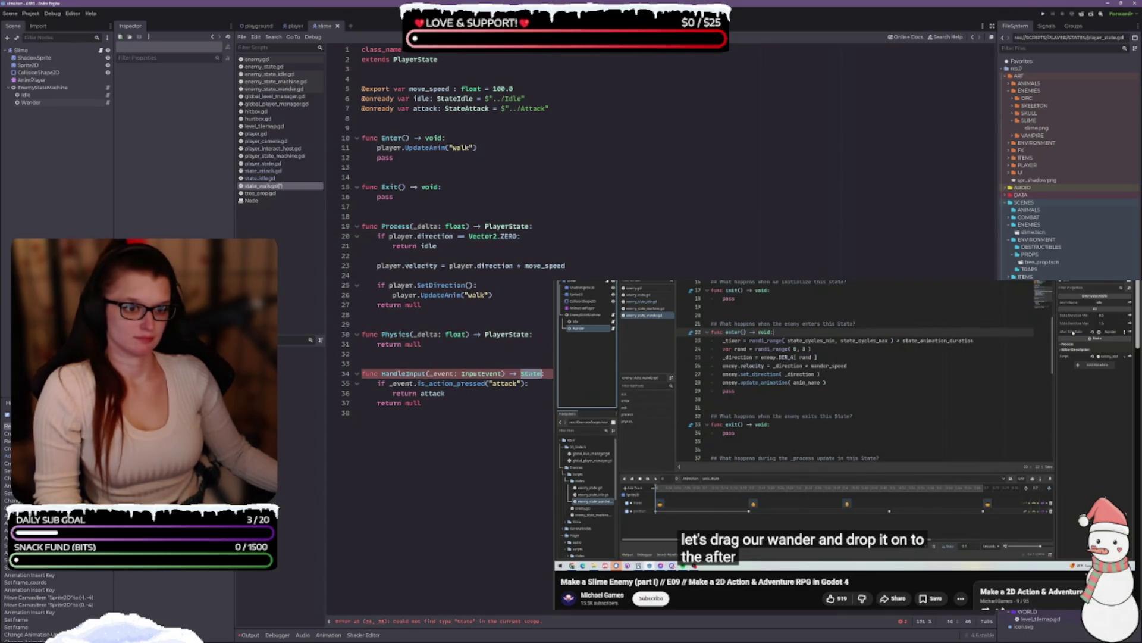
key("ctrl+v")
key("ctrl+s")
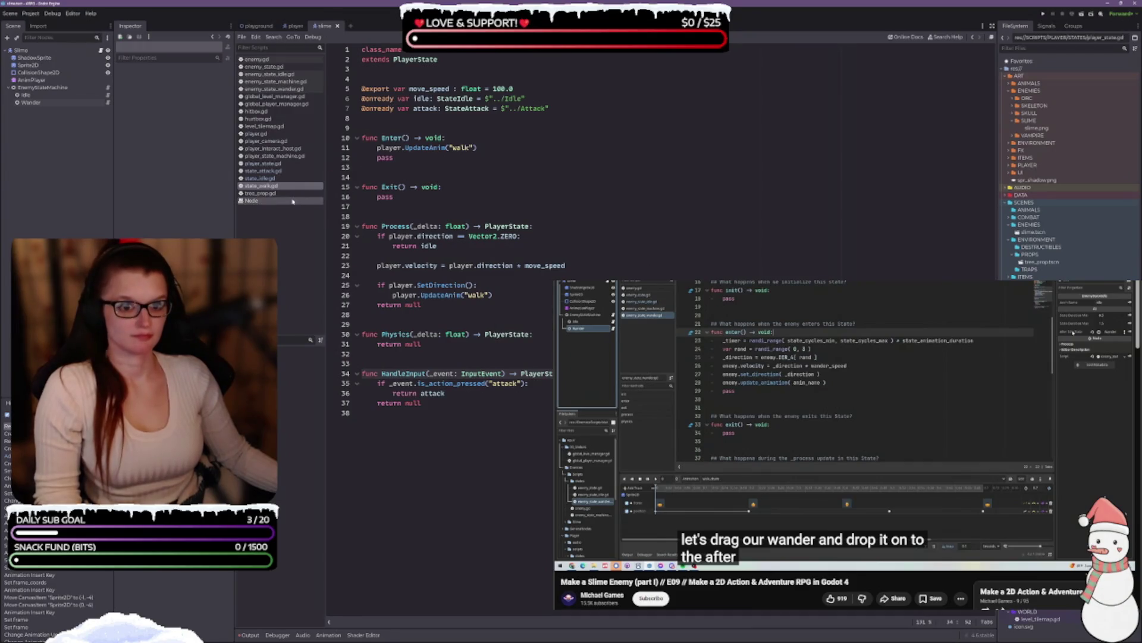
left_click(285, 164)
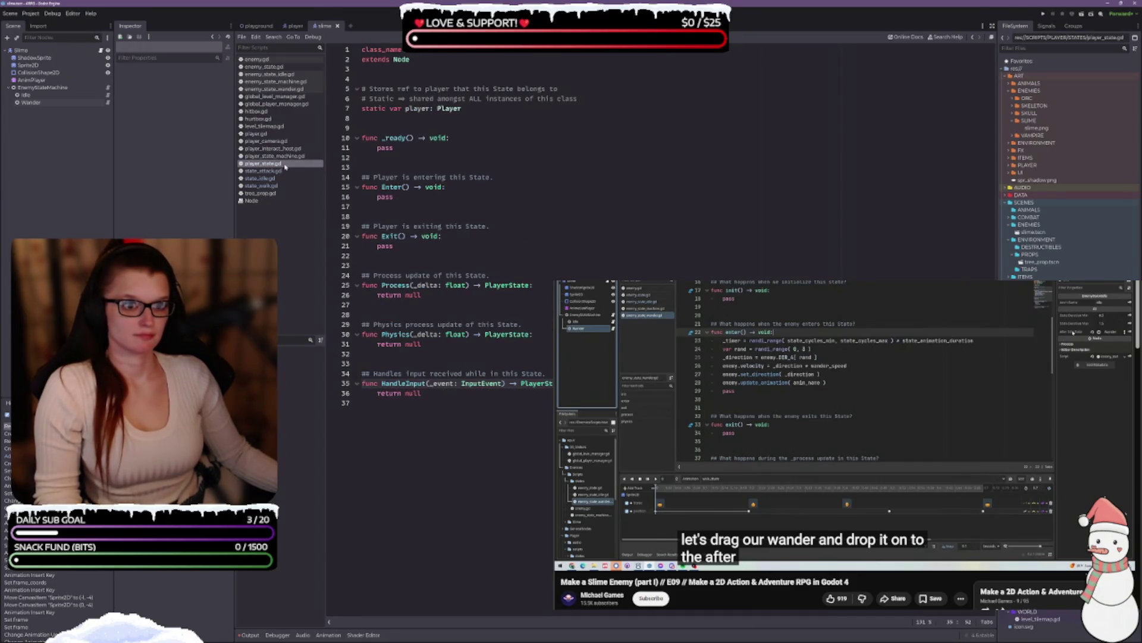
Step: Review the attack, idle, walk, tree_prop and player_state scripts, then switch to the player scene
left_click(286, 171)
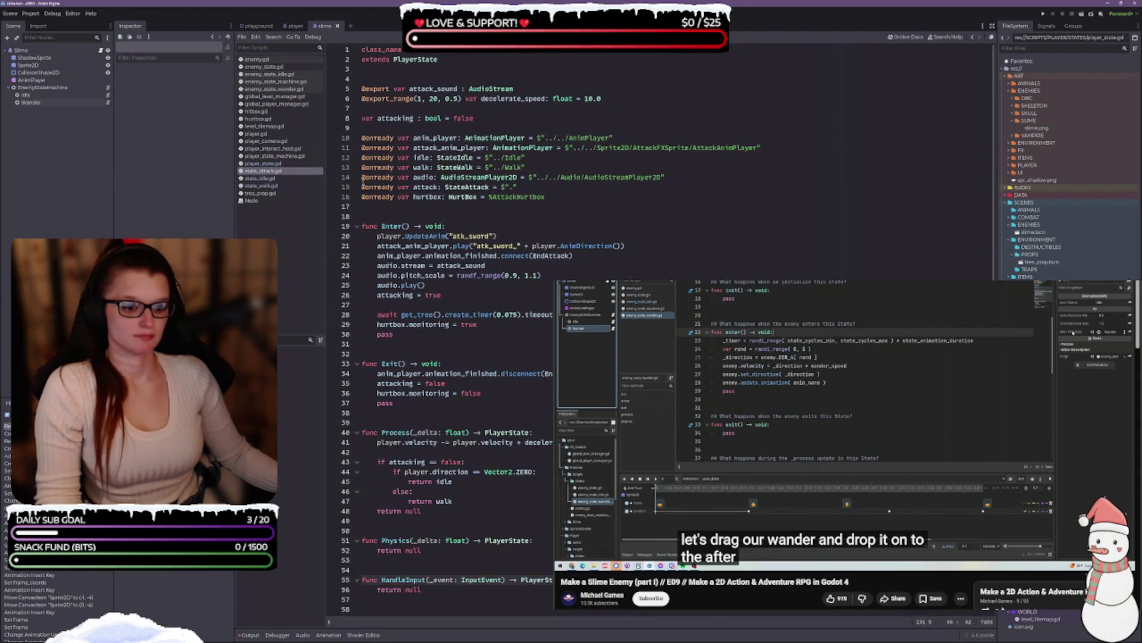
left_click(260, 178)
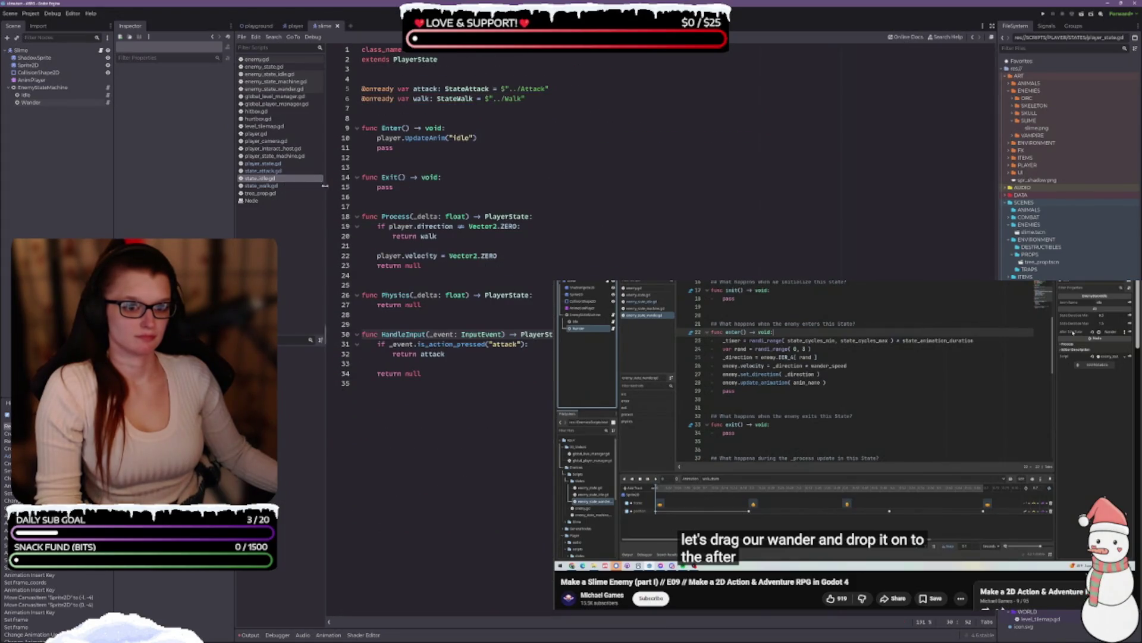
left_click(273, 187)
left_click(278, 193)
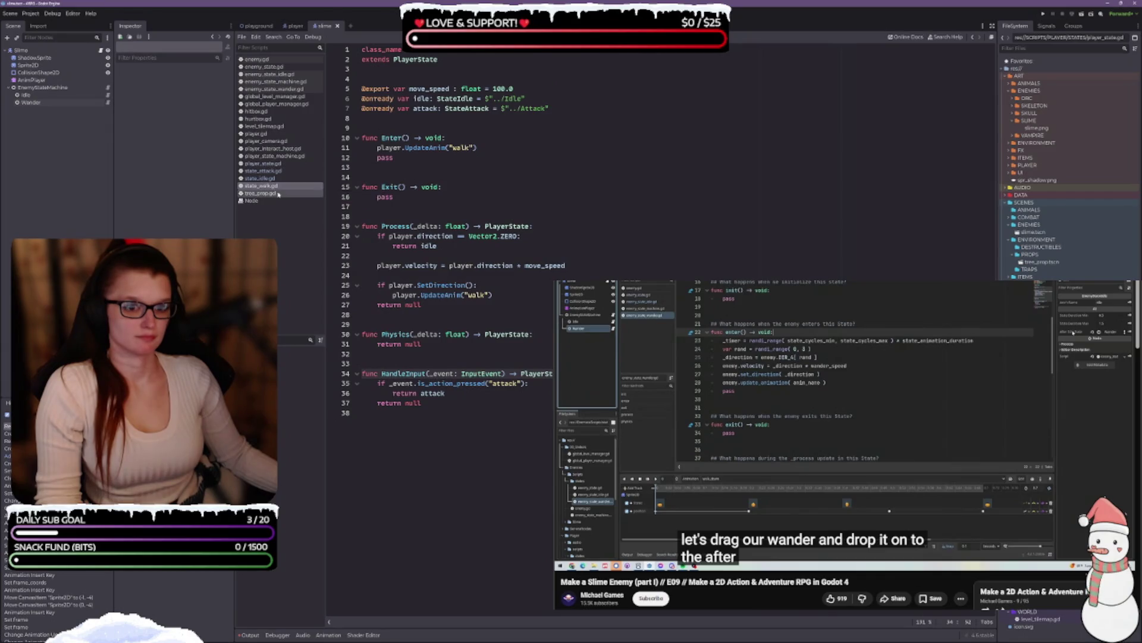
left_click(284, 163)
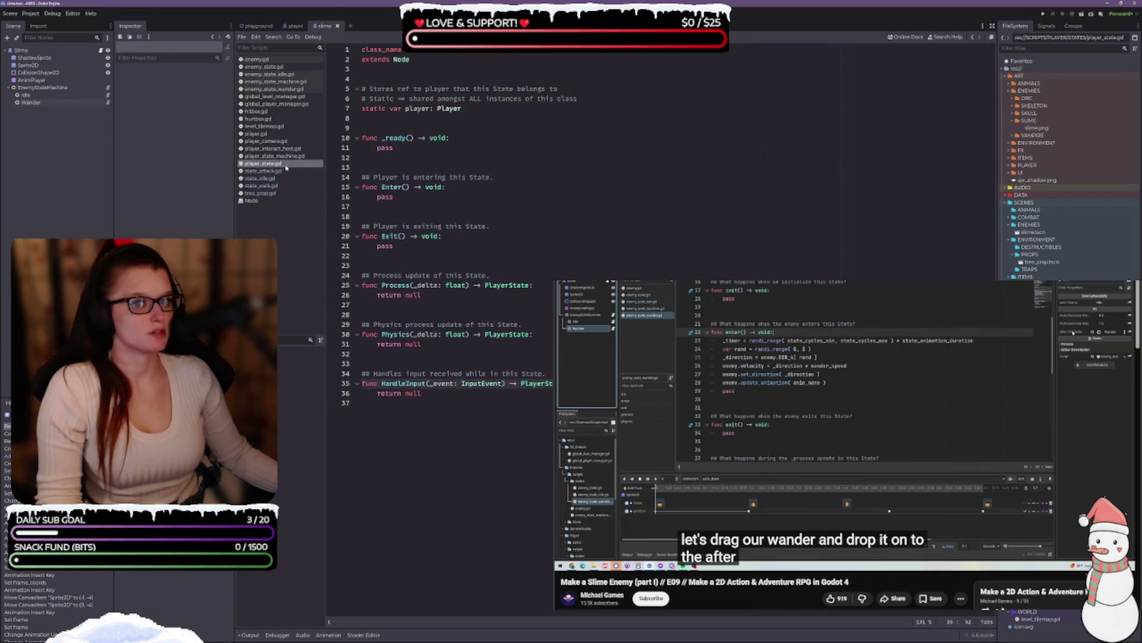
left_click(271, 171)
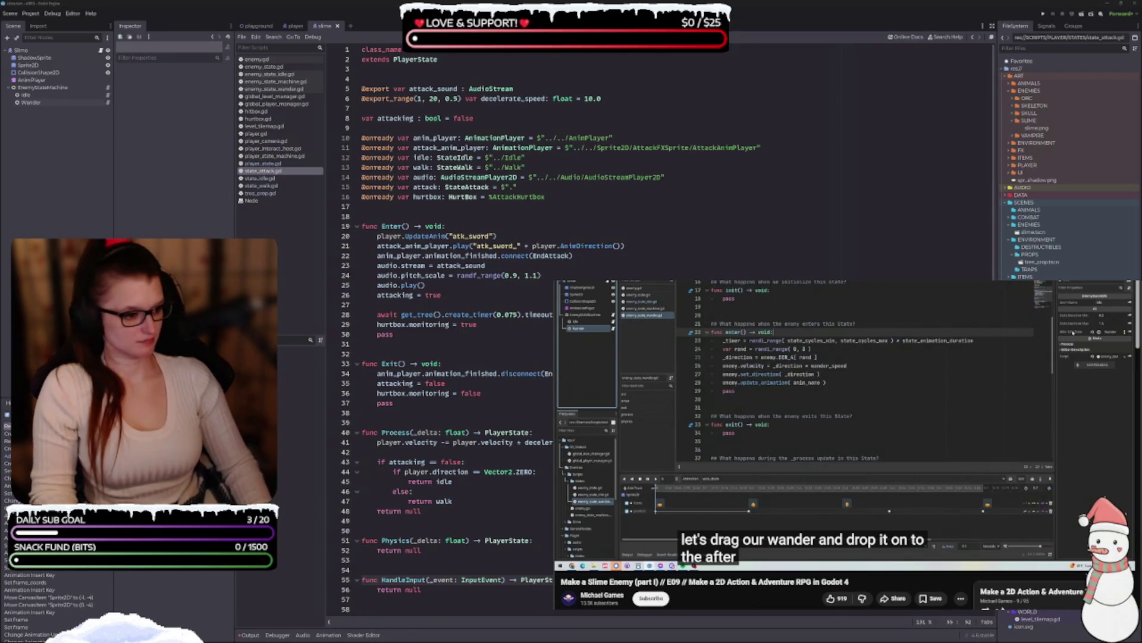
key("ctrl+shift+Tab")
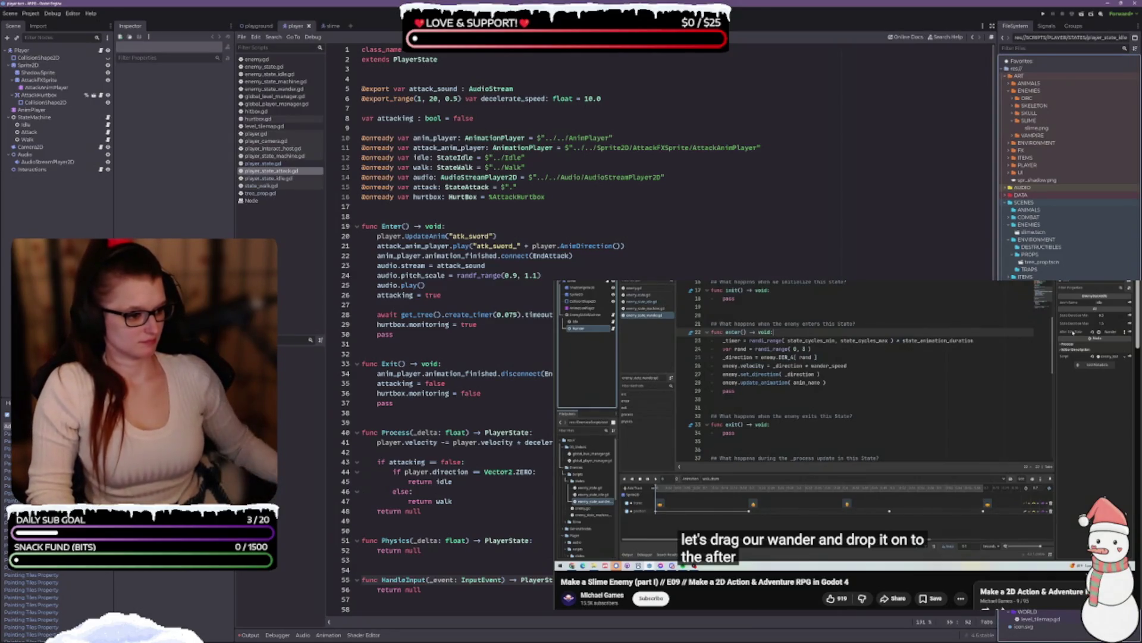
Step: Correct the class name on line 1 of the attack state script and save it
left_click(280, 163)
left_click(279, 171)
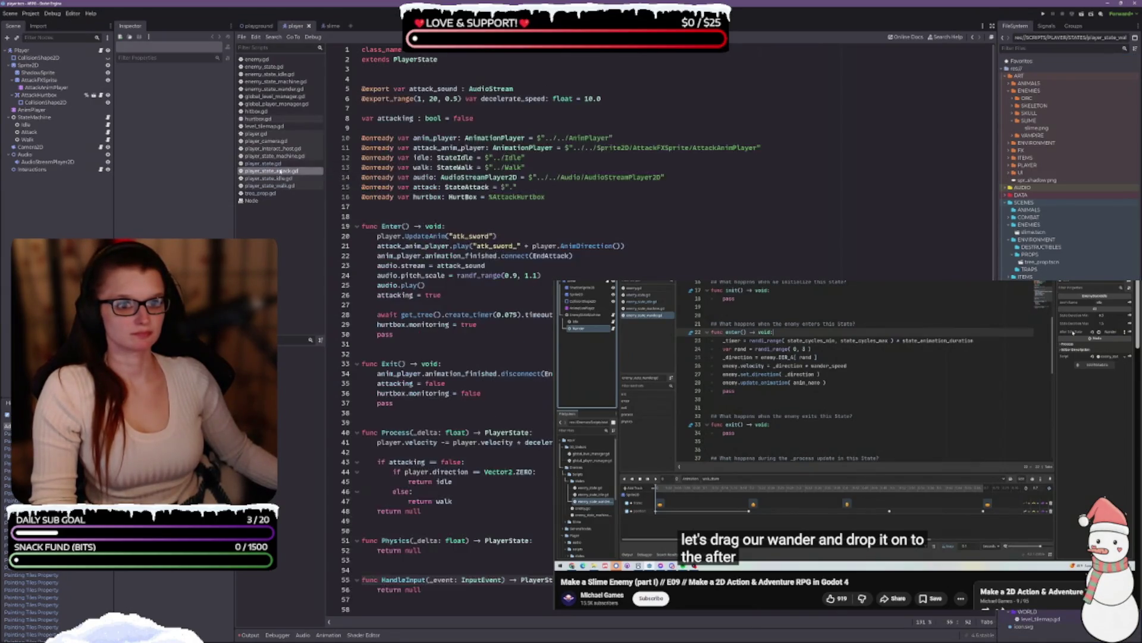
left_click(406, 49)
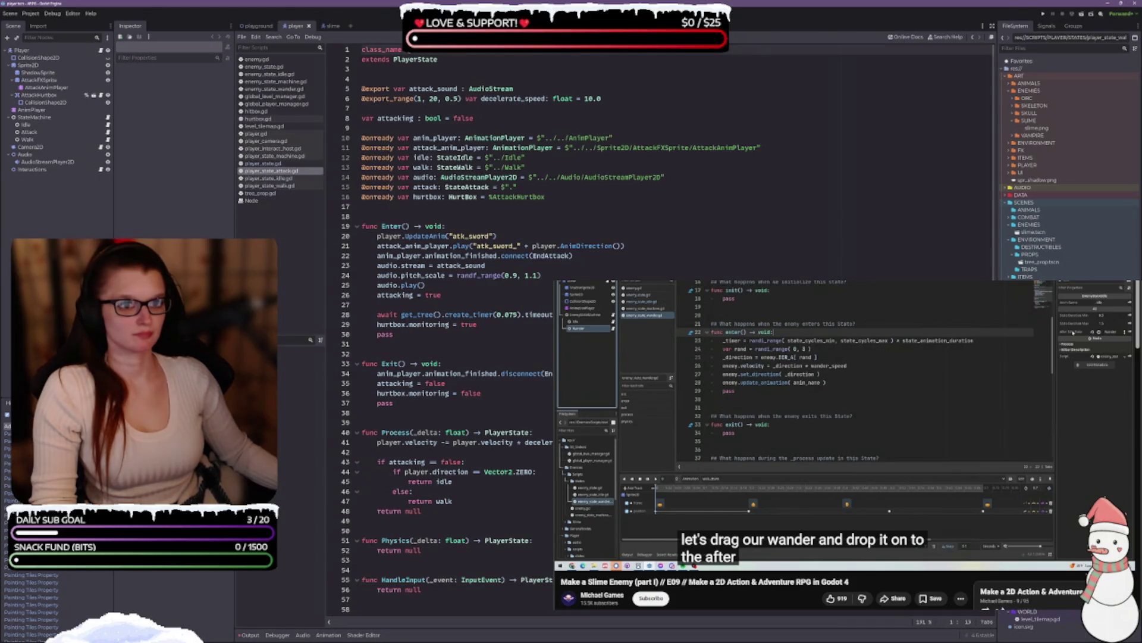
key("Right")
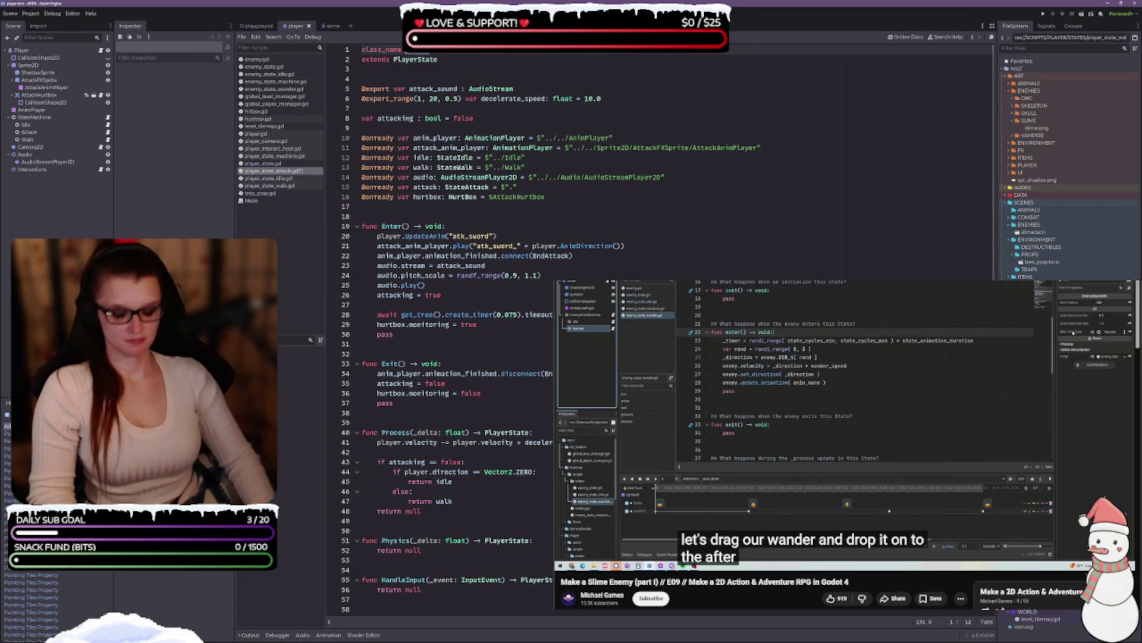
key("BackSpace")
left_click(555, 203)
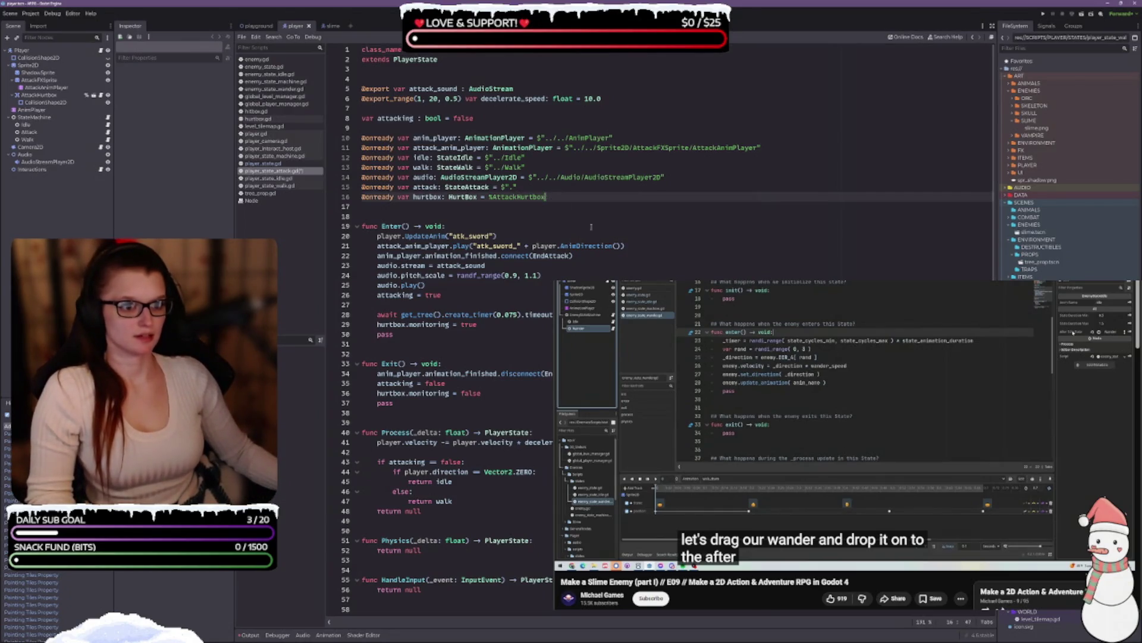
key("ctrl+s")
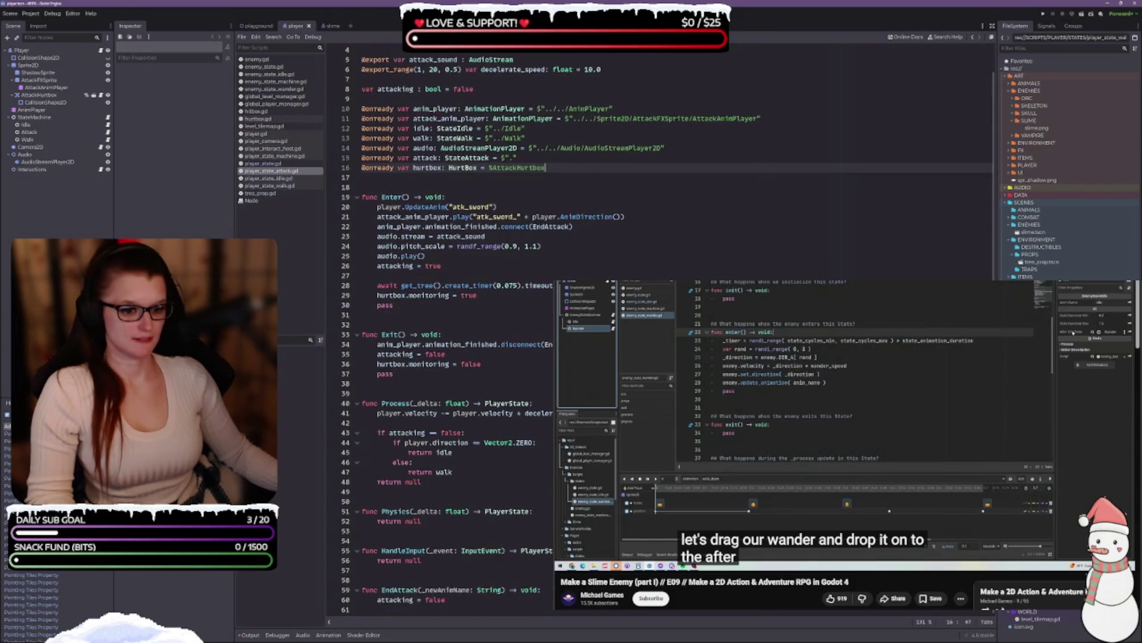
Step: Prefix 'Player' onto the state references in the idle and walk scripts
left_click(291, 178)
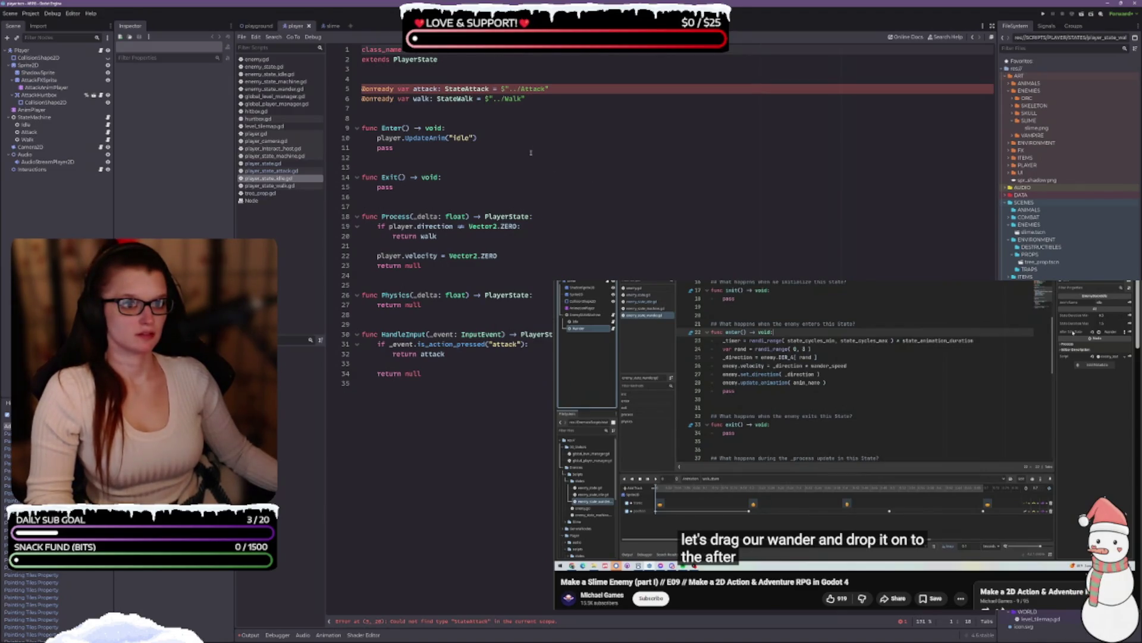
left_click(445, 89)
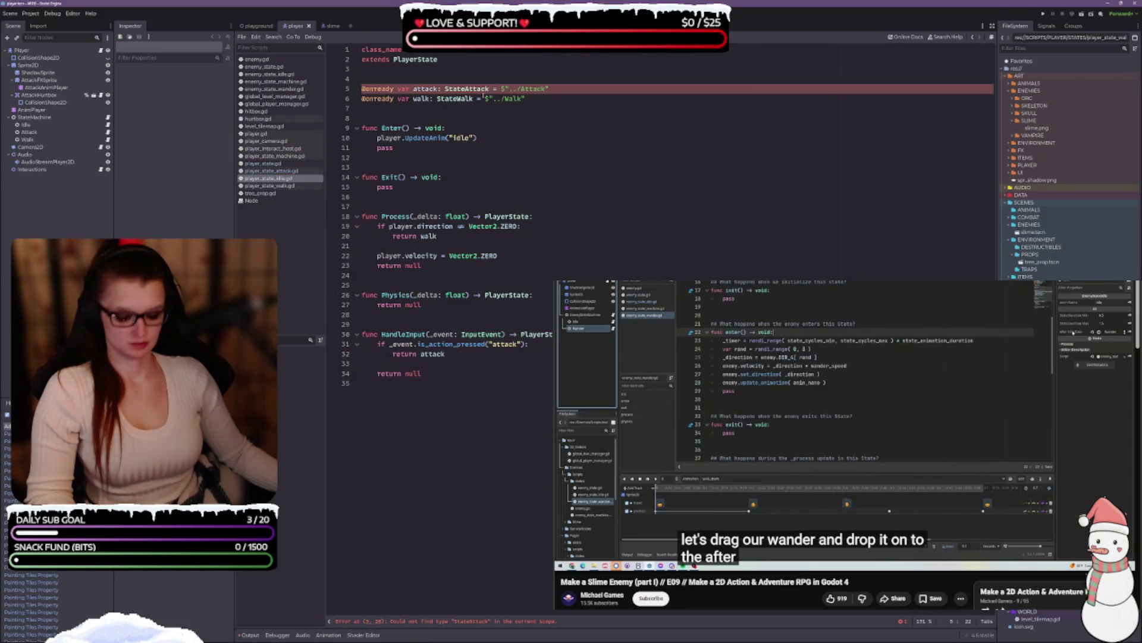
type("Player")
left_click(437, 98)
type("Player")
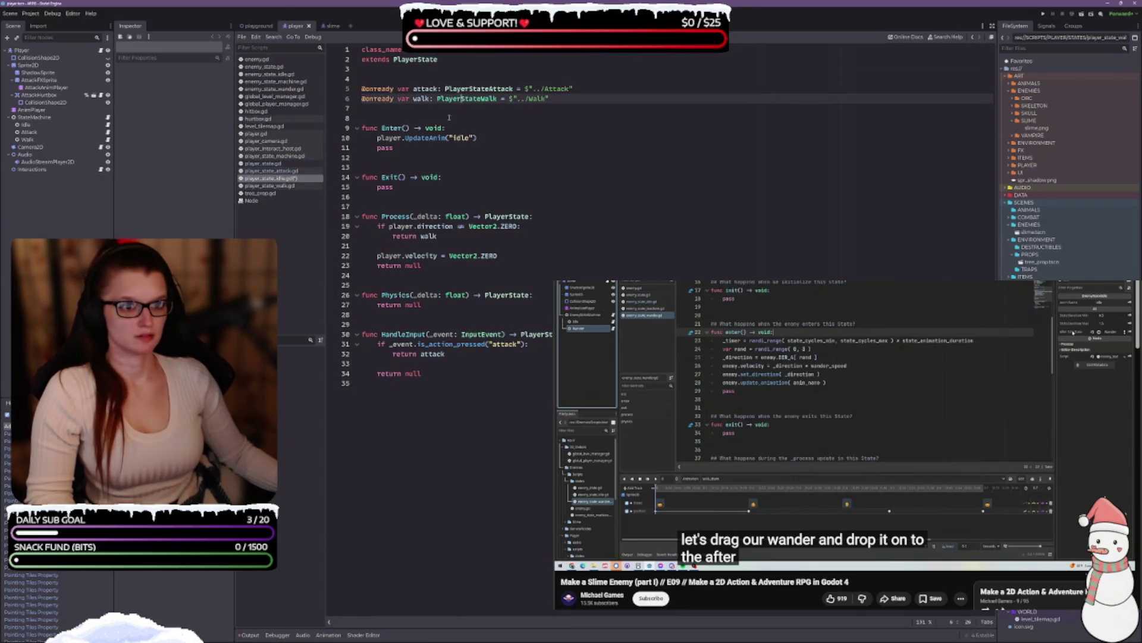
left_click(279, 186)
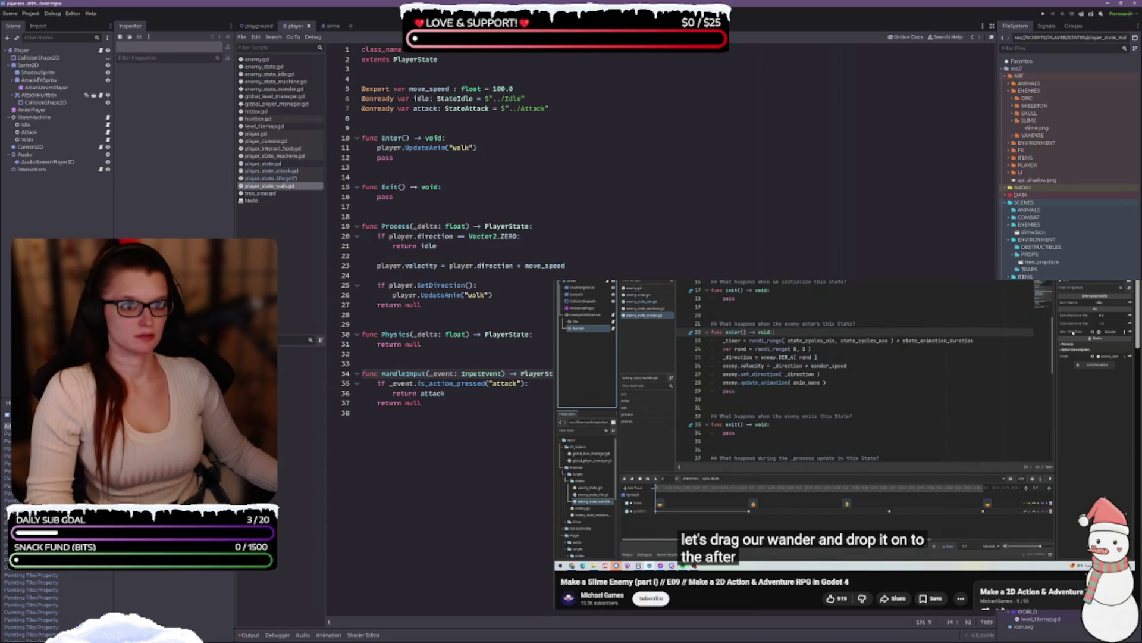
left_click(437, 98)
type("Player")
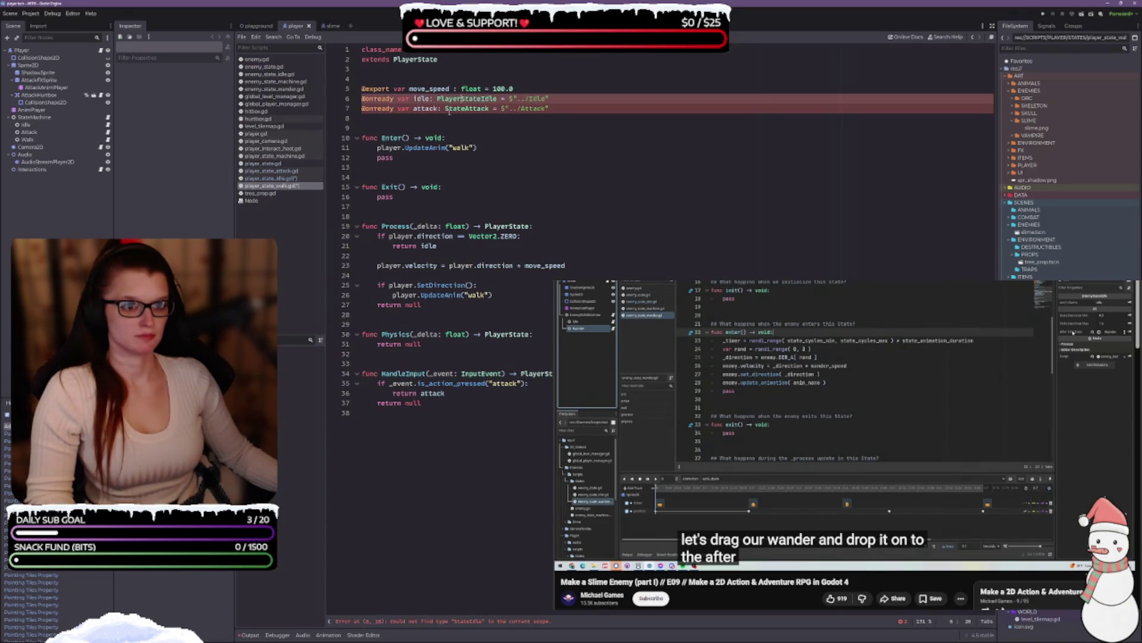
left_click(446, 108)
type("Player")
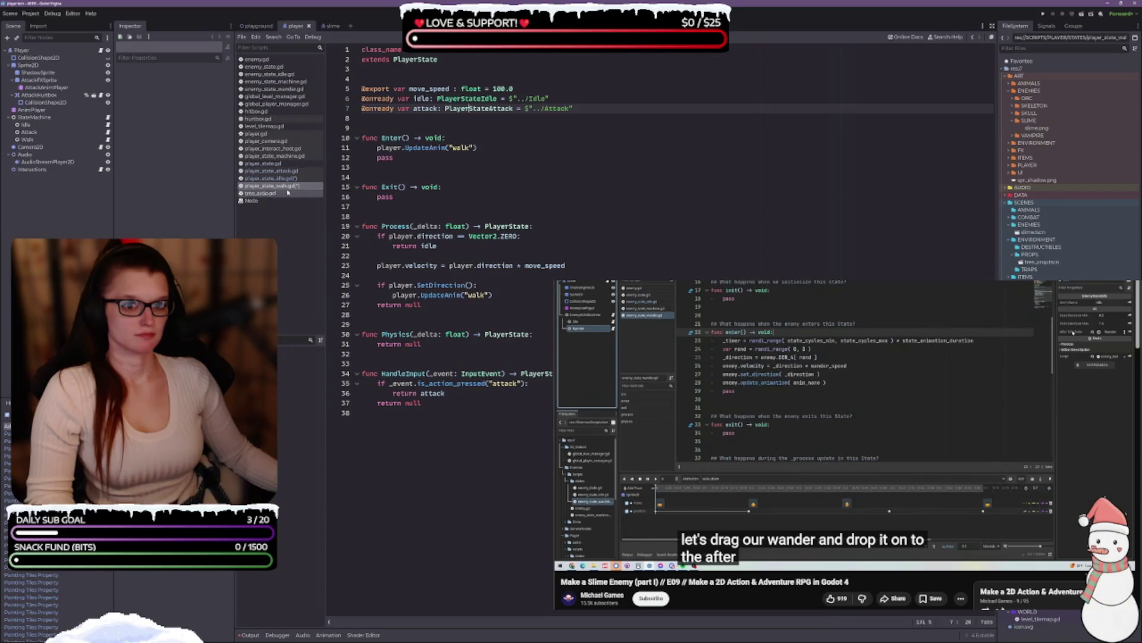
Step: Rename the attack script's references to PlayerStateIdle, PlayerStateWalk and PlayerStateAttack, then save all
left_click(274, 163)
left_click(289, 171)
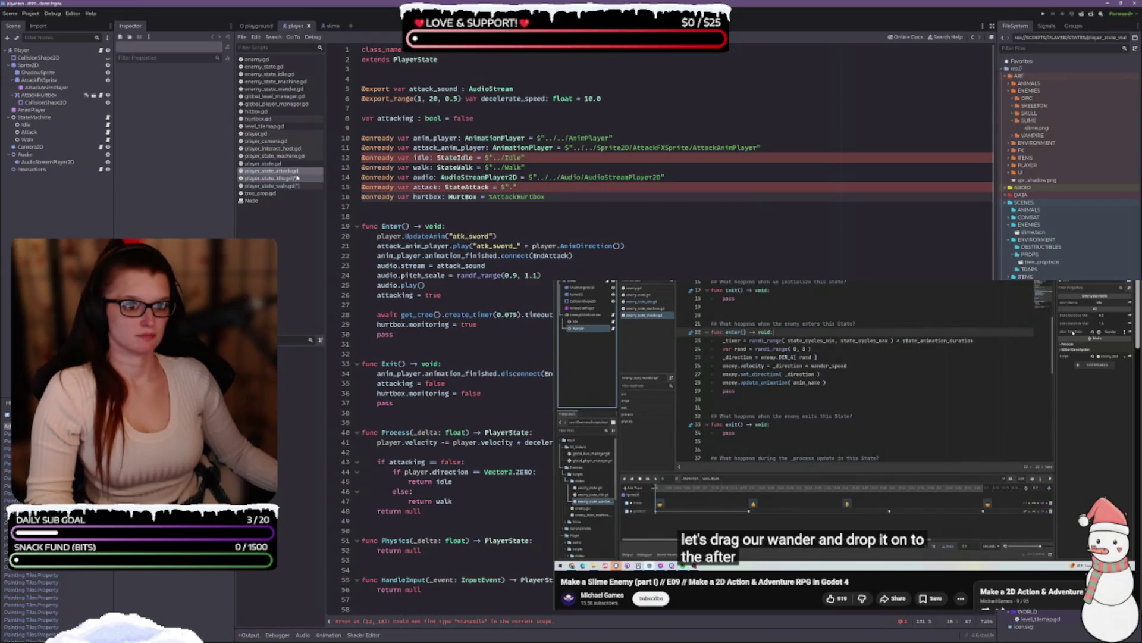
left_click(437, 157)
type("Player")
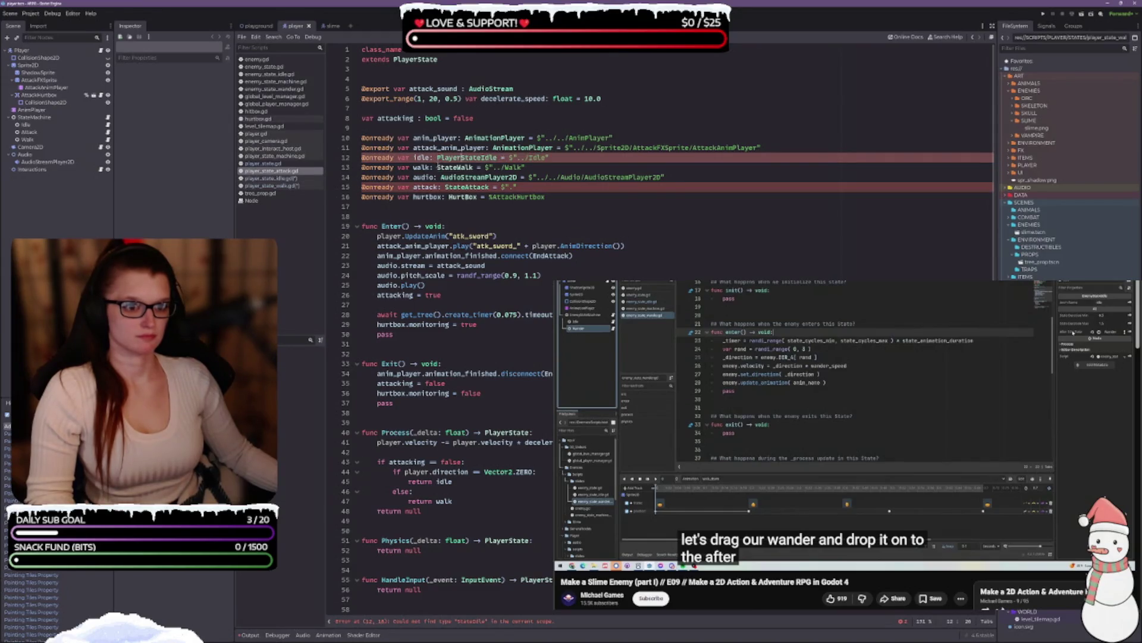
left_click(437, 167)
type("Player")
left_click(444, 187)
type("Player")
key("ctrl+s")
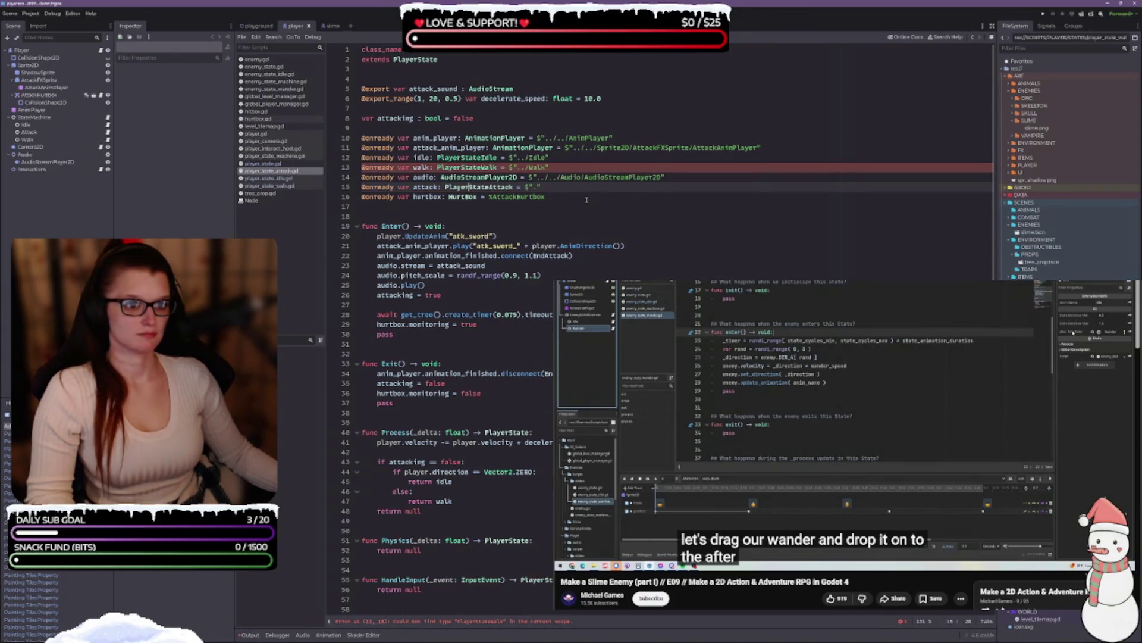
Step: Recheck the attack, idle and walk state scripts before moving to player_state_machine.gd
left_click(281, 178)
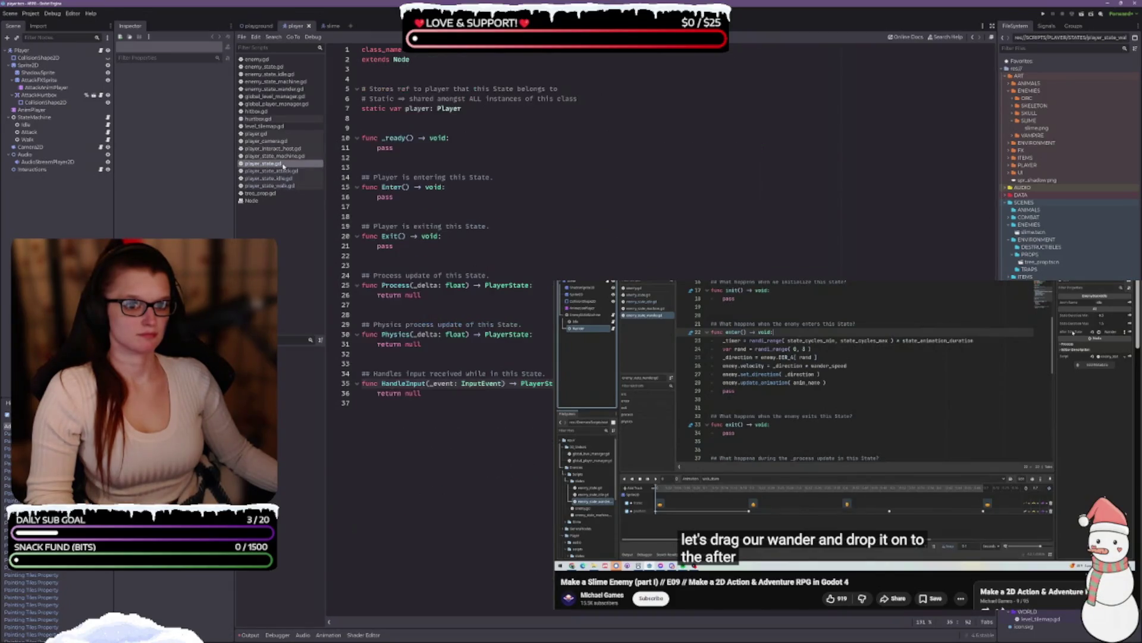
left_click(289, 171)
left_click(291, 178)
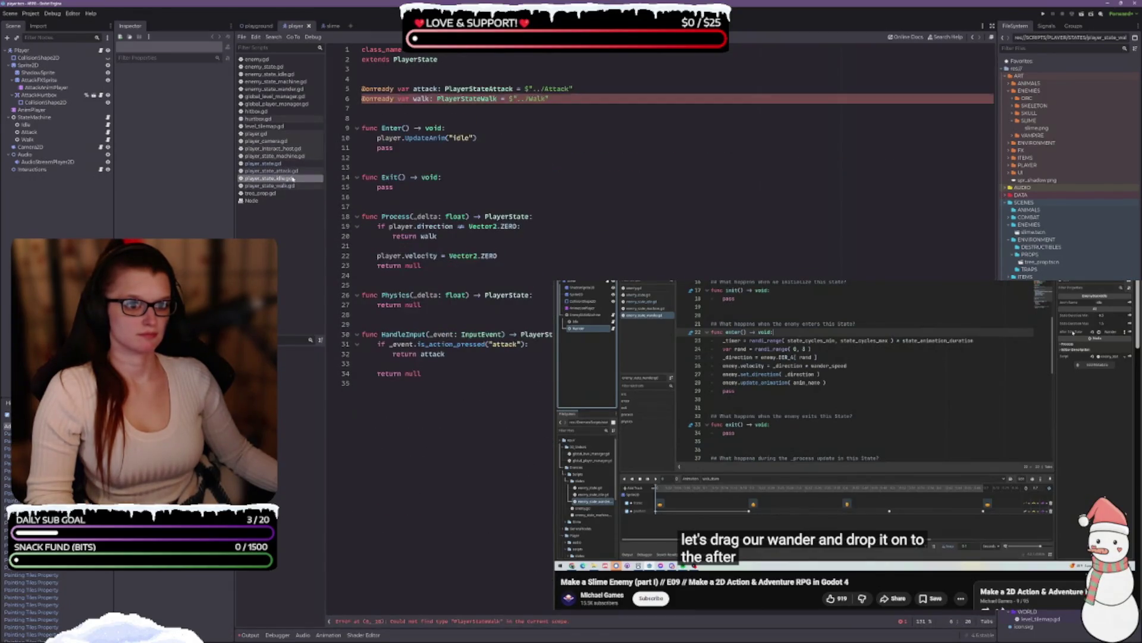
left_click(296, 186)
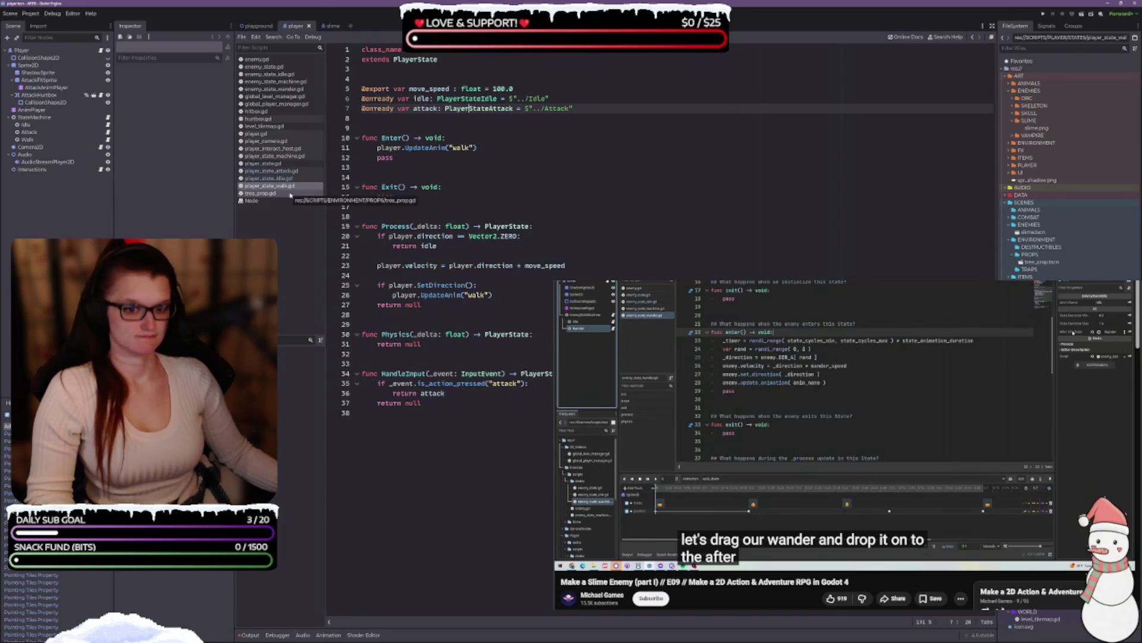
left_click(300, 156)
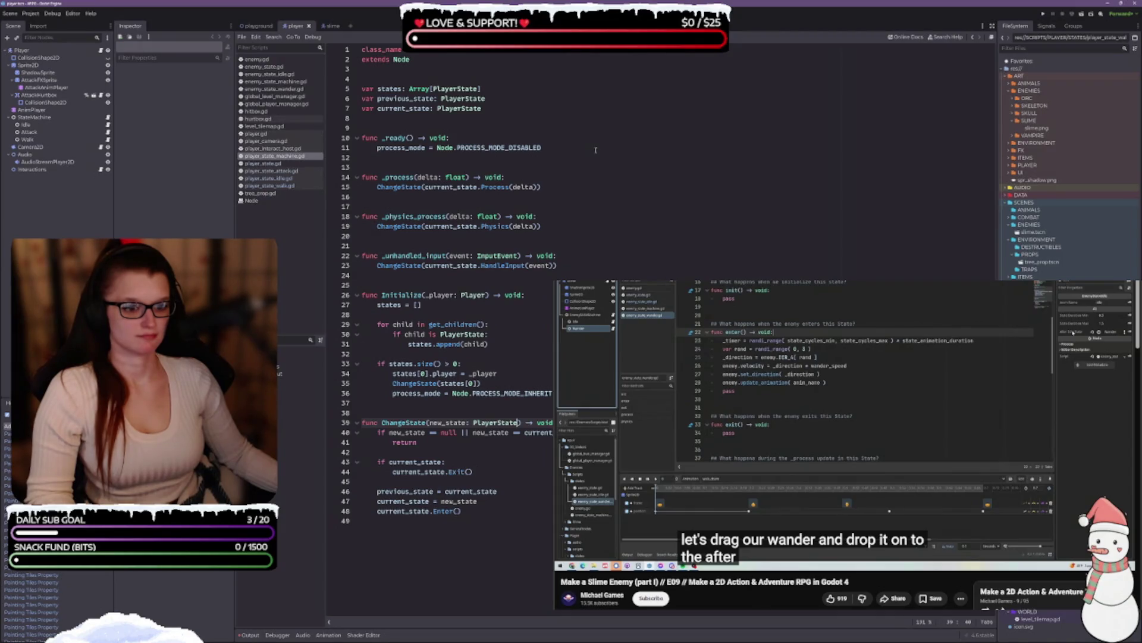
Step: Review player.gd, global_player_manager.gd and player_state_walk.gd, then return to the slime scene
left_click(257, 134)
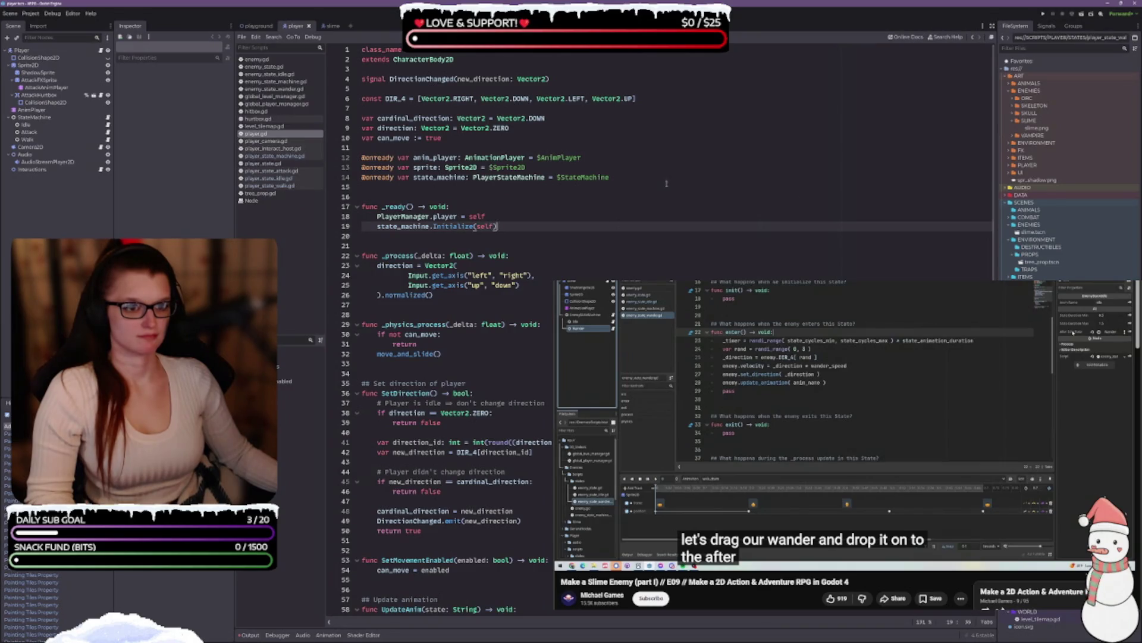
scroll(654, 183, "down", 5)
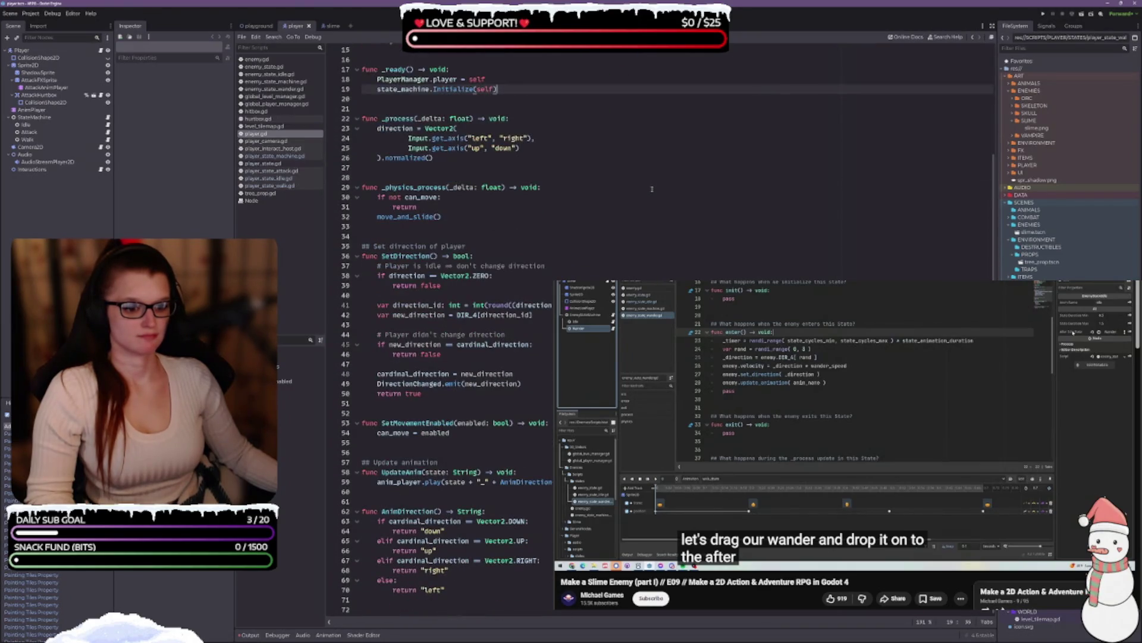
scroll(643, 191, "up", 5)
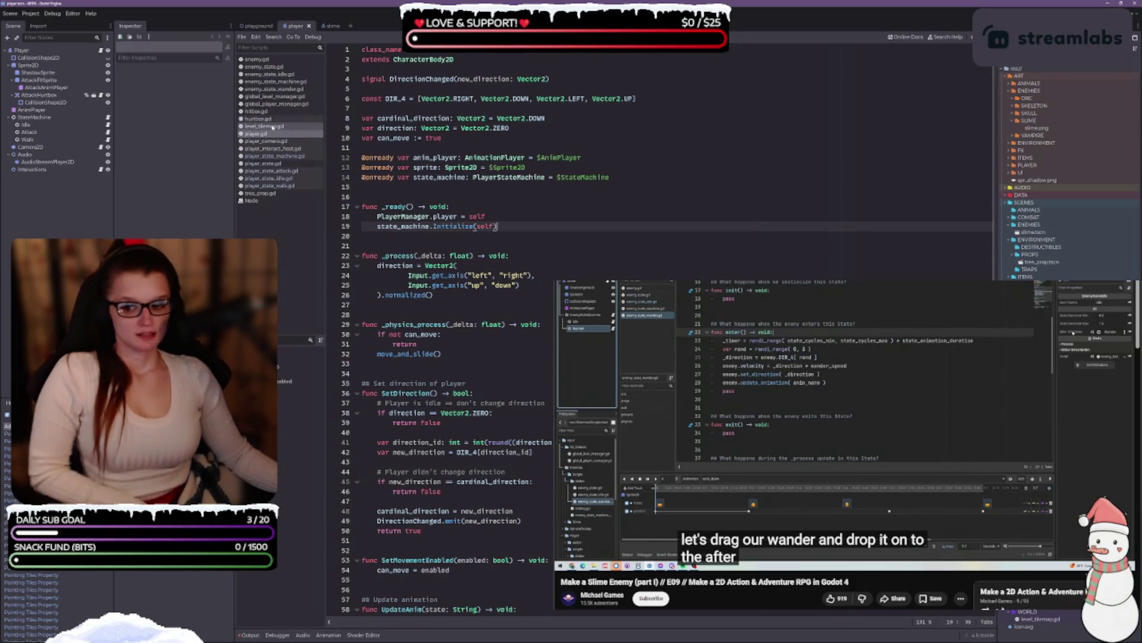
left_click(295, 105)
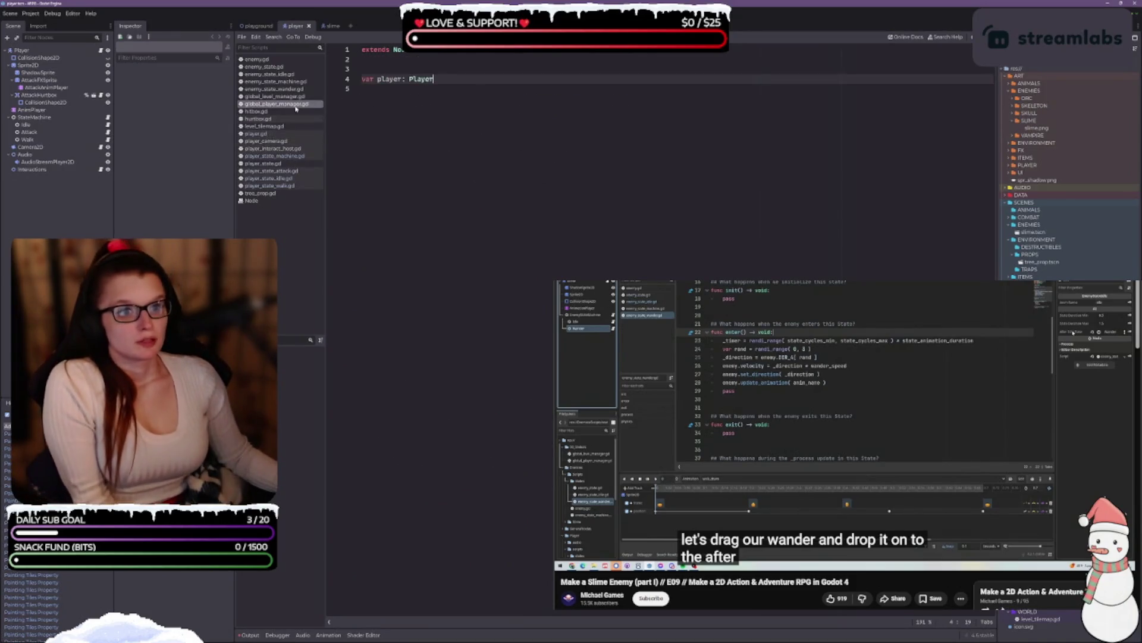
left_click(293, 186)
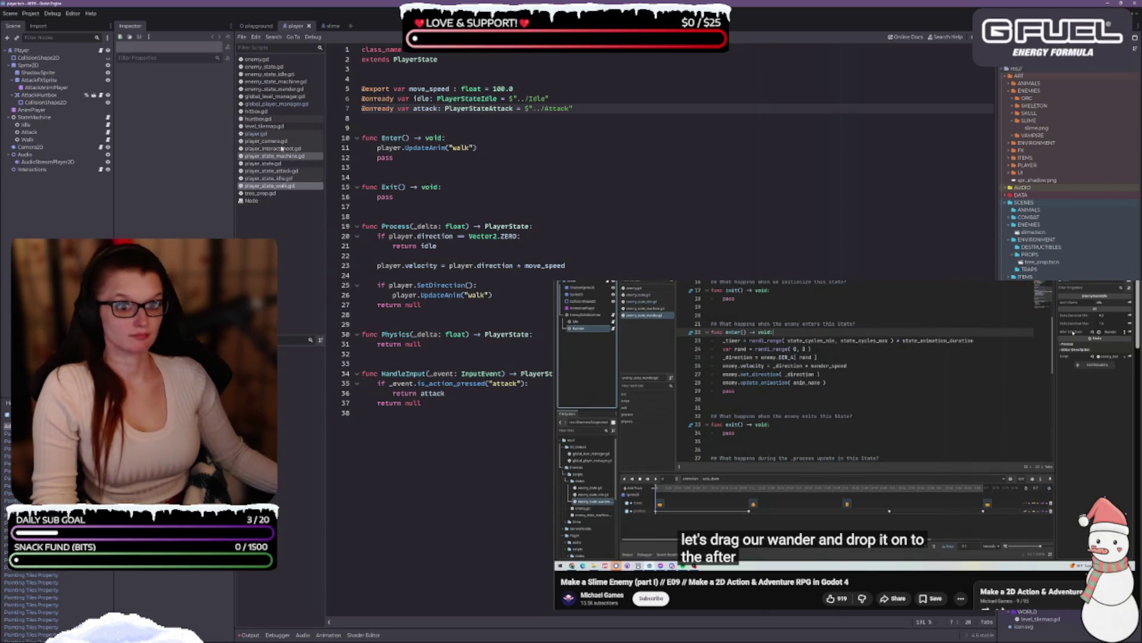
left_click(324, 27)
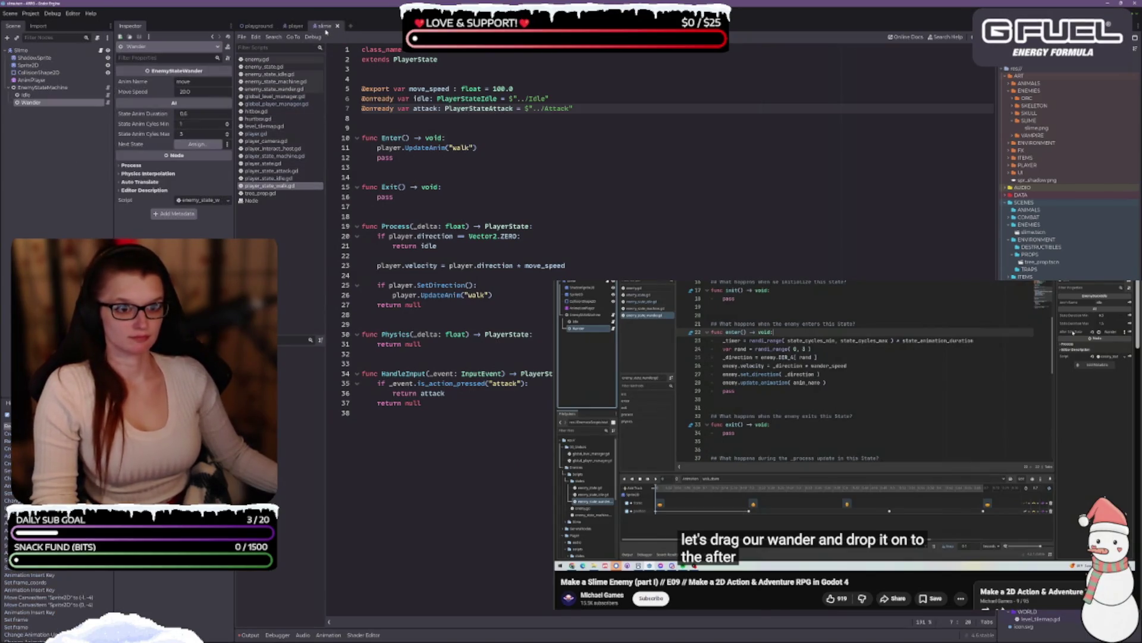
Step: Open enemy.gd and replay a short part of the reference tutorial video
left_click(277, 60)
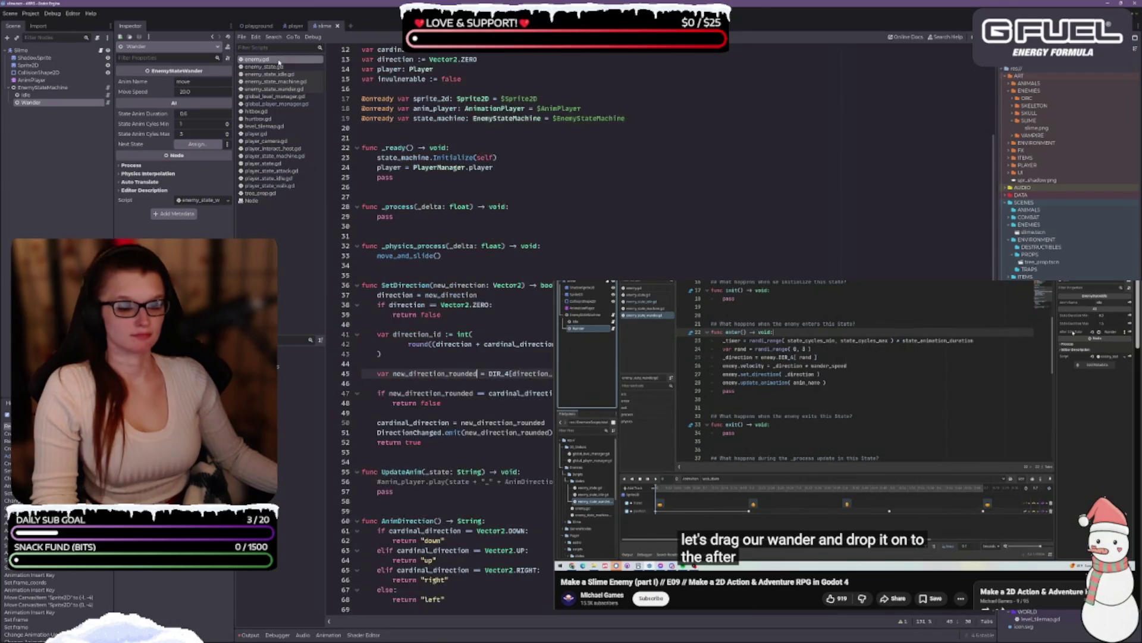
mouse_move(1080, 560)
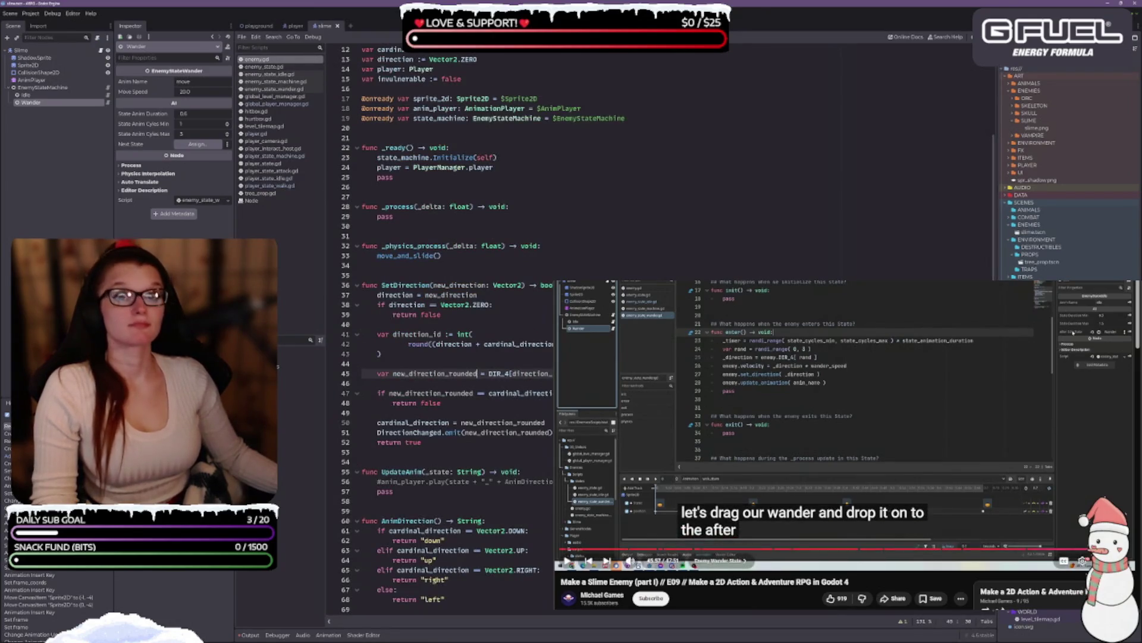
left_click(836, 400)
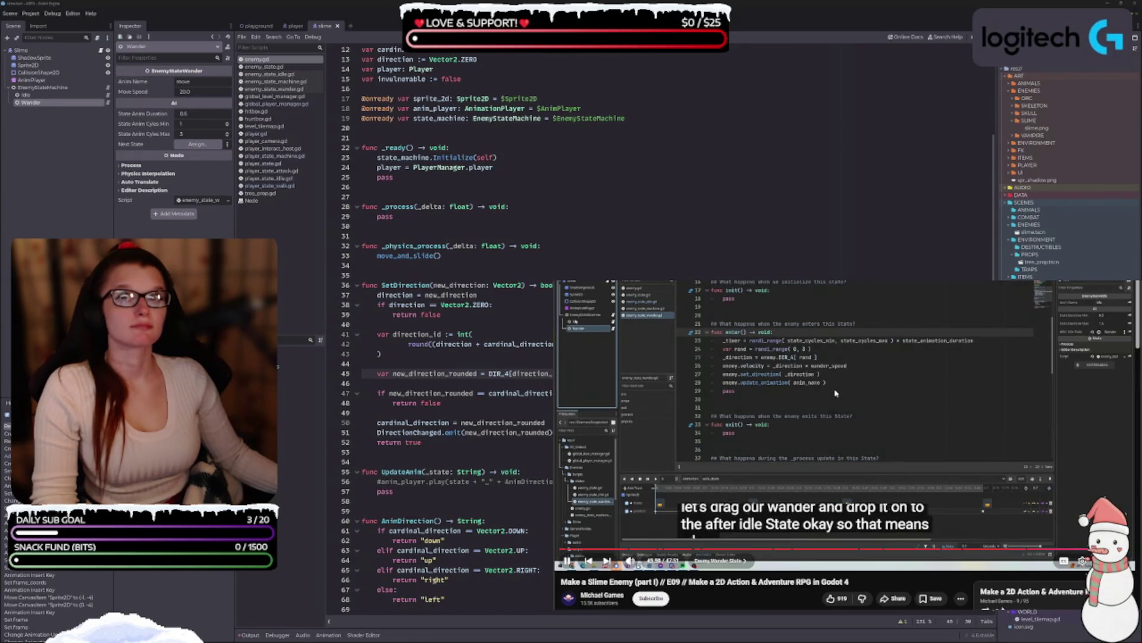
left_click(836, 400)
Step: Set the Wander state's Next State to the Idle node
left_click(34, 95)
left_click(35, 103)
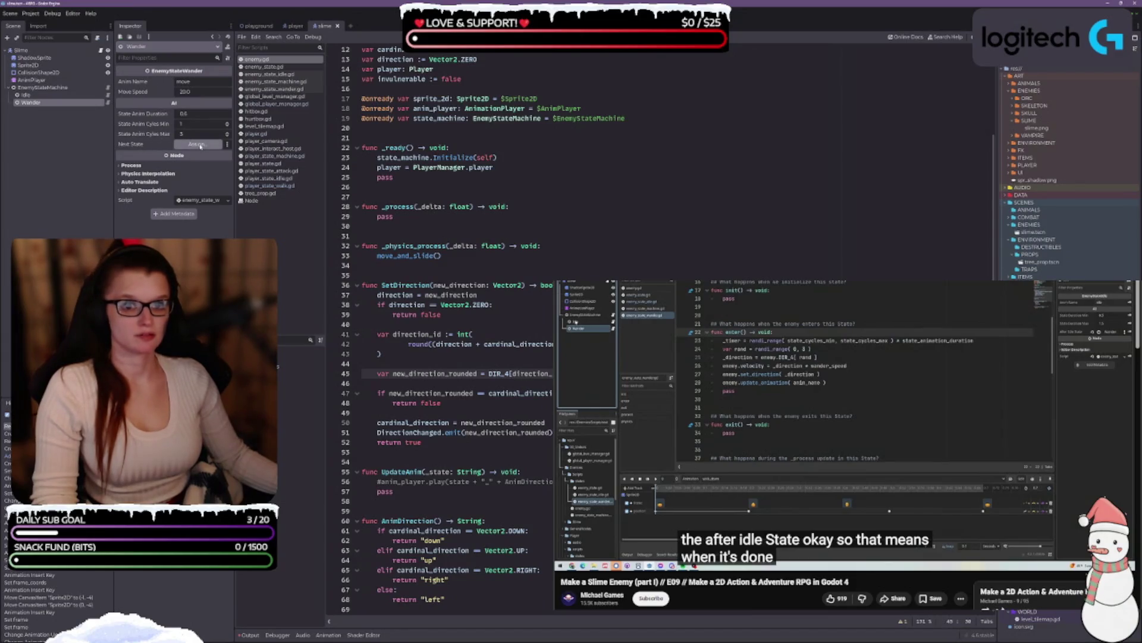
left_click(200, 144)
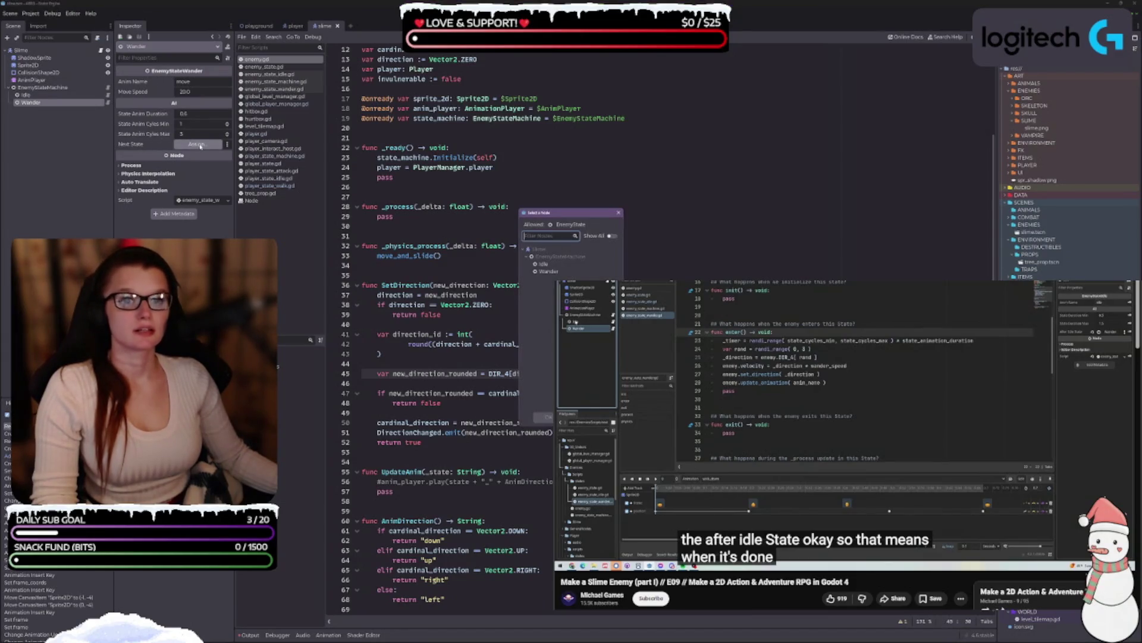
left_click(544, 263)
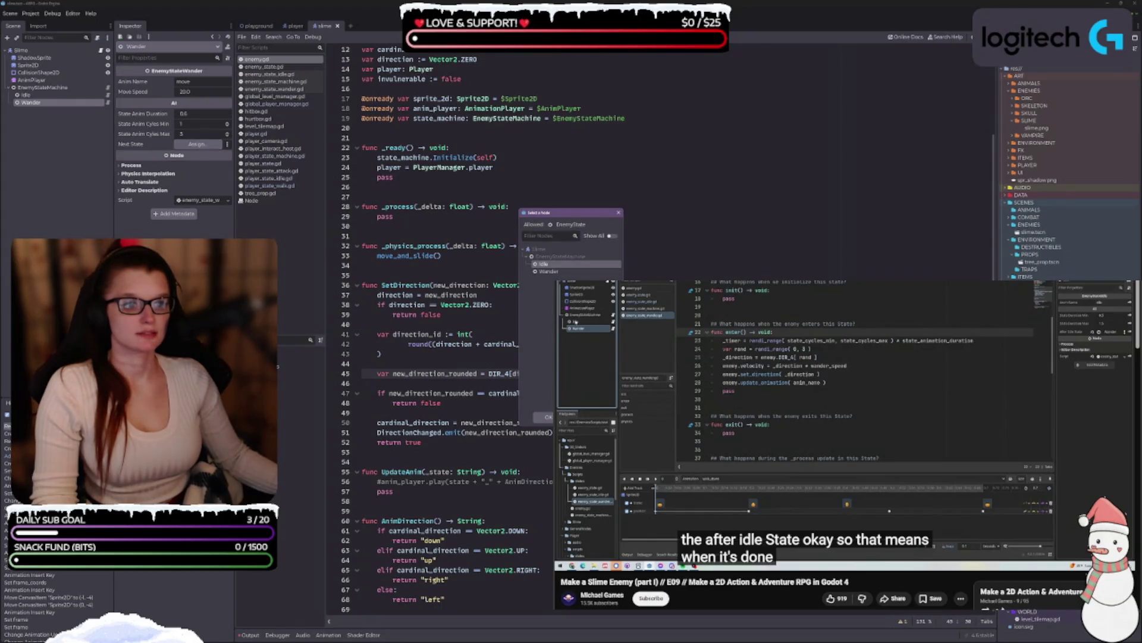
left_click(547, 417)
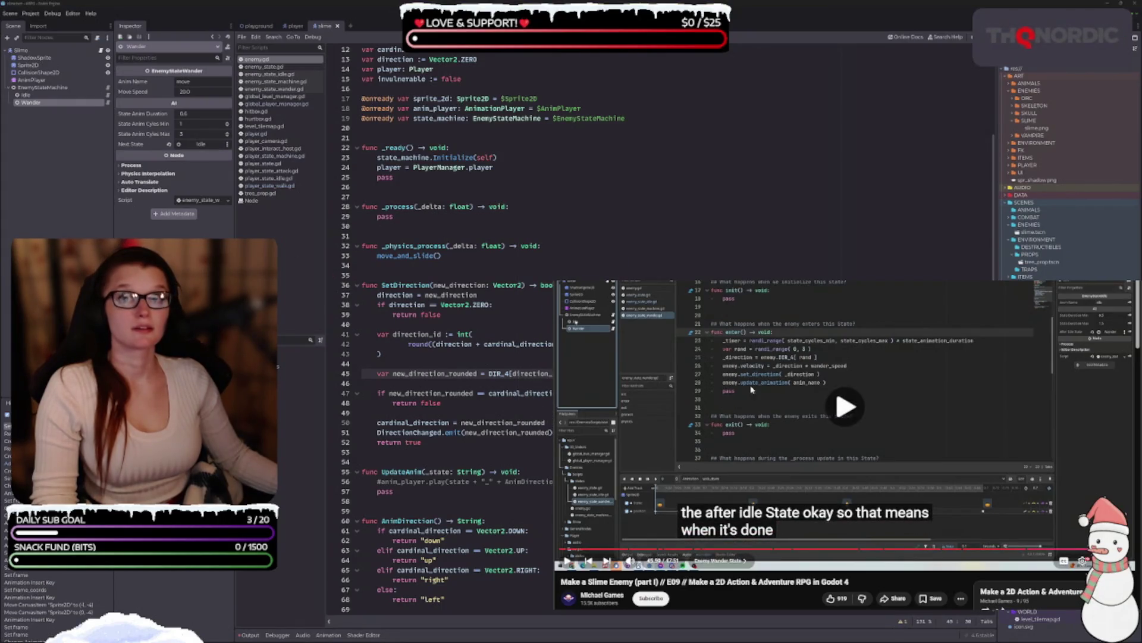
Step: Set the Idle state's After Idle State to the Wander node
left_click(26, 95)
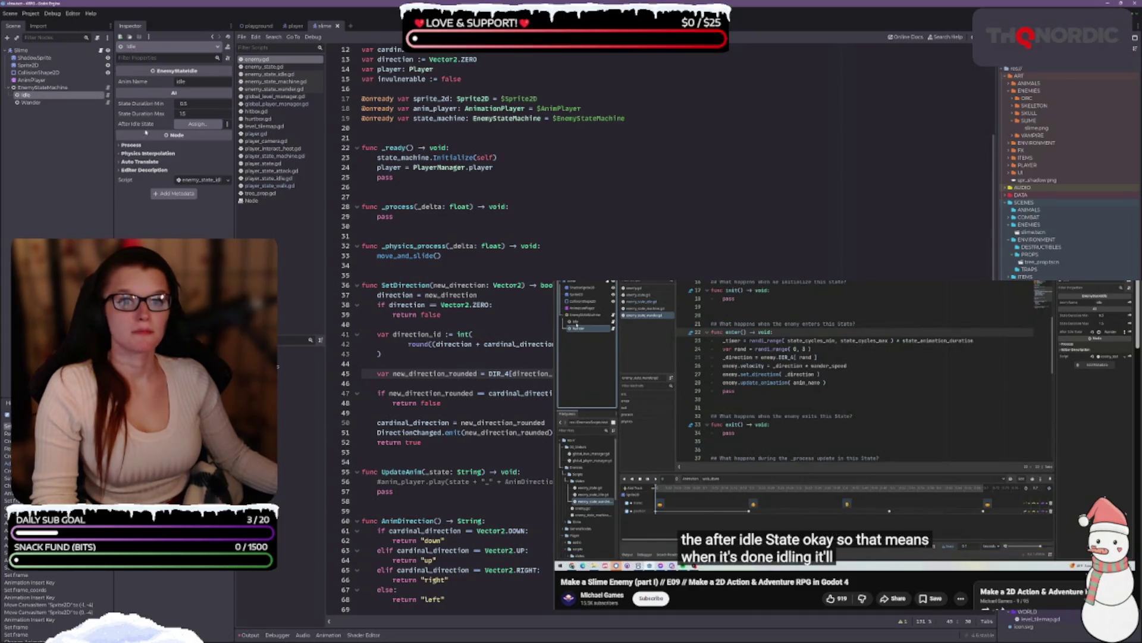
left_click(197, 124)
left_click(548, 271)
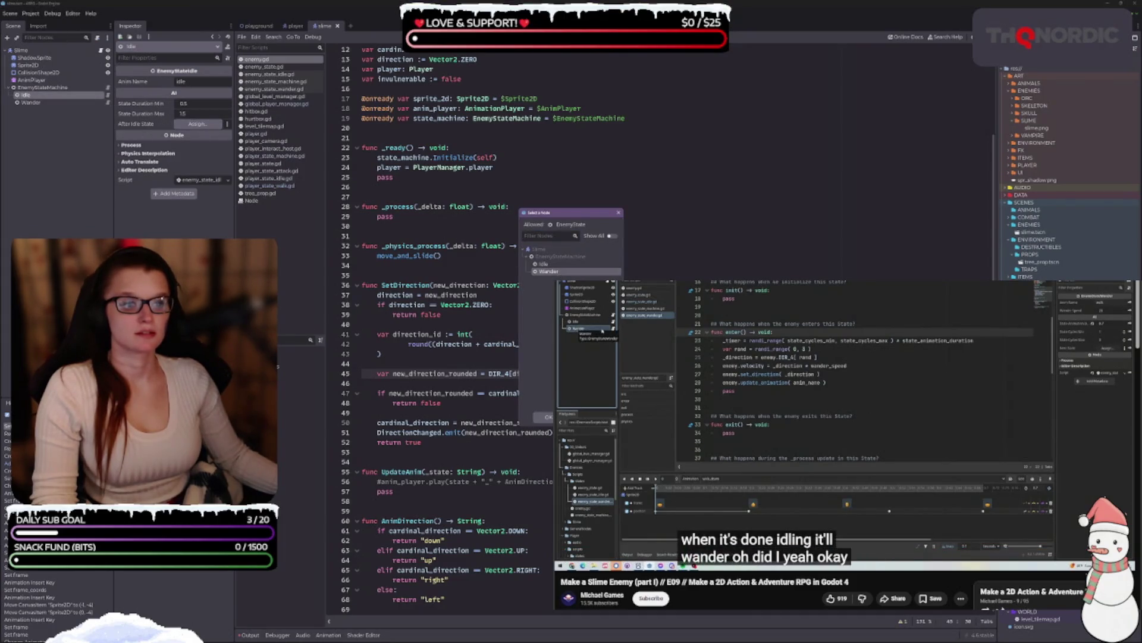
left_click(547, 417)
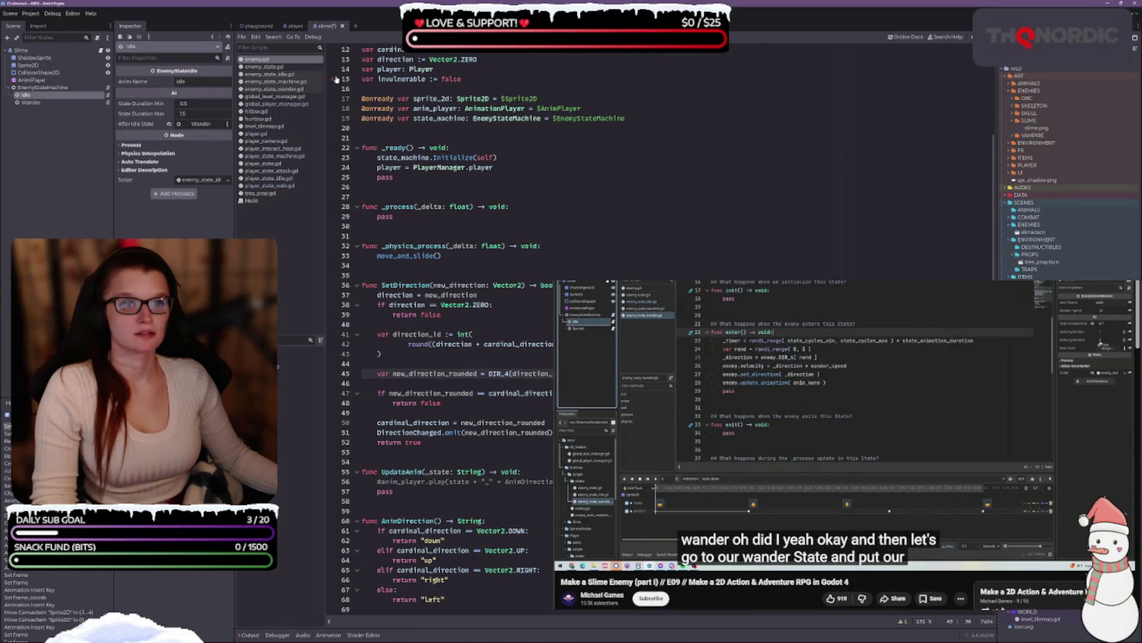
mouse_move(1091, 351)
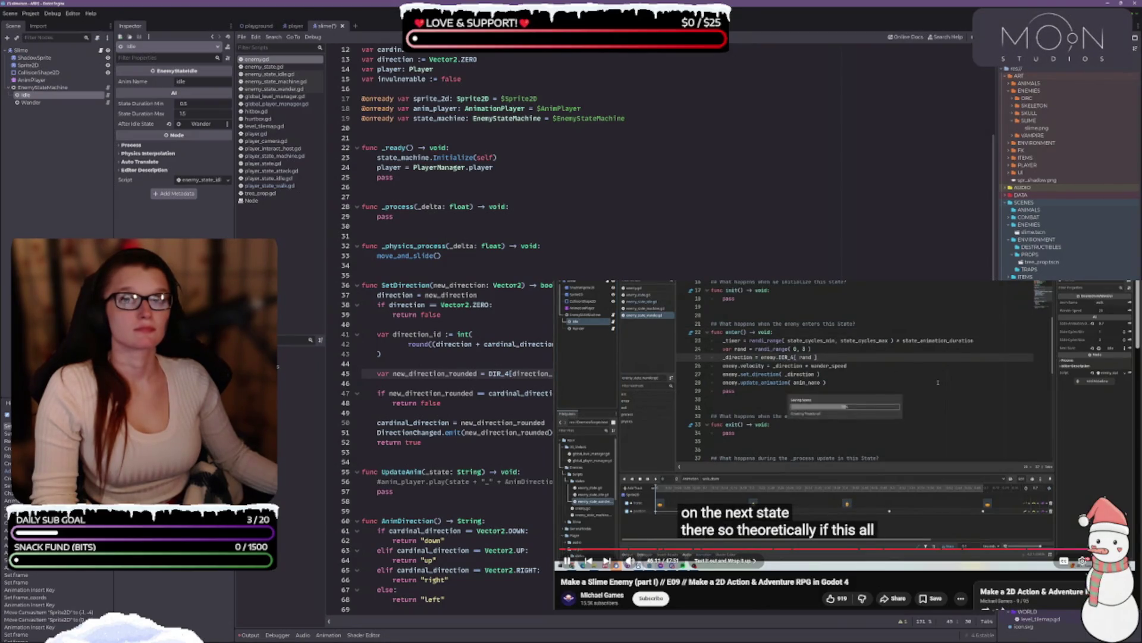
left_click(801, 464)
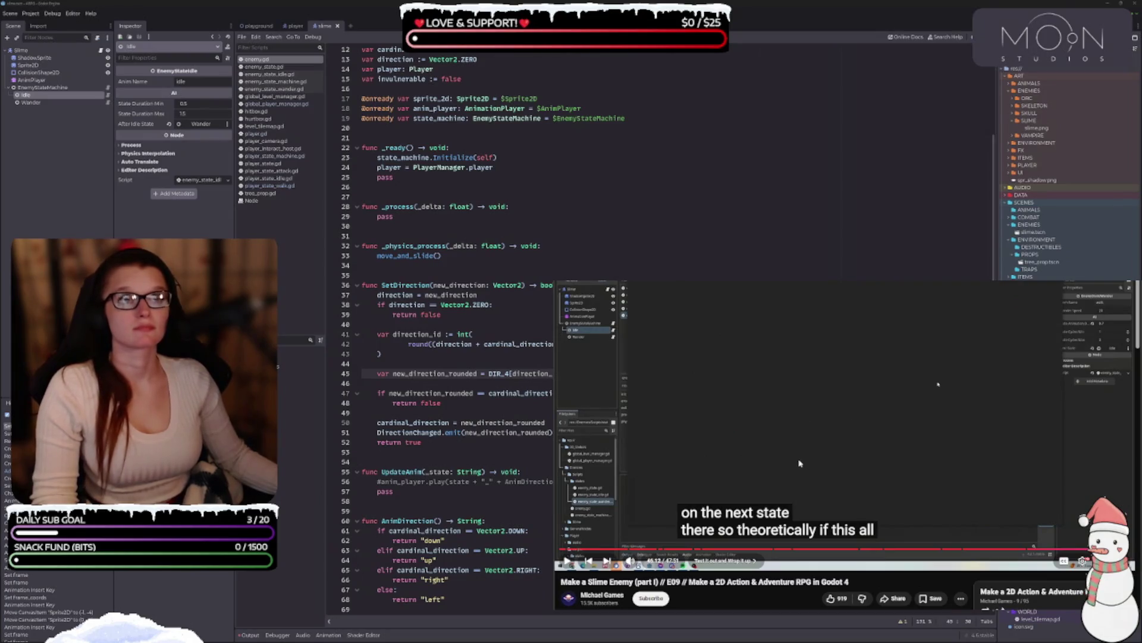
left_click(808, 424)
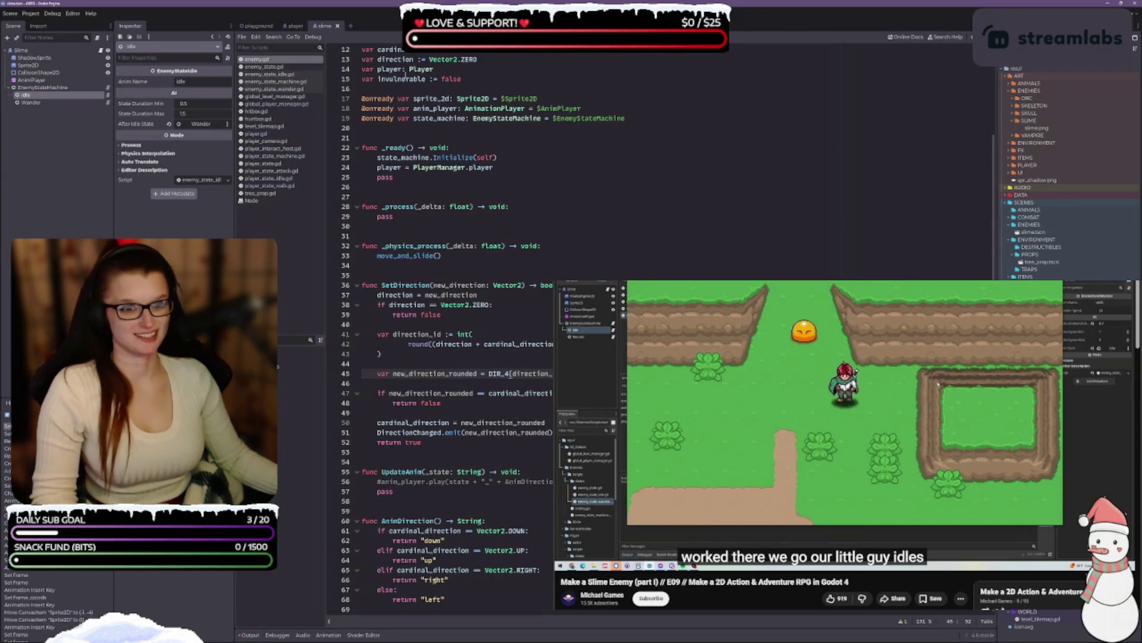
Step: Run the playground scene with F5 to watch the slimes move, then stop it
left_click(247, 27)
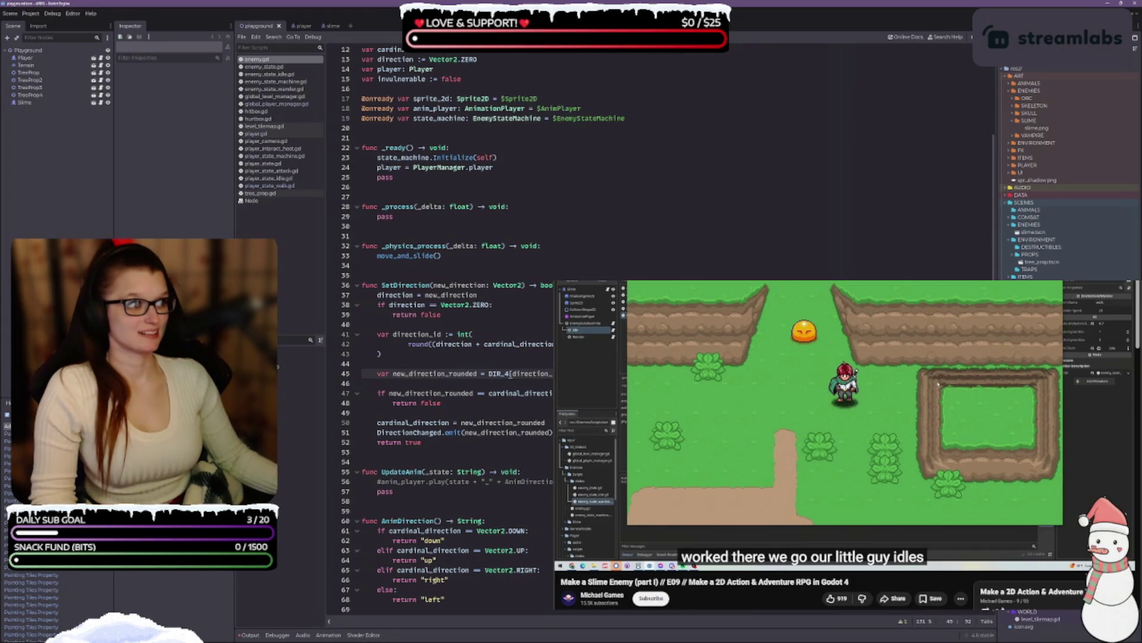
key("F5")
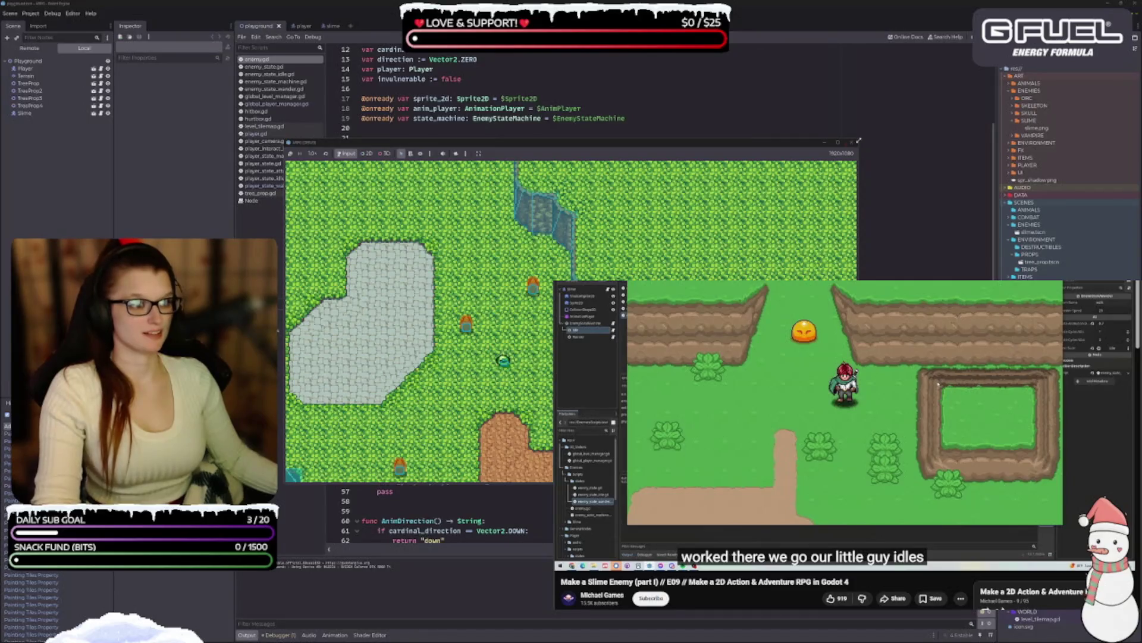
key("F8")
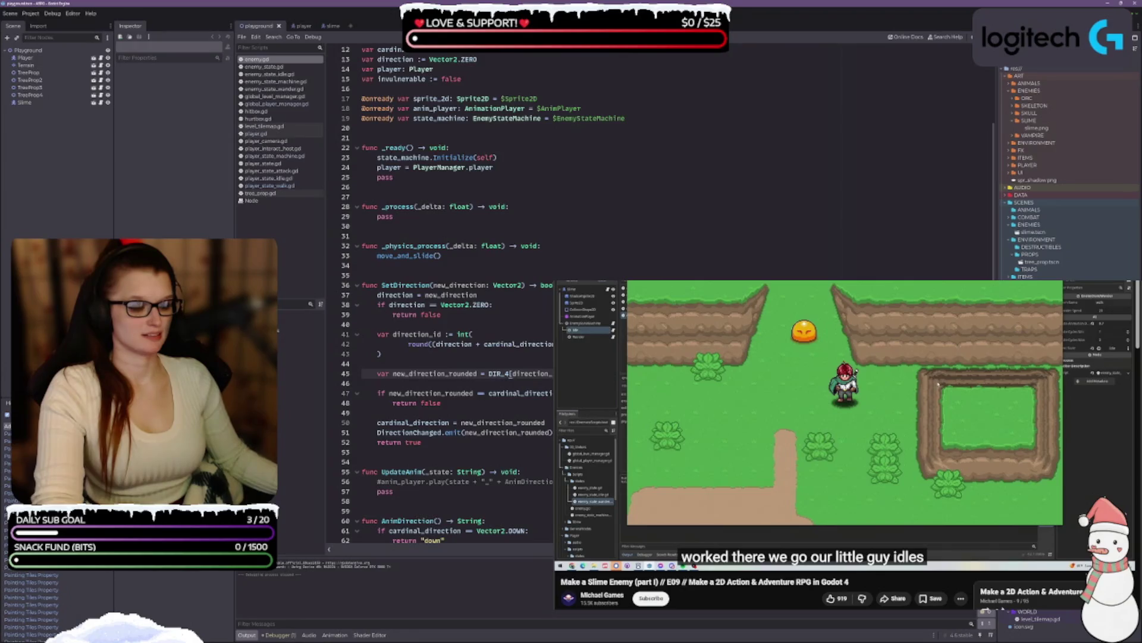
scroll(611, 267, "down", 2)
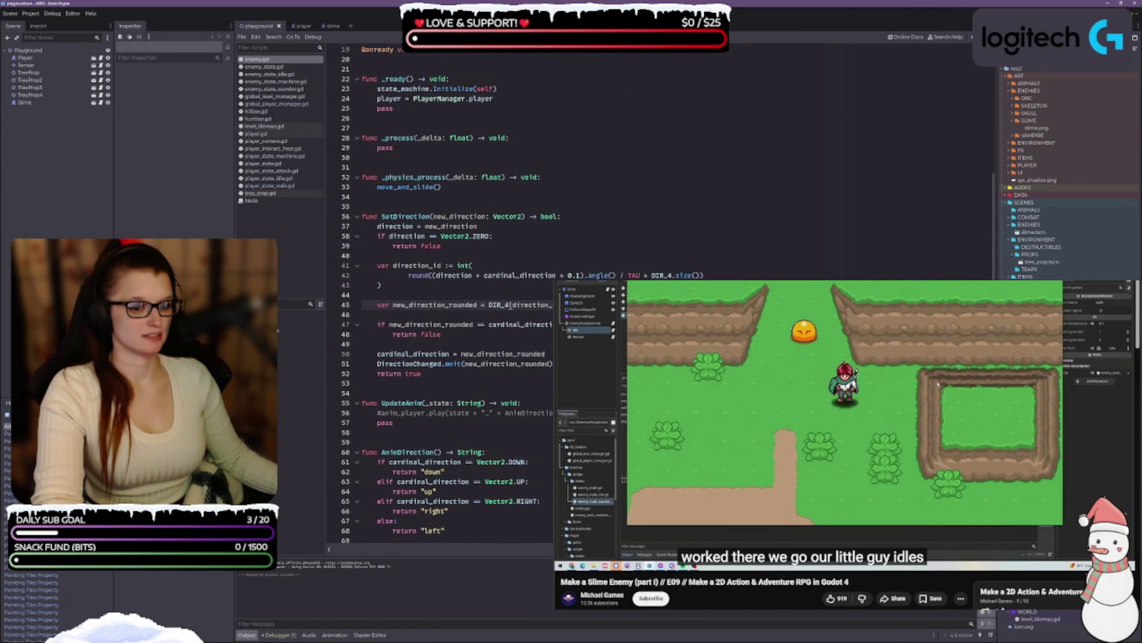
Step: Add an anim_player.play(state) line inside UpdateAnim
left_click(452, 412)
key("Return")
type("#")
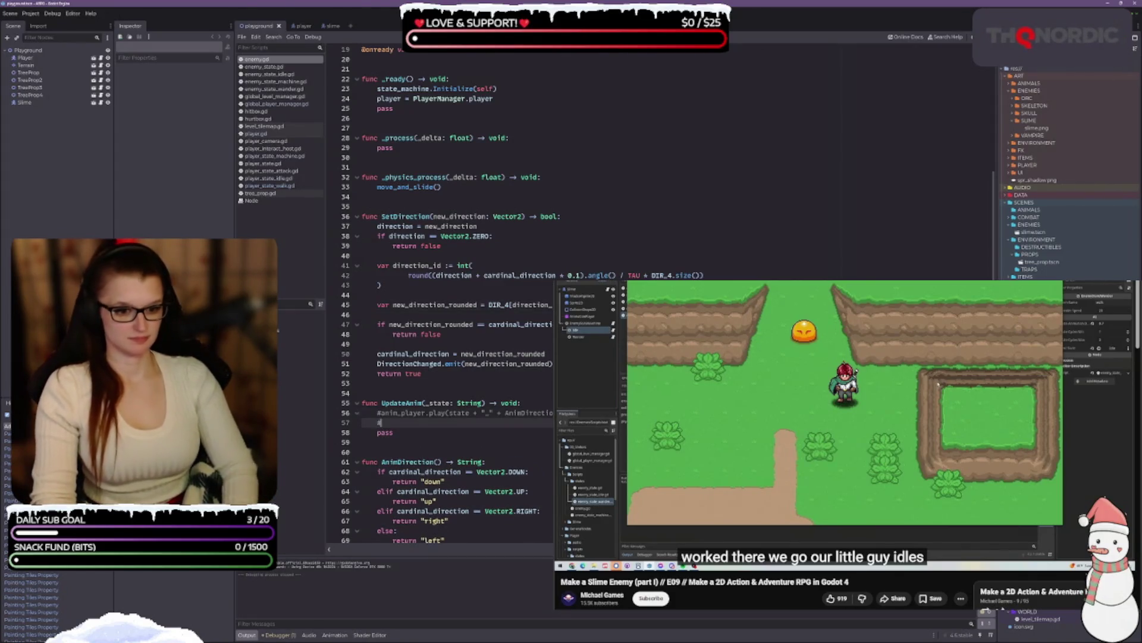
type("anim")
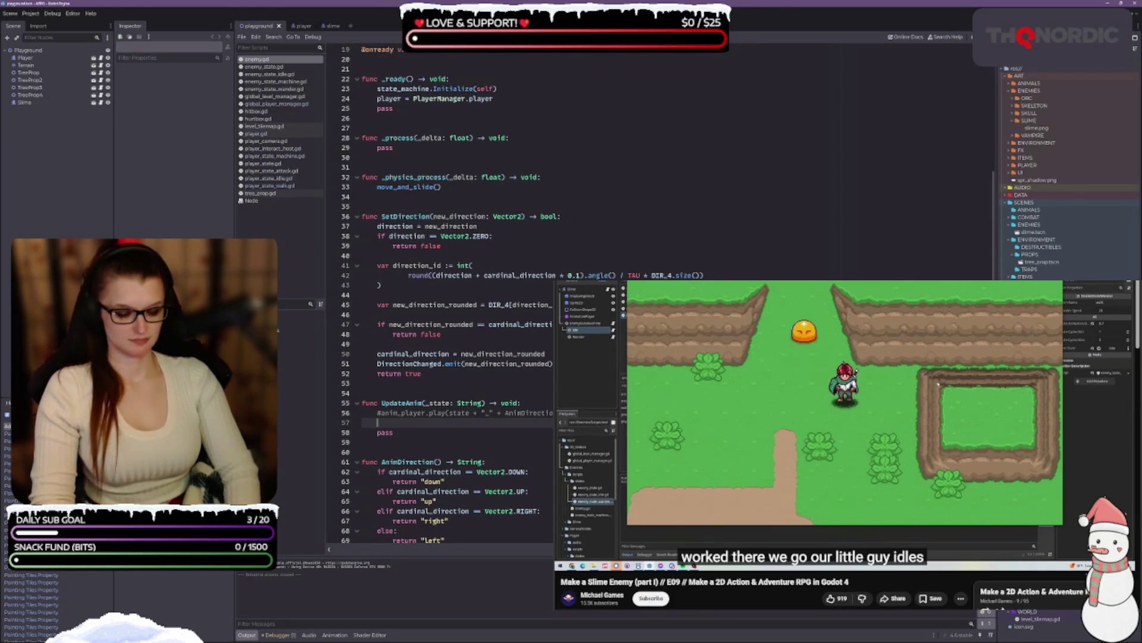
type("_player.pl")
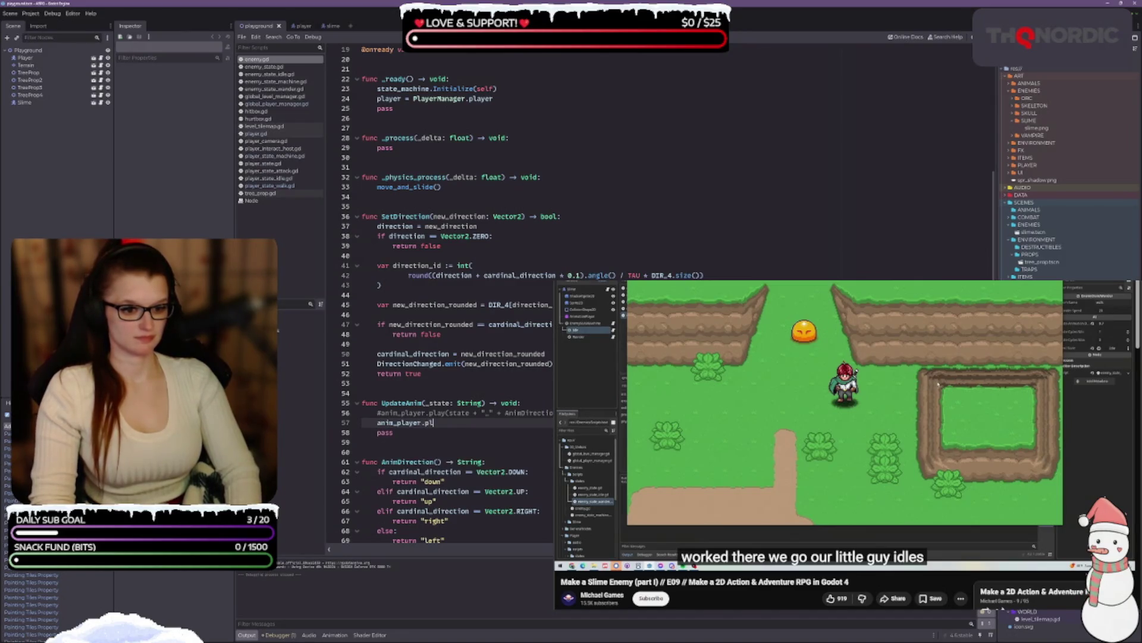
key("Return")
type("state")
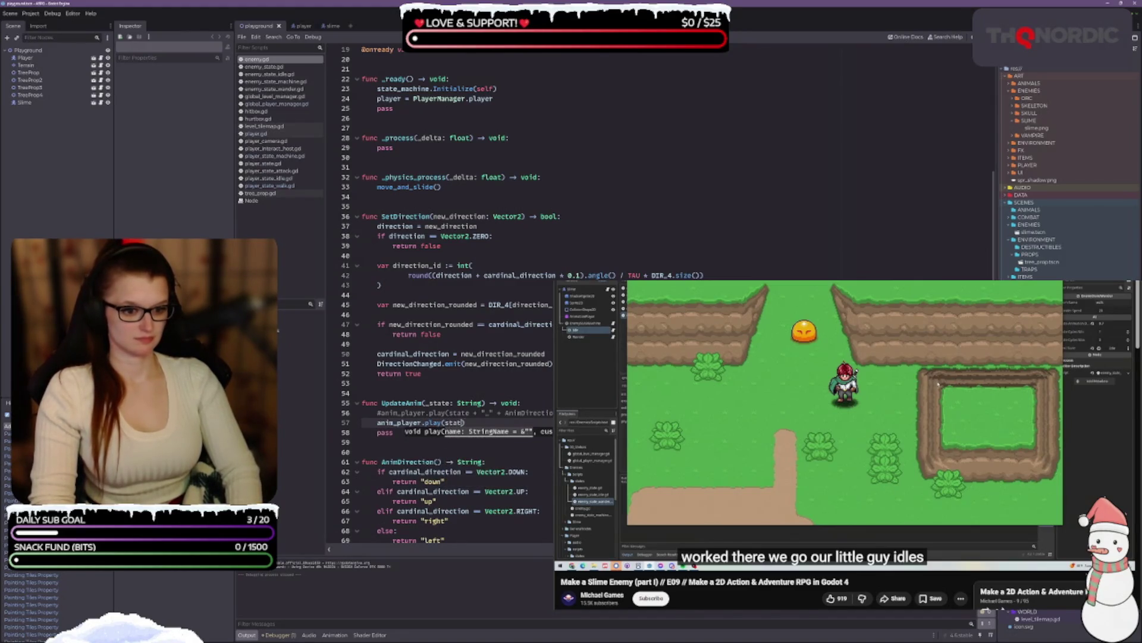
left_click(521, 403)
left_click(546, 421)
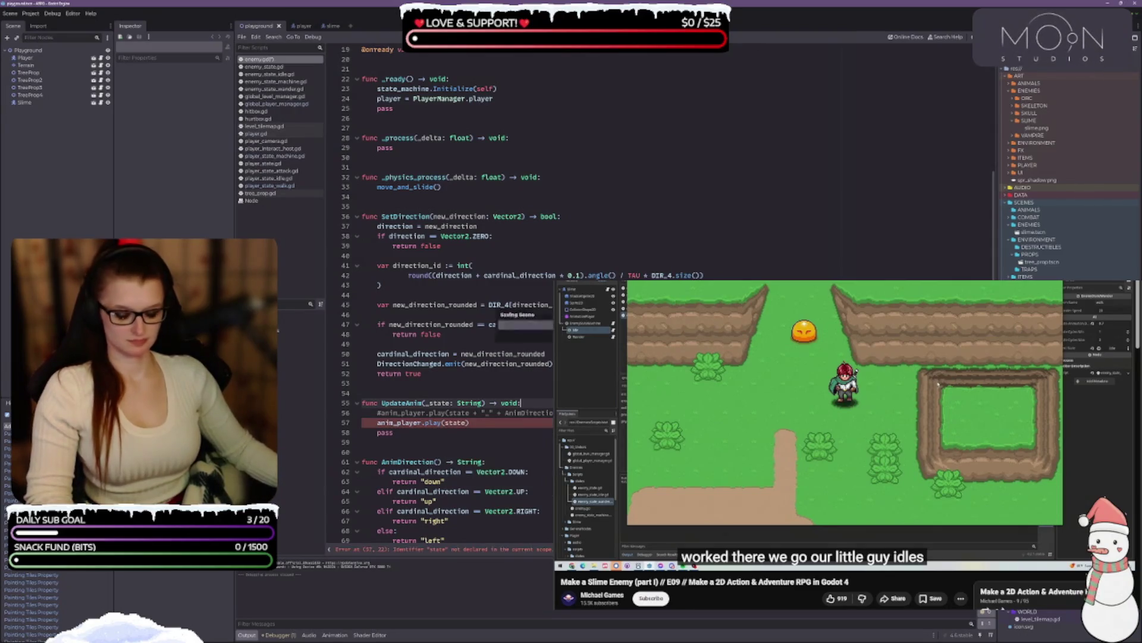
scroll(532, 295, "down", 1)
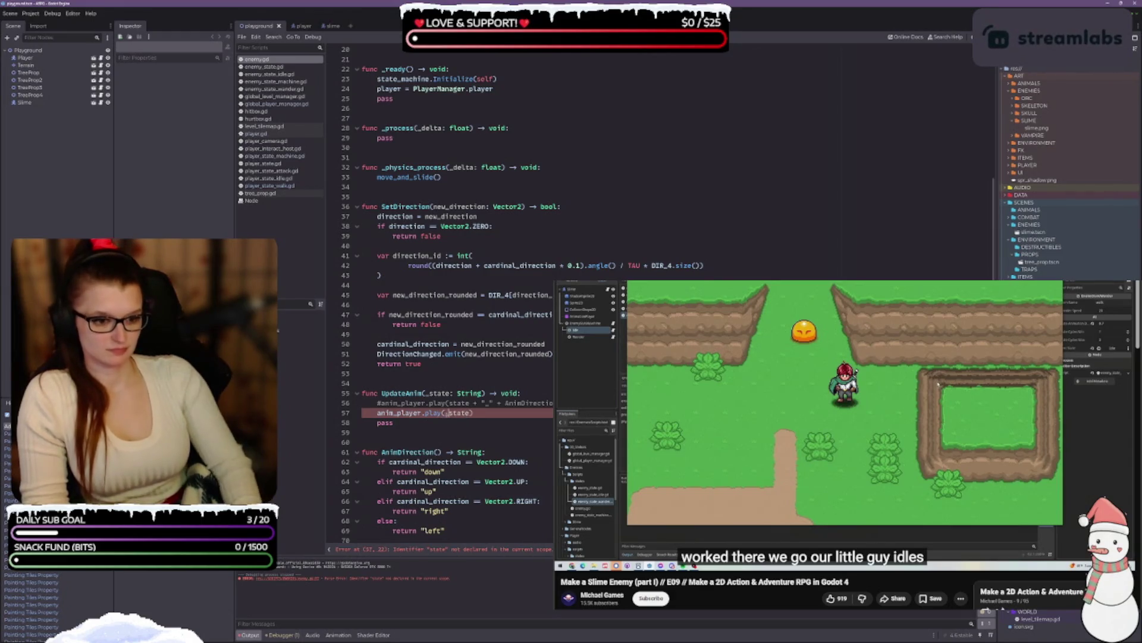
Step: Rename UpdateAnim's _state parameter to state so play() uses it
left_click(442, 412)
type("_")
left_click(488, 403)
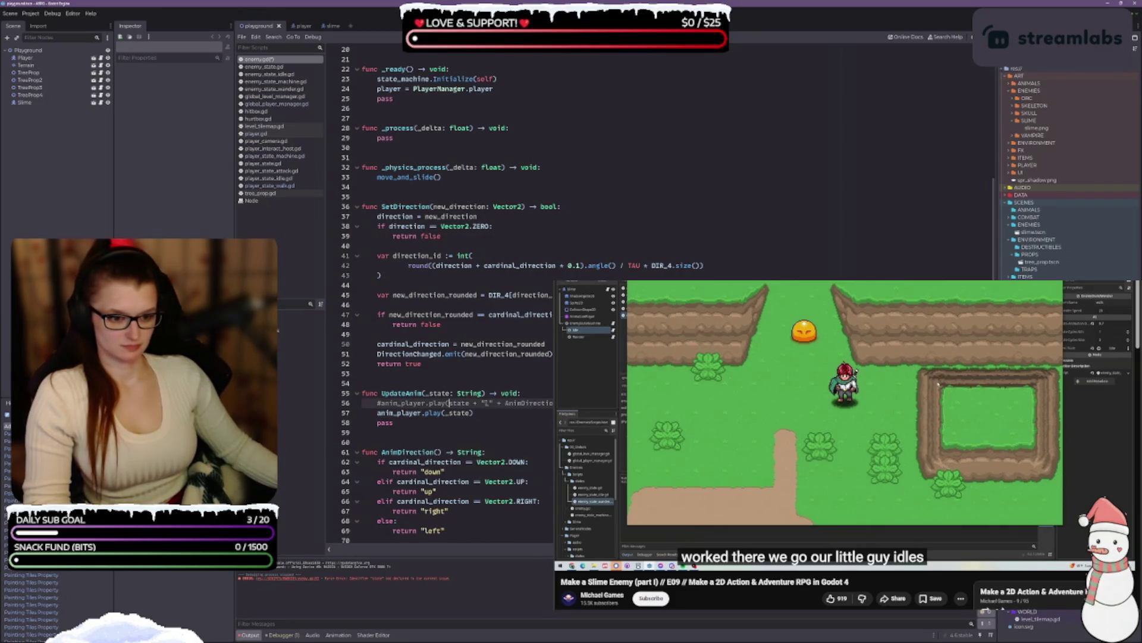
key("ctrl+z")
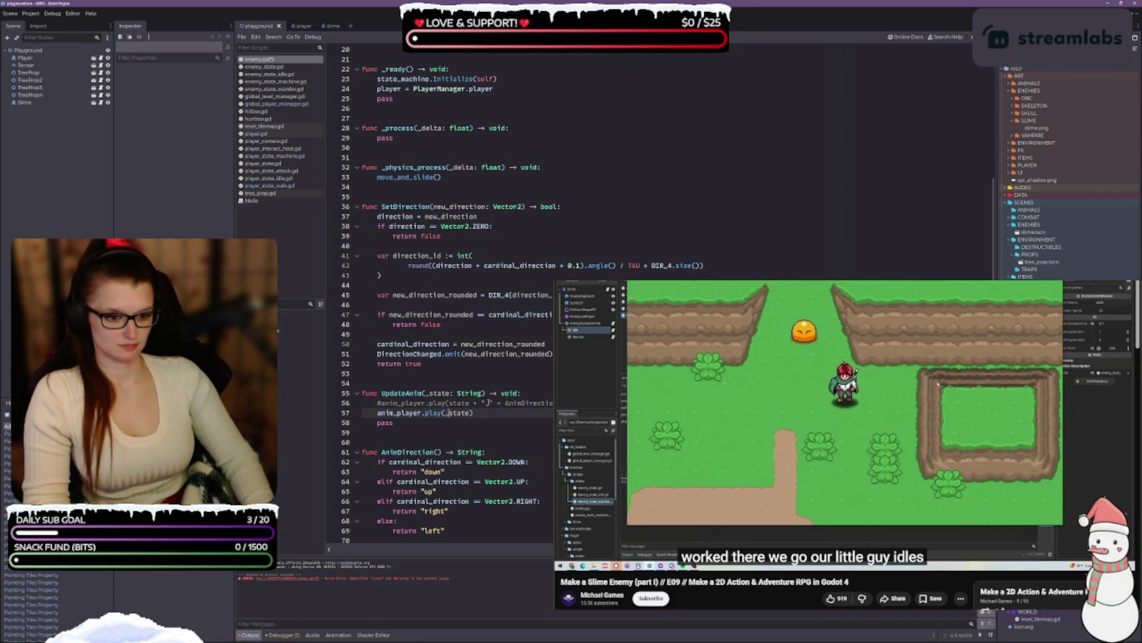
left_click(446, 393)
key("BackSpace")
left_click(487, 410)
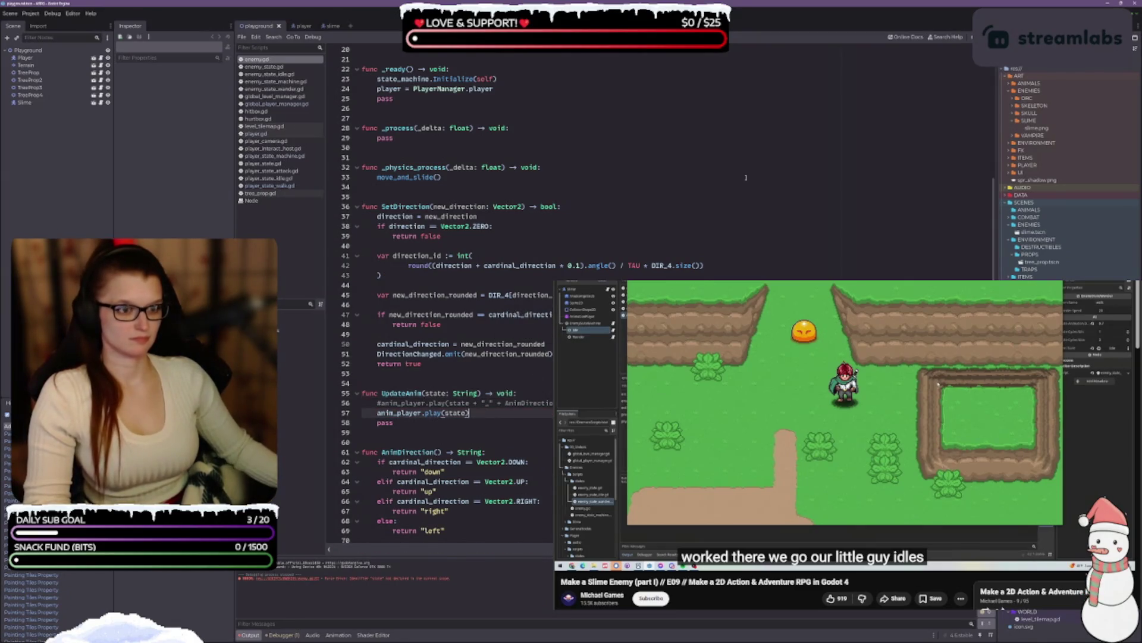
Step: Test-run the game, review the Debugger's errors and warnings, then return to the slime scene
key("F5")
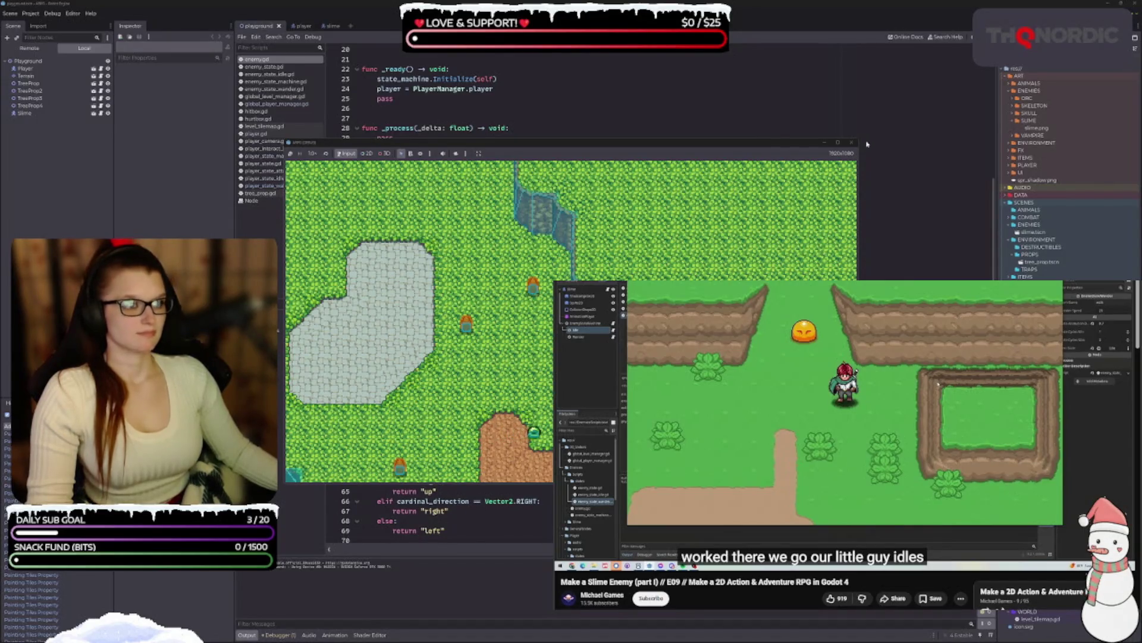
key("F8")
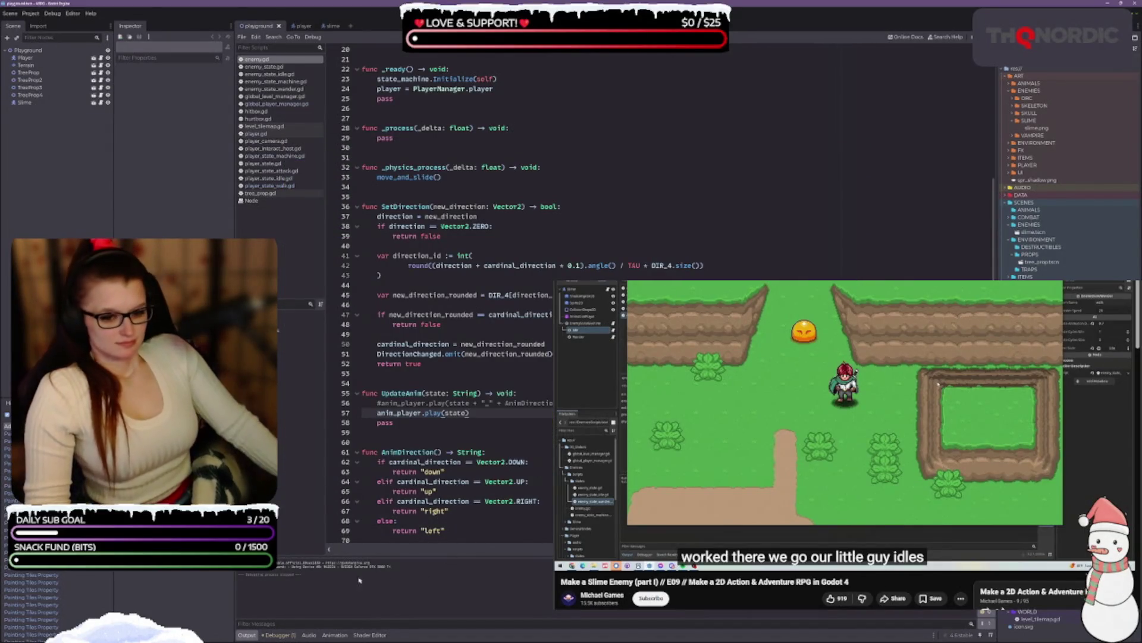
left_click(278, 634)
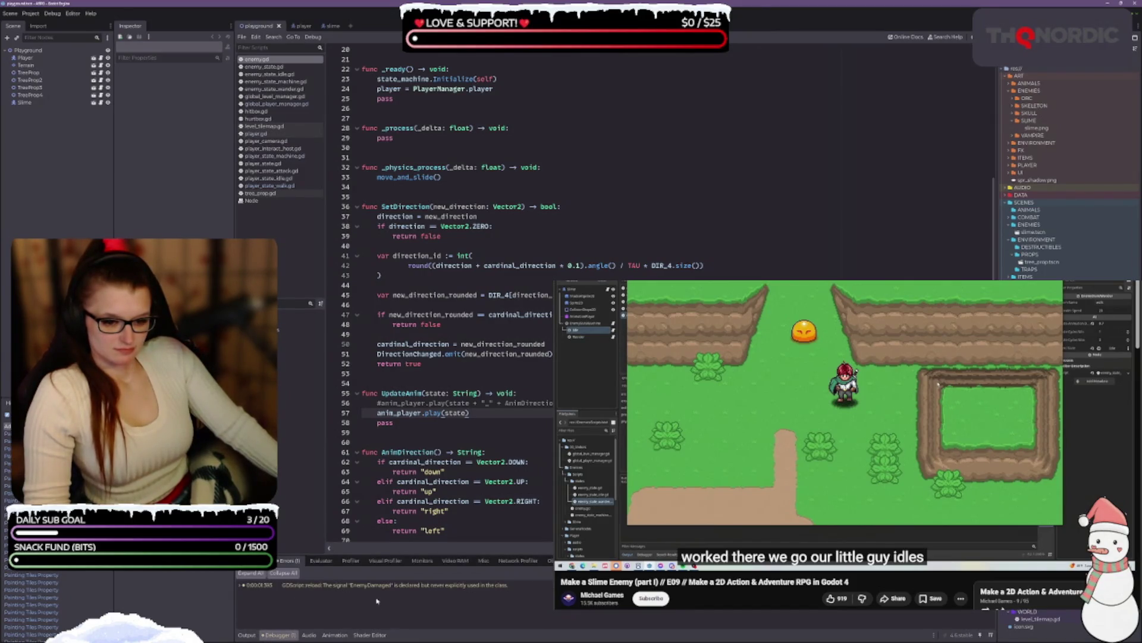
left_click(288, 633)
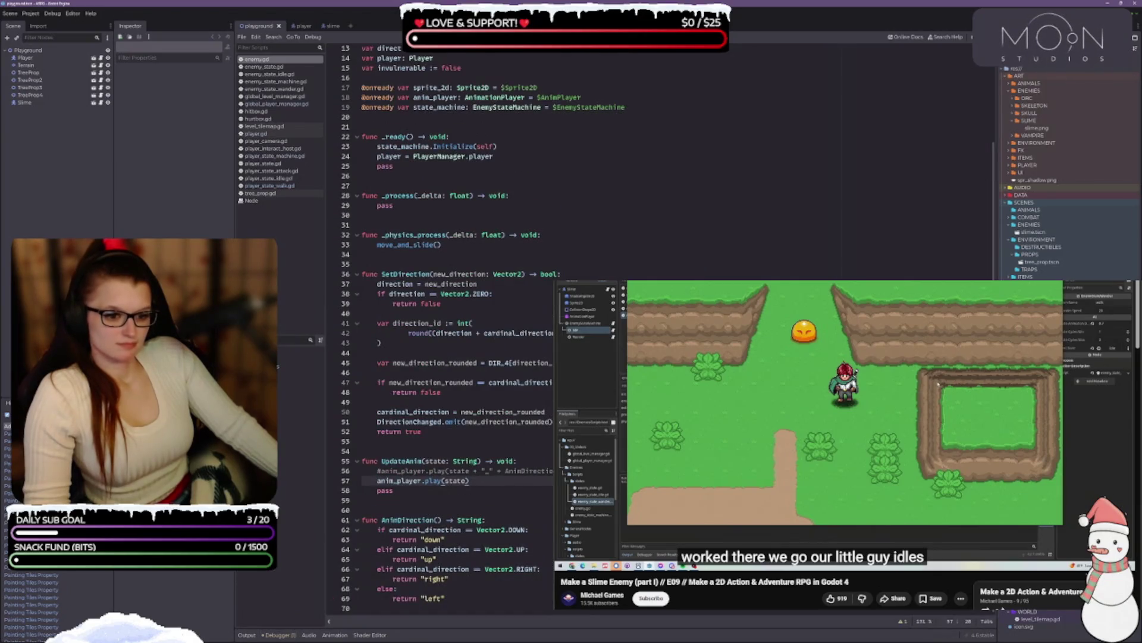
left_click(464, 421)
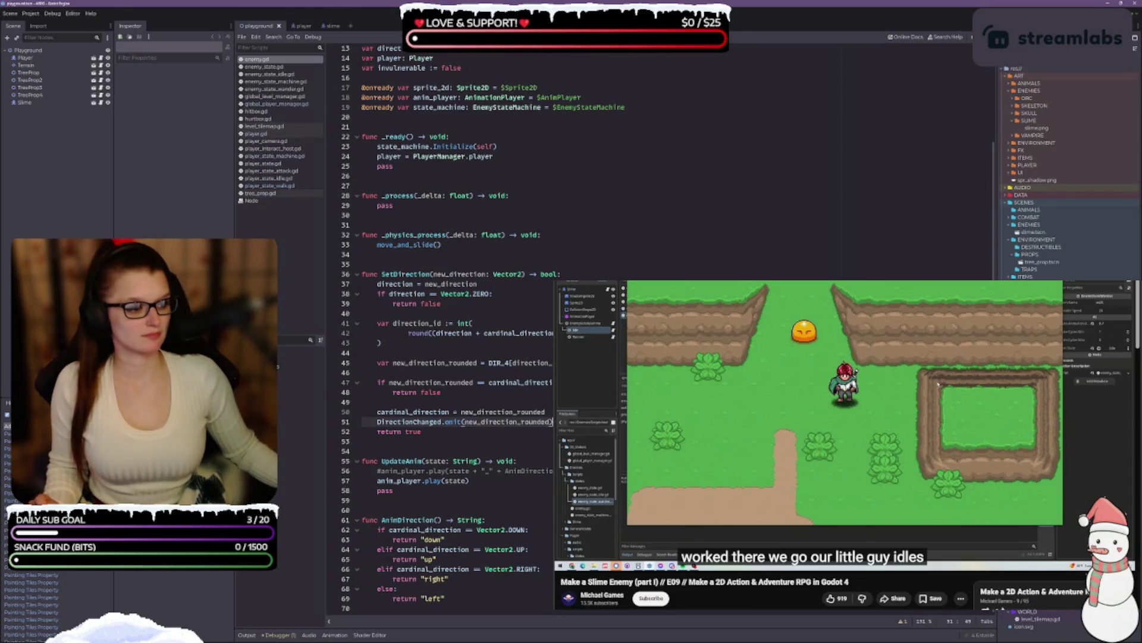
left_click(328, 27)
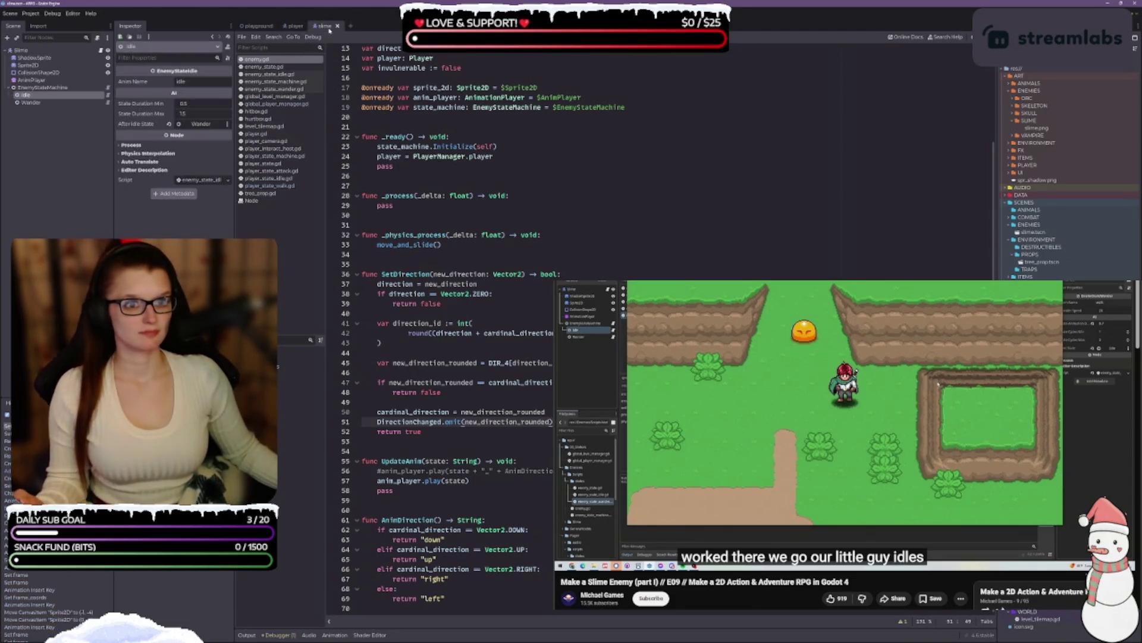
Step: Show the slime's animations on the timeline, check idle, and reselect the move animation
left_click(60, 80)
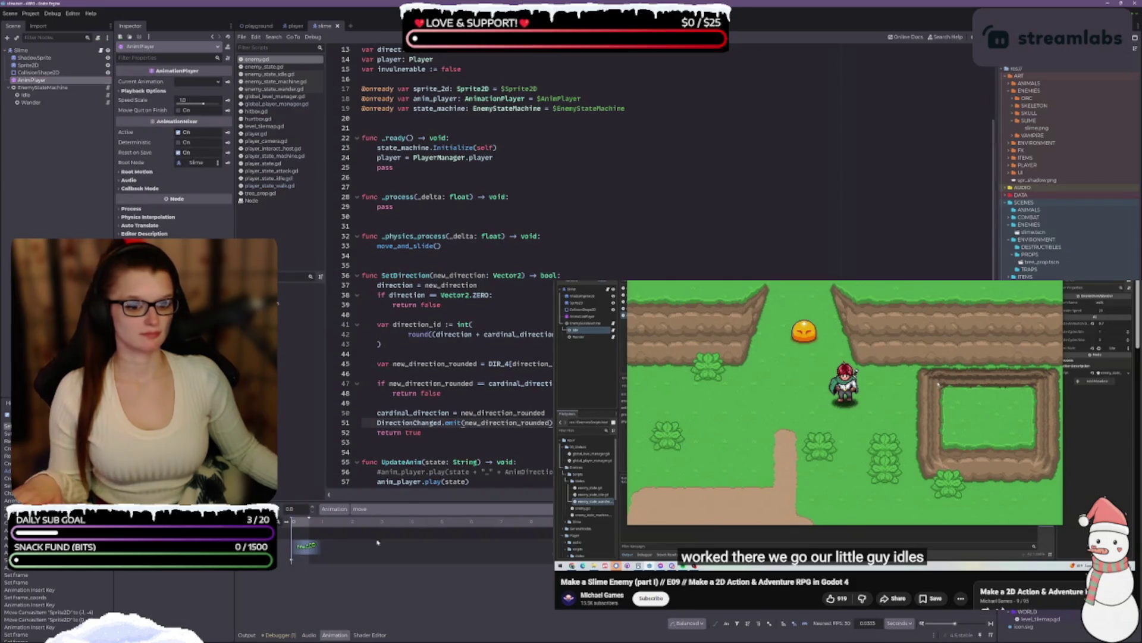
scroll(333, 558, "up", 4)
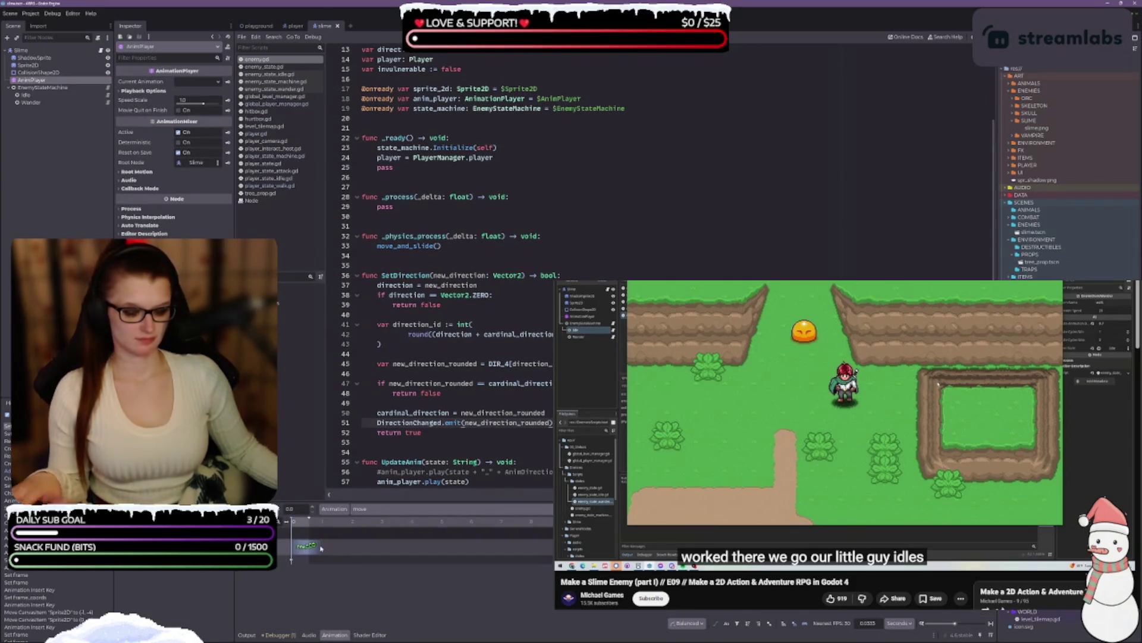
scroll(326, 557, "up", 5)
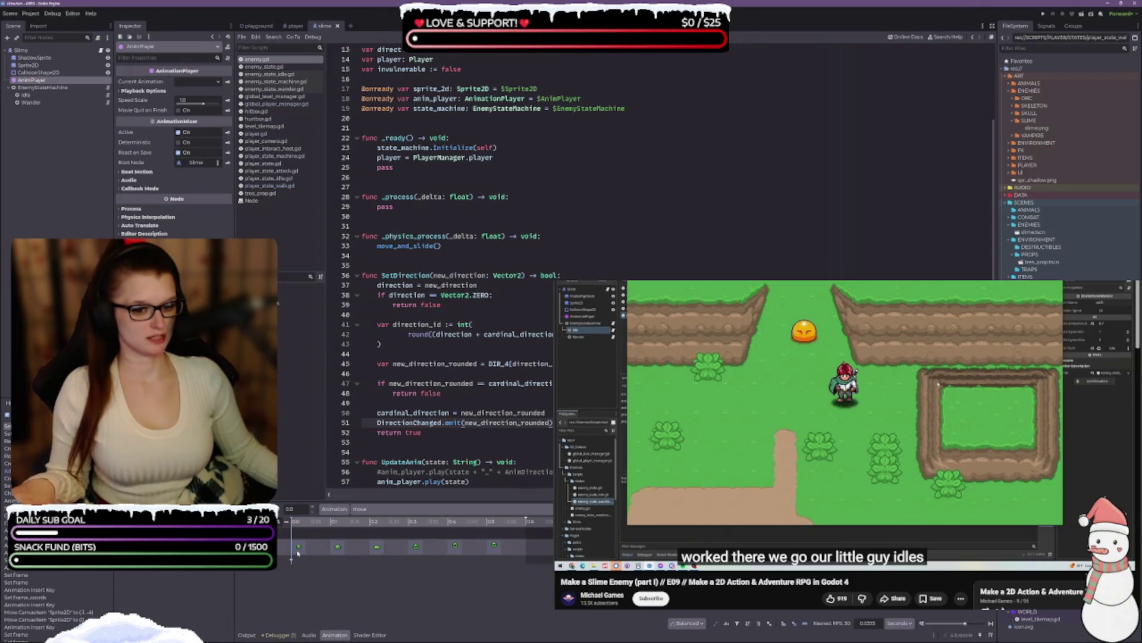
left_click(360, 509)
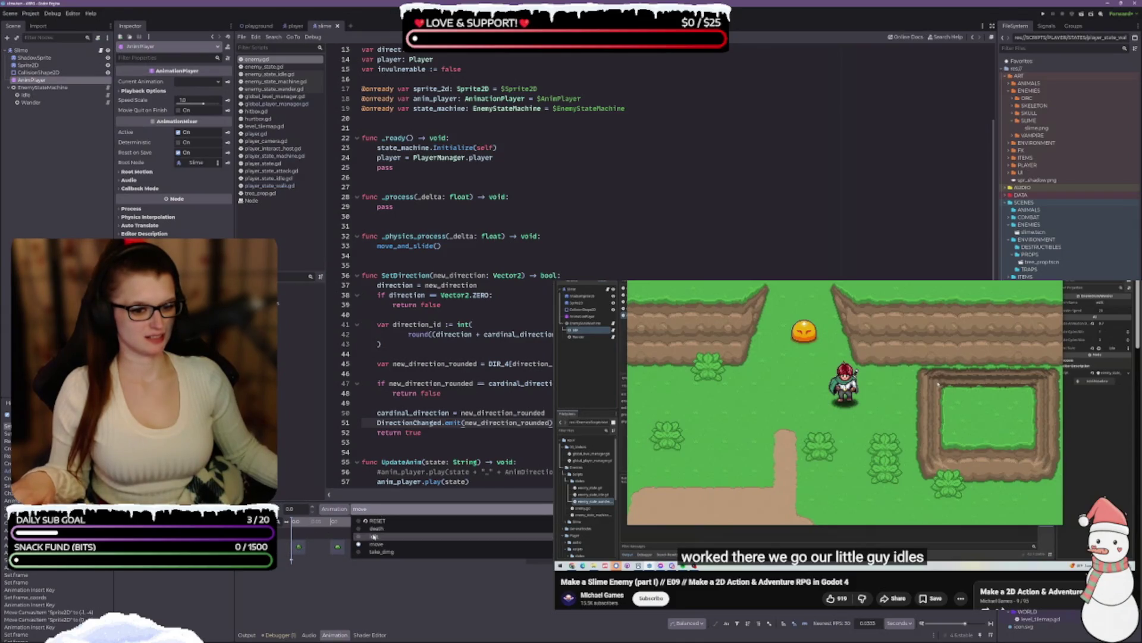
left_click(363, 524)
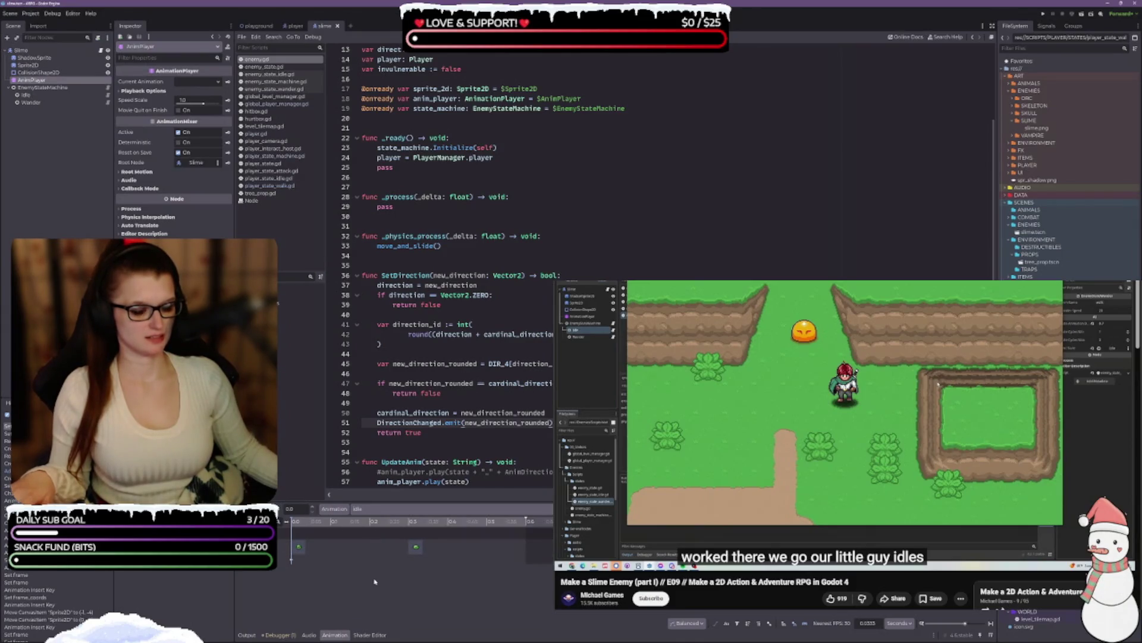
left_click(363, 508)
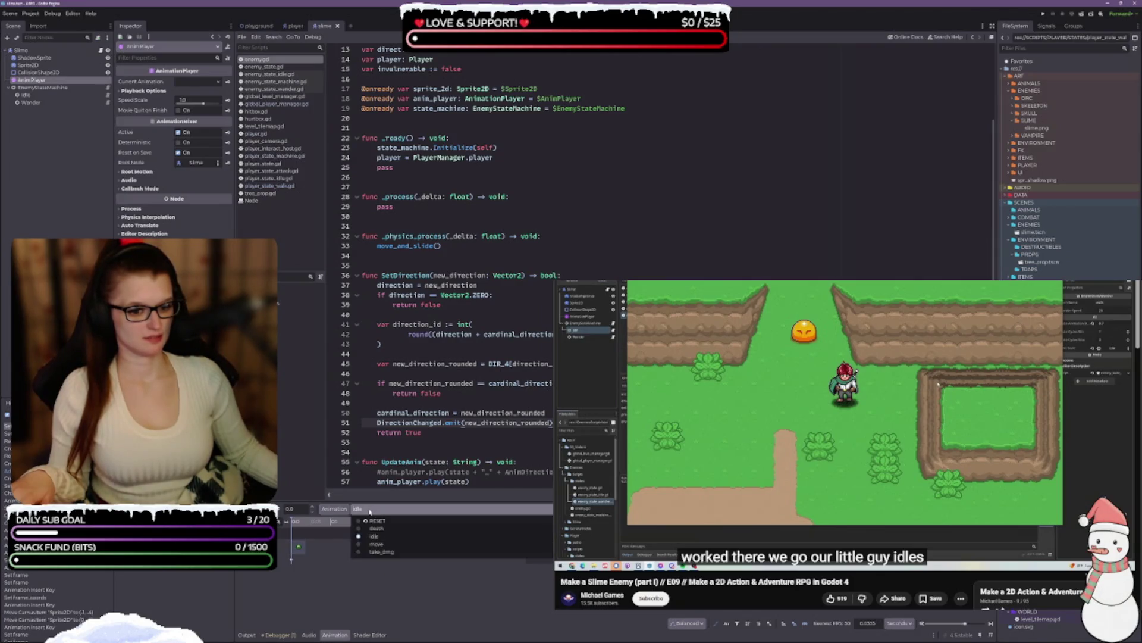
left_click(378, 544)
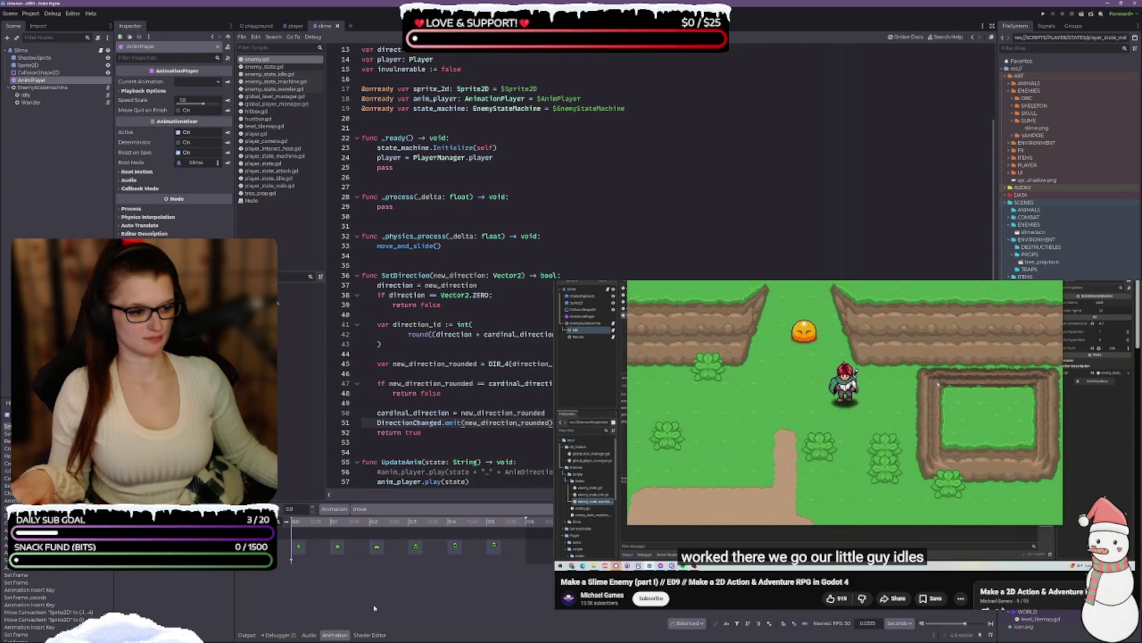
Step: Delete move's first keyframe, shift the rest earlier (0.1333, 0.4), save and run
left_click(298, 546)
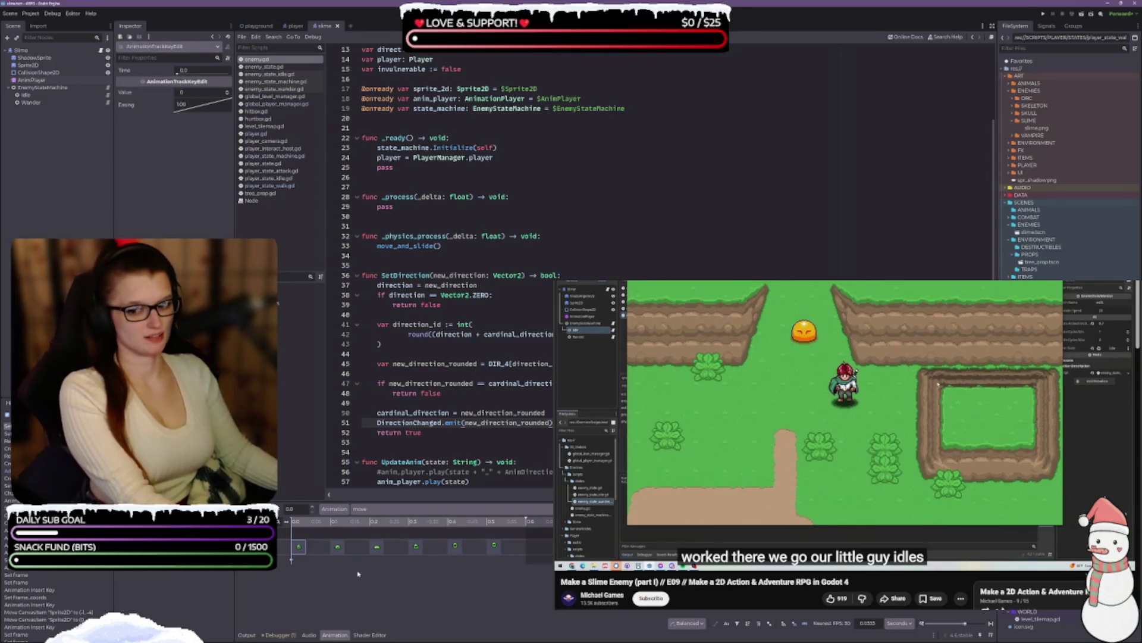
key("Delete")
left_click_drag(338, 547, 302, 548)
mouse_move(378, 547)
left_mouse_down()
mouse_move(352, 547)
mouse_move(415, 546)
mouse_move(386, 548)
left_mouse_up()
mouse_move(458, 547)
left_mouse_down()
mouse_move(432, 549)
mouse_move(446, 549)
left_mouse_up()
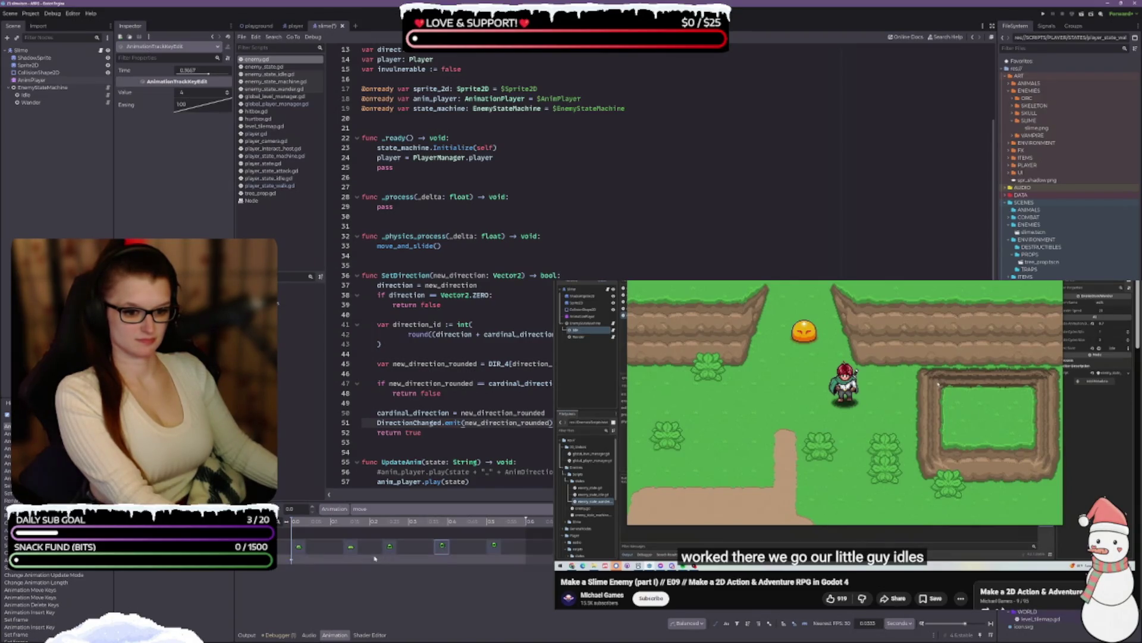
left_click_drag(352, 548, 338, 549)
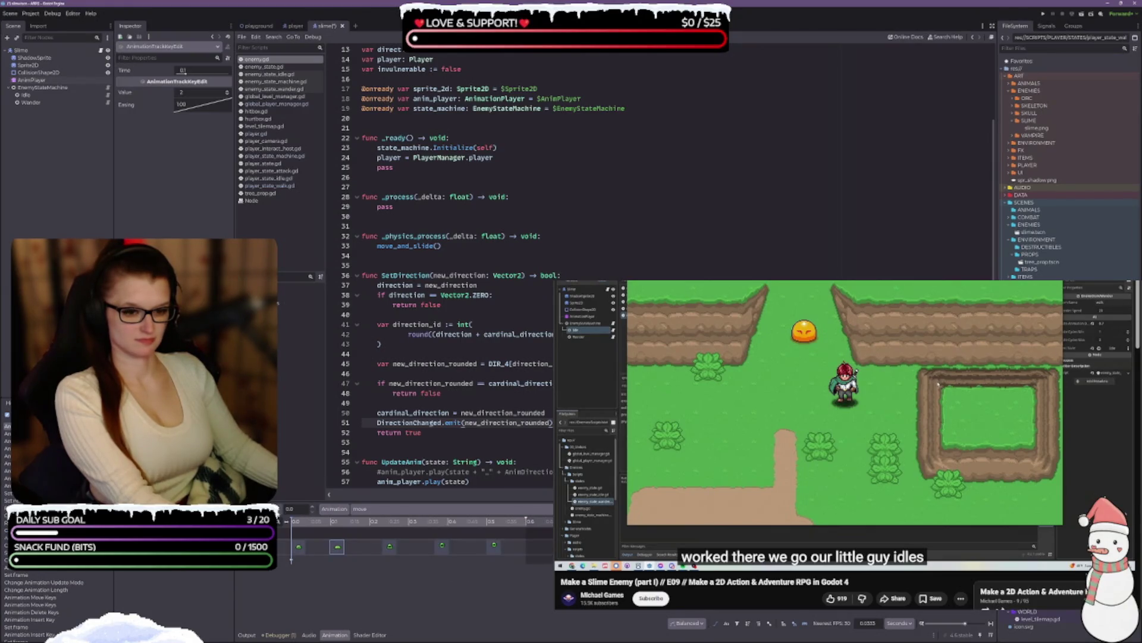
key("ctrl+s")
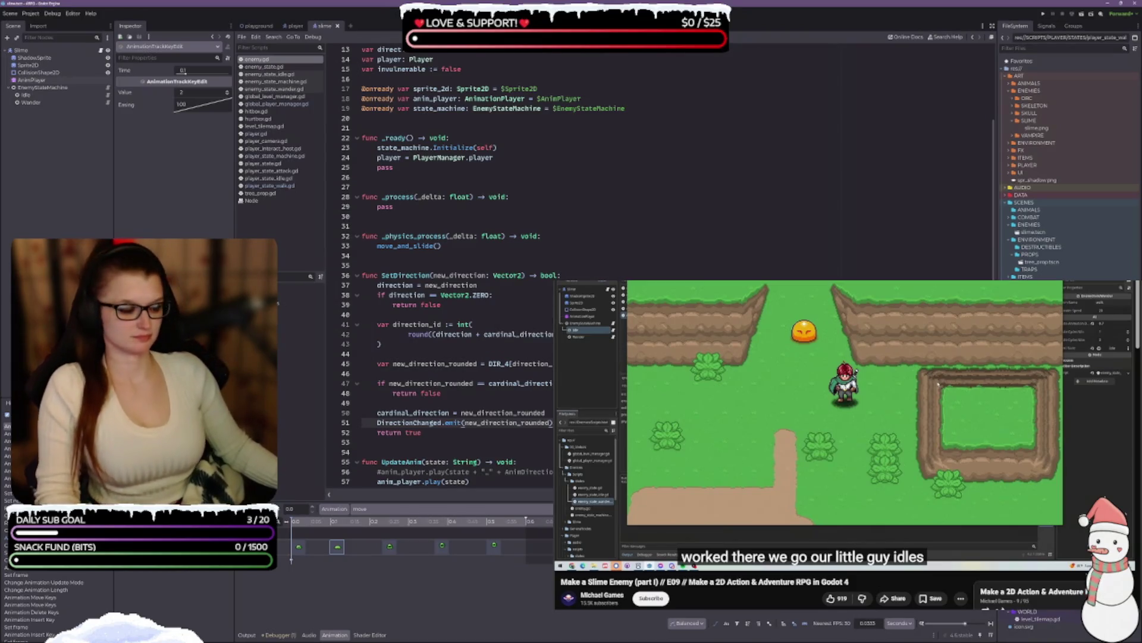
key("F5")
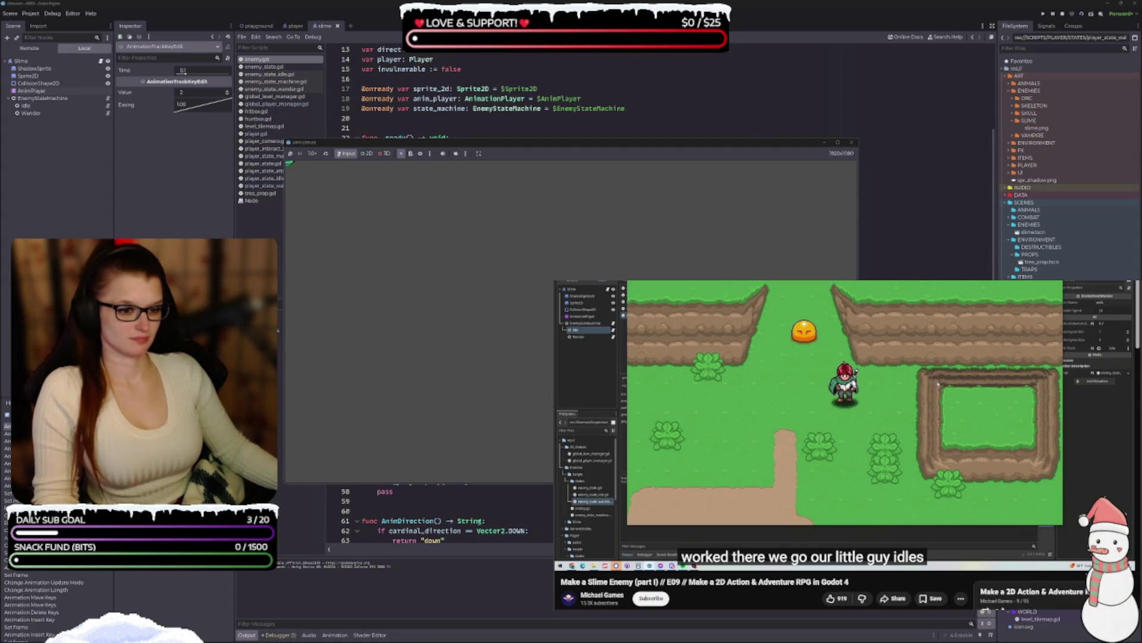
Step: Close the blank test run, play the playground scene to watch the slime, then open enemy_state_wander.gd
left_click(851, 142)
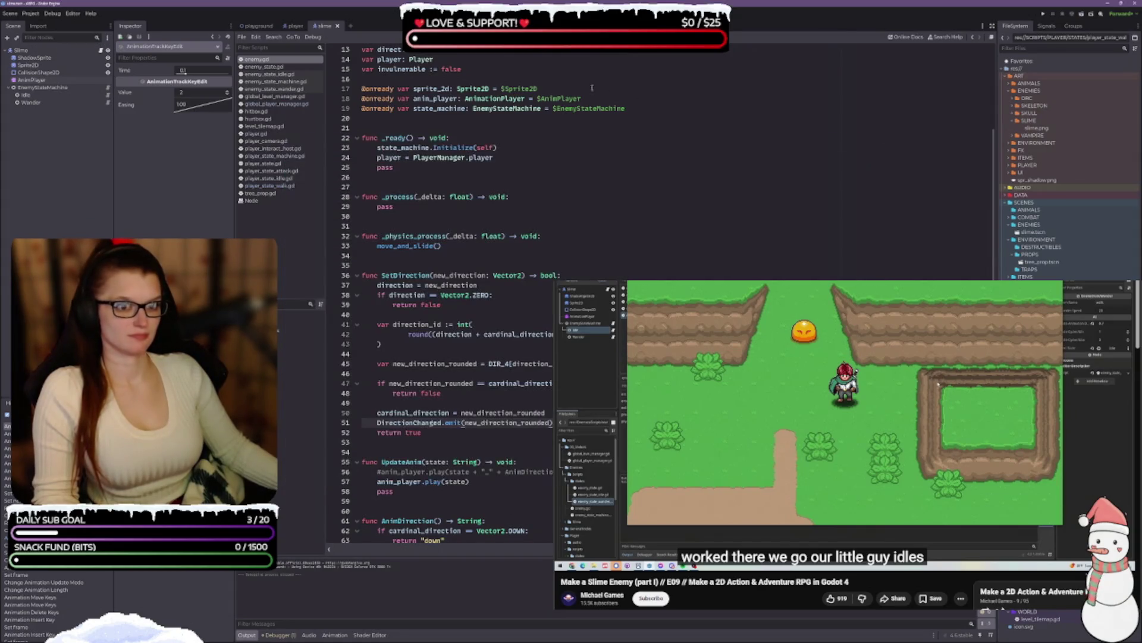
left_click(264, 27)
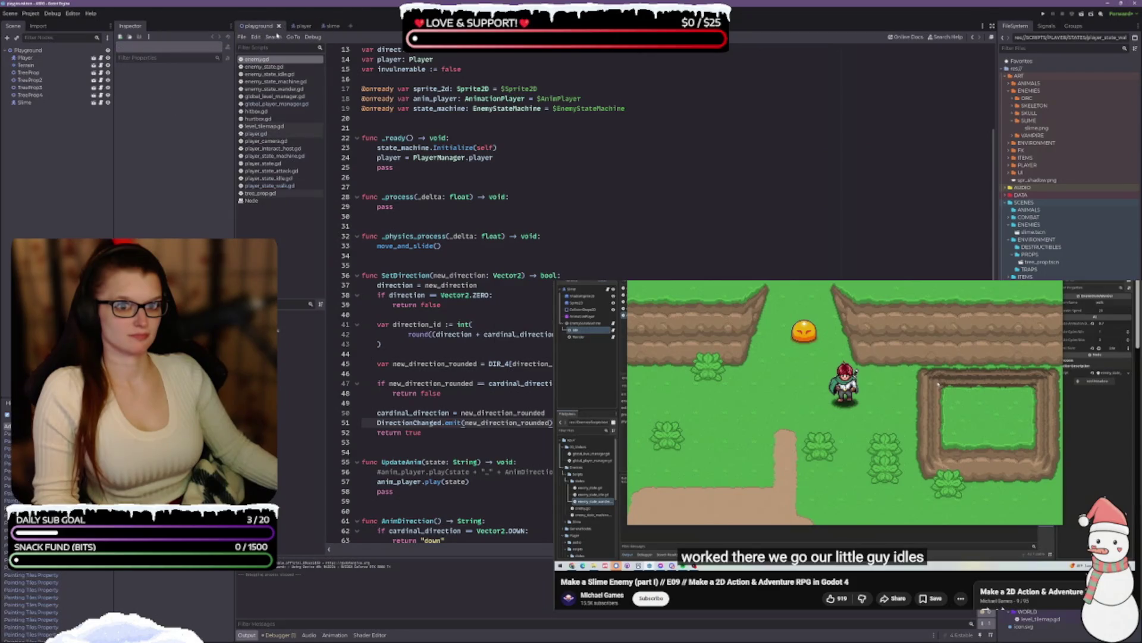
left_click(1081, 14)
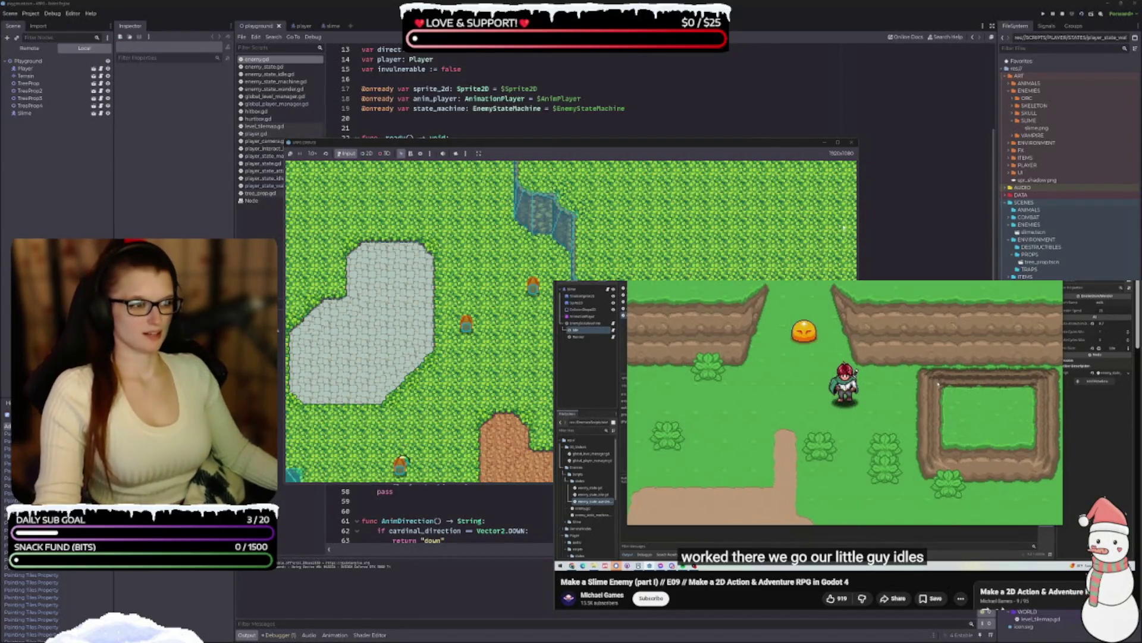
left_click(852, 142)
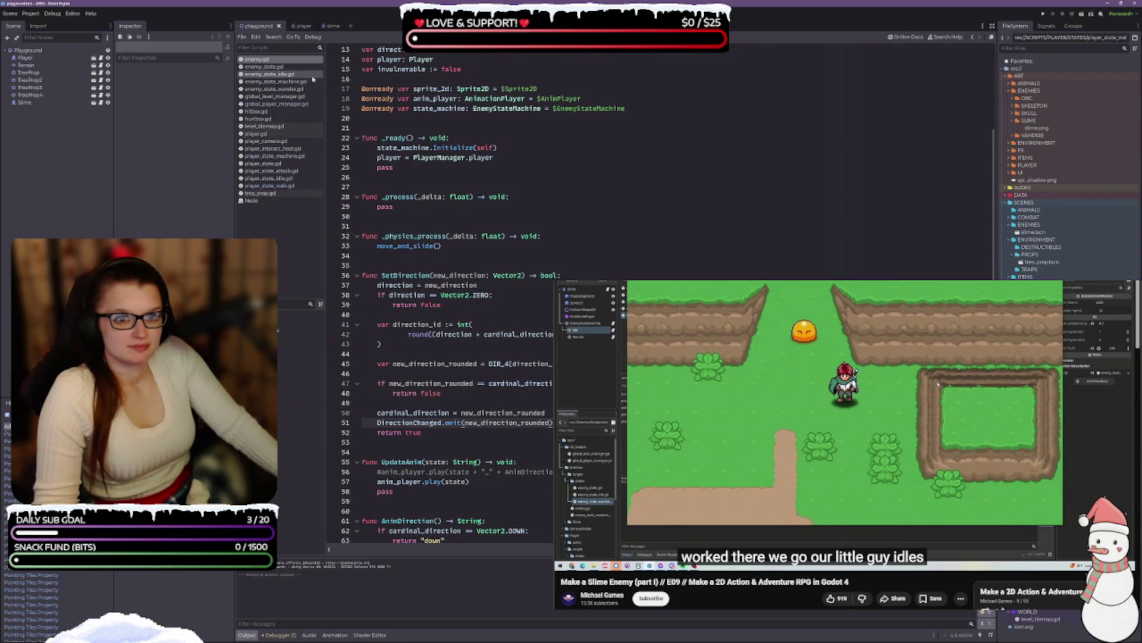
left_click(312, 88)
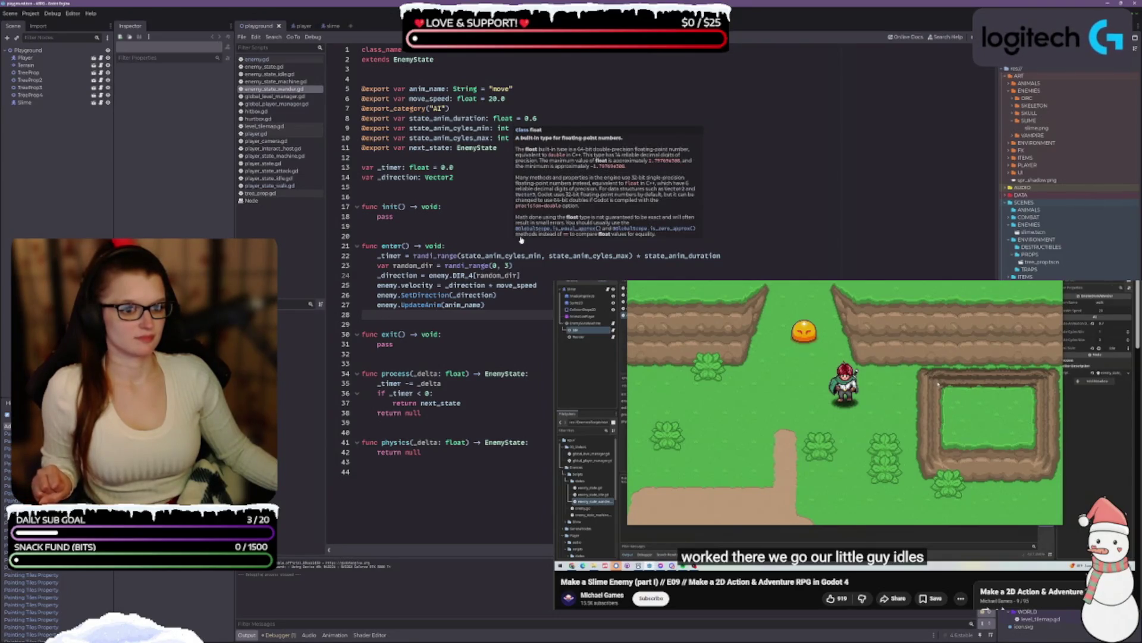
Step: Change move_speed from 20.0 to 10.0 and test-run the slower wandering
left_click(494, 98)
key("BackSpace")
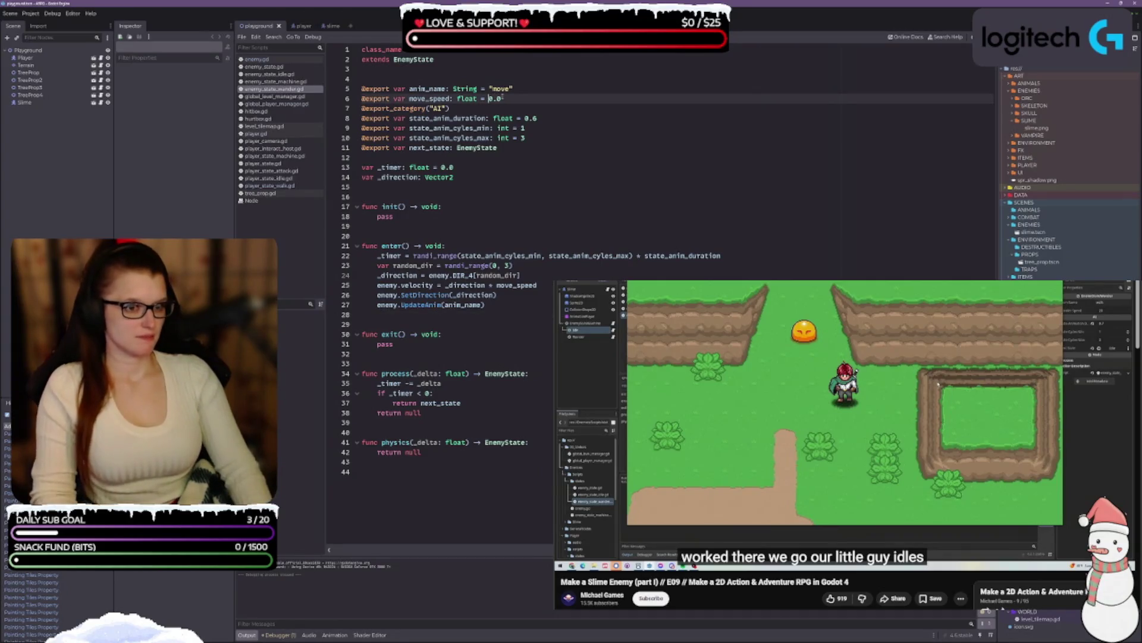
type("1")
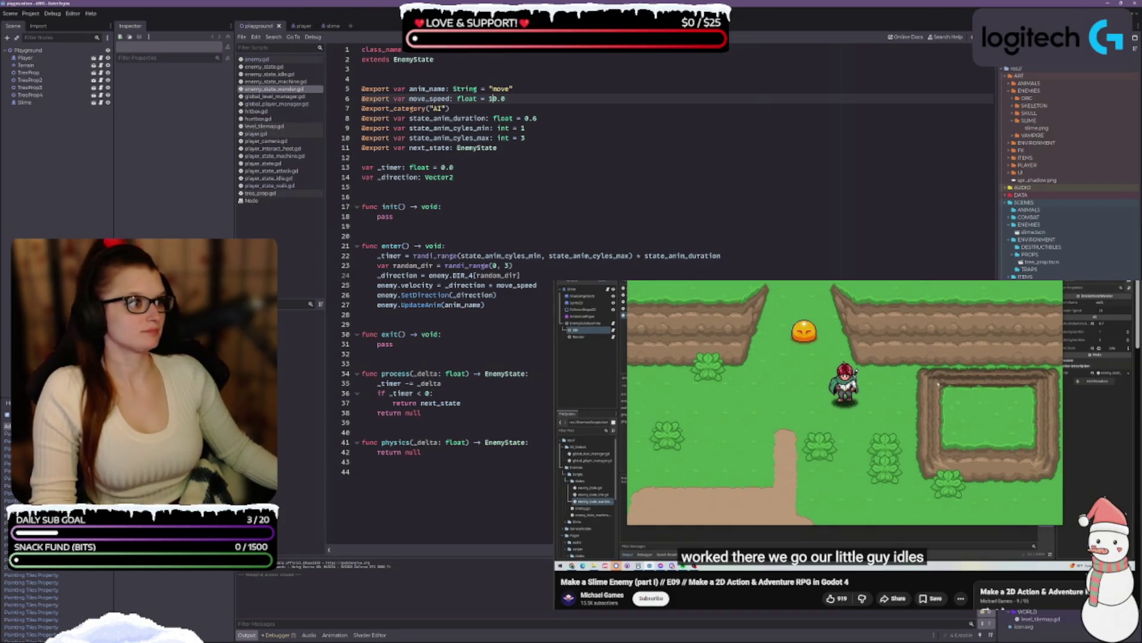
key("F5")
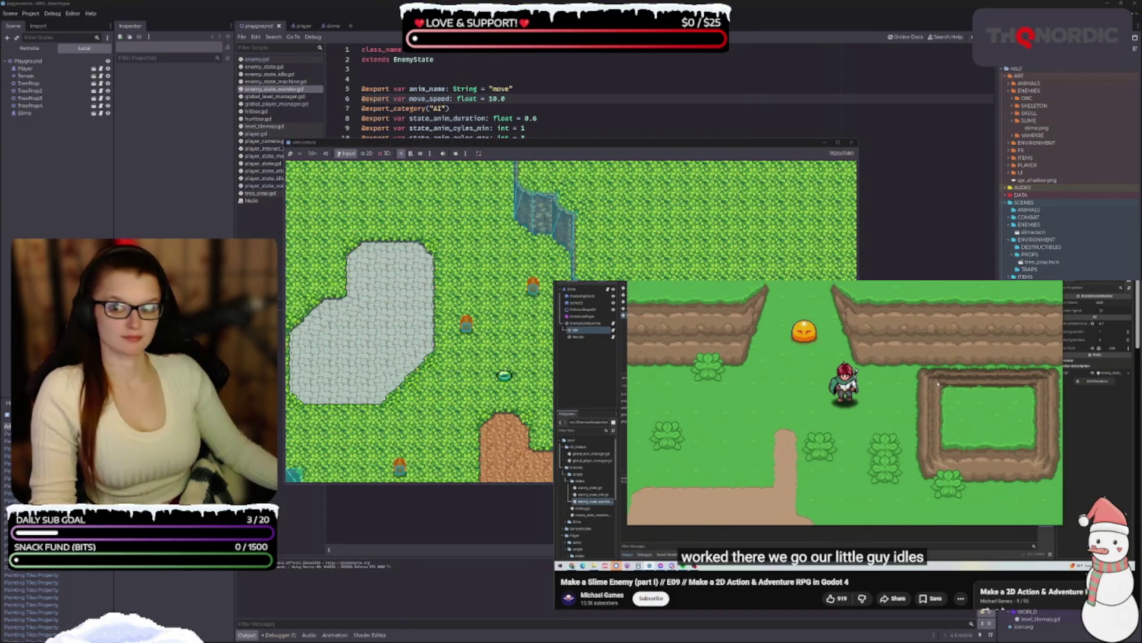
left_click_drag(534, 156, 416, 79)
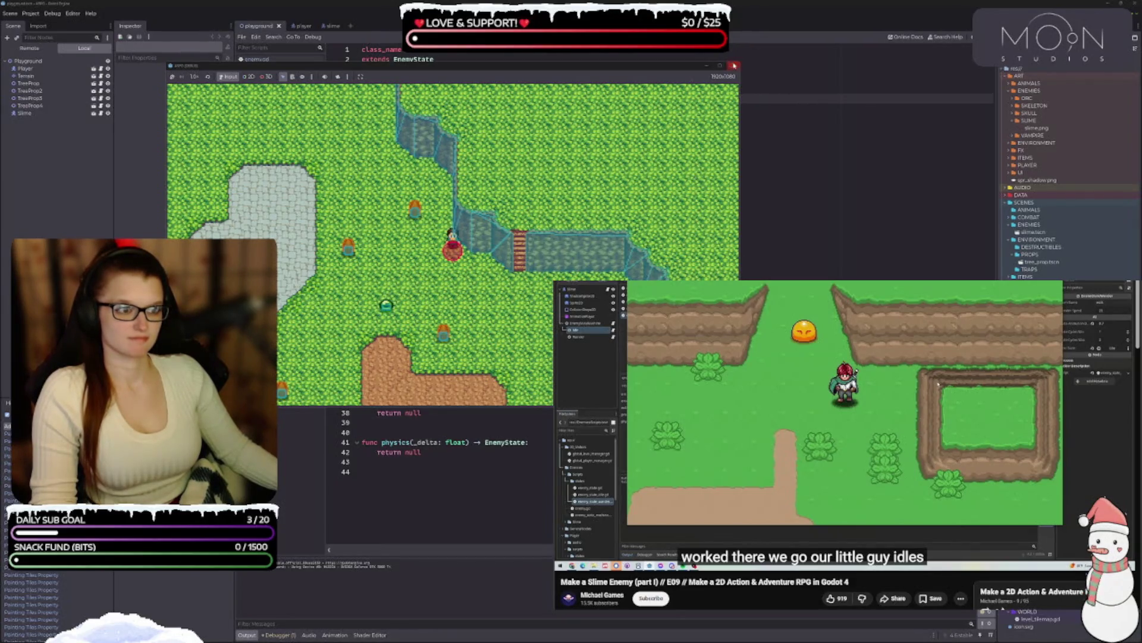
left_click(733, 65)
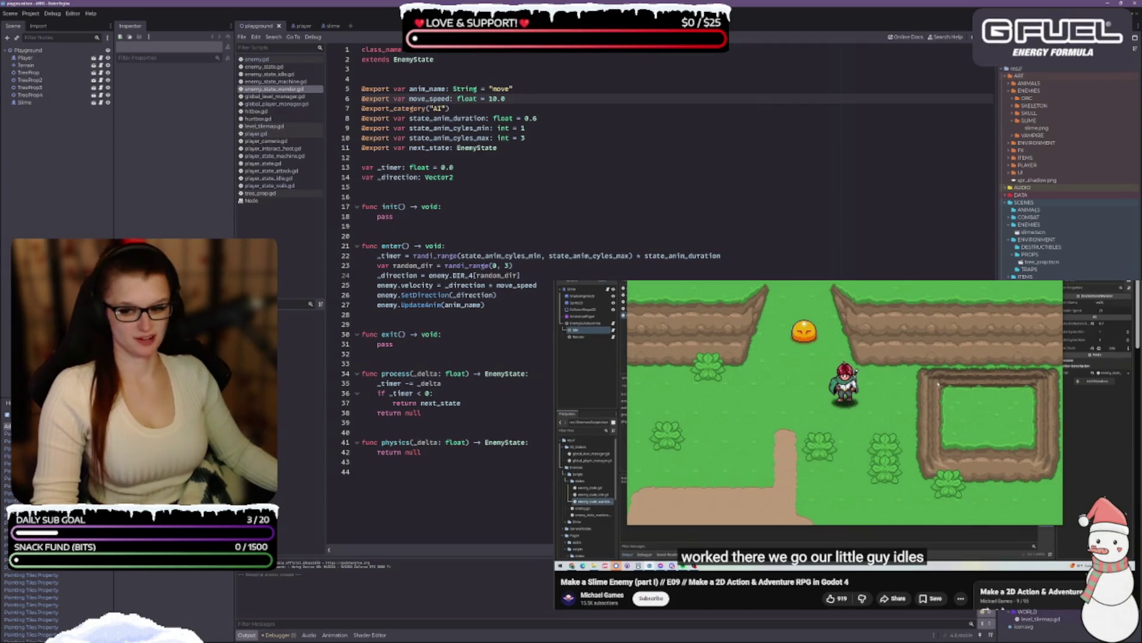
Step: Hide the Output panel and change move_speed from 10.0 back to 20.0
left_click(245, 635)
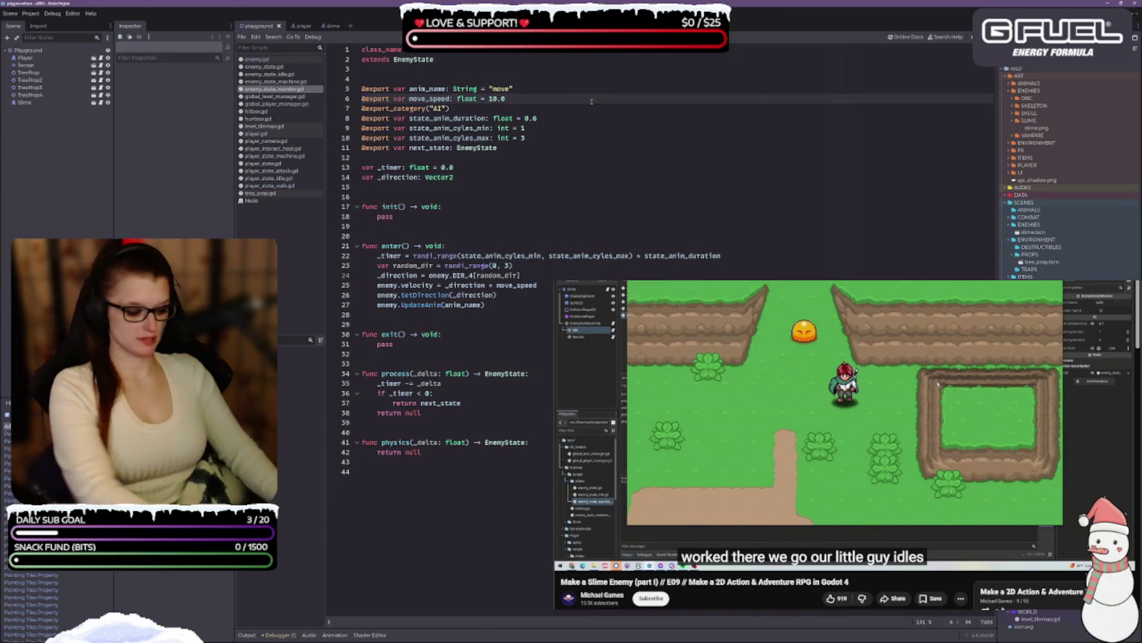
key("BackSpace")
type("2")
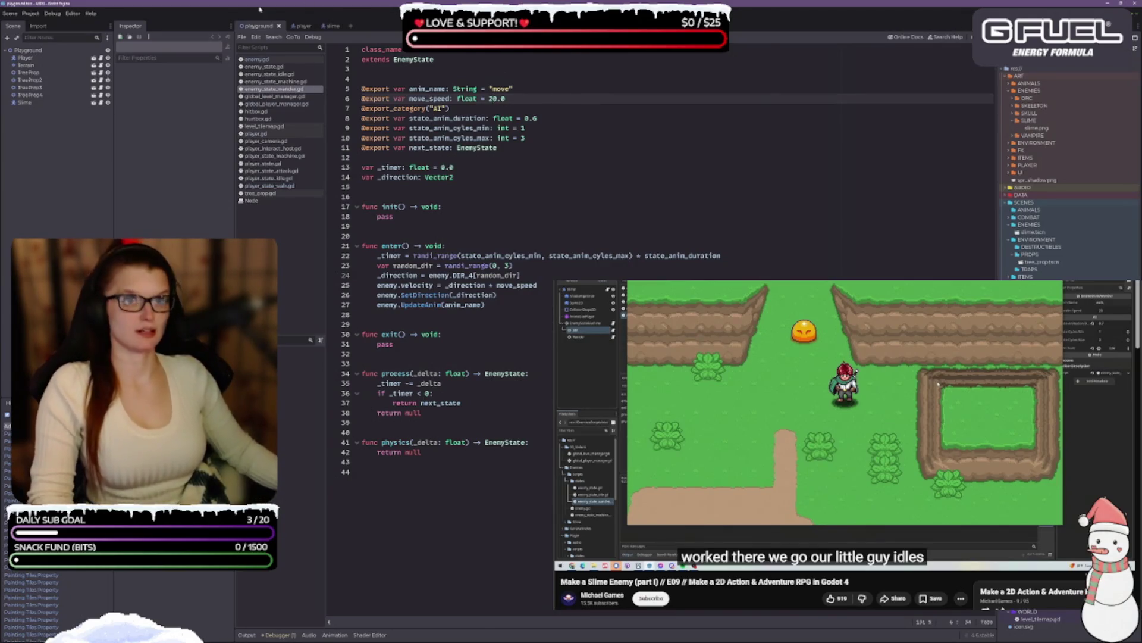
left_click(852, 478)
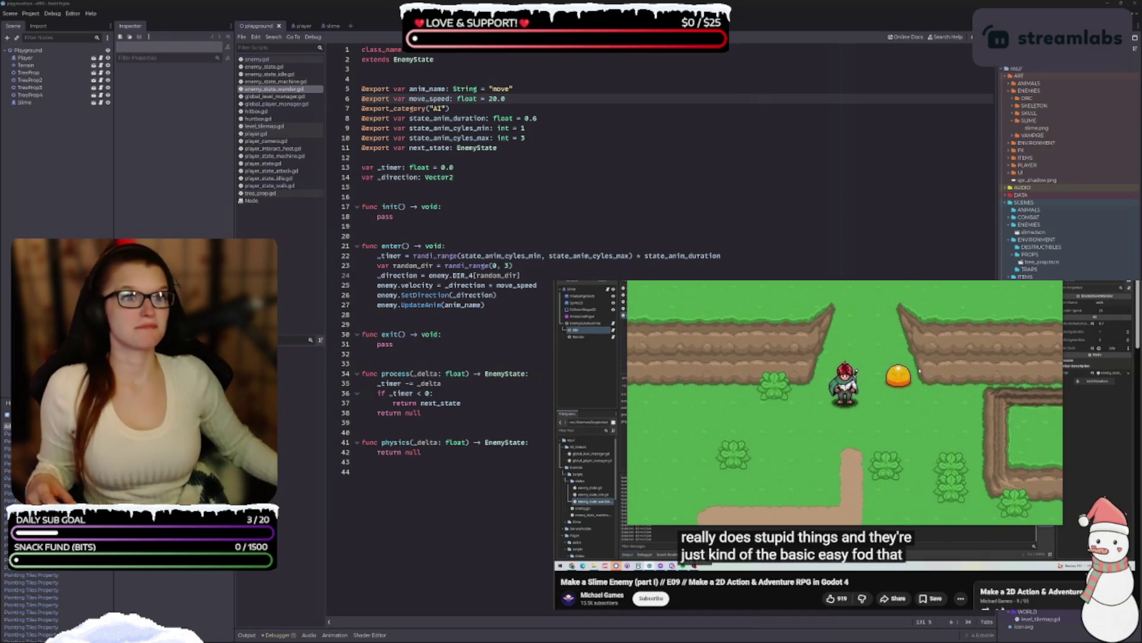
scroll(916, 423, "up", 1)
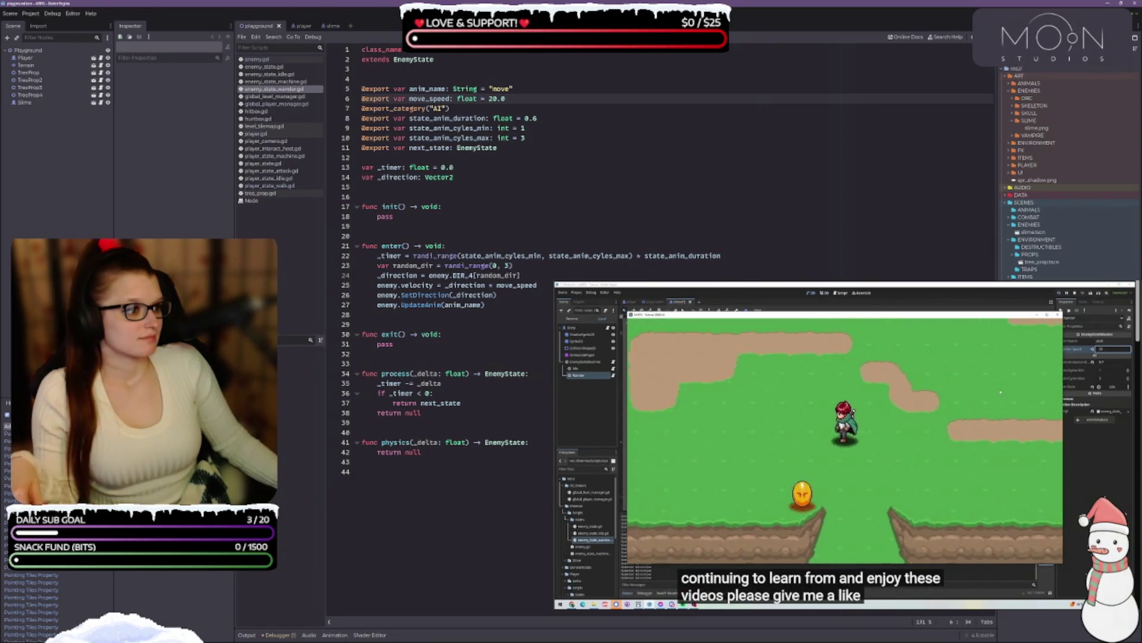
Step: Start the next tutorial video with subtitles, then view the playground tilemap in 2D
mouse_move(1001, 392)
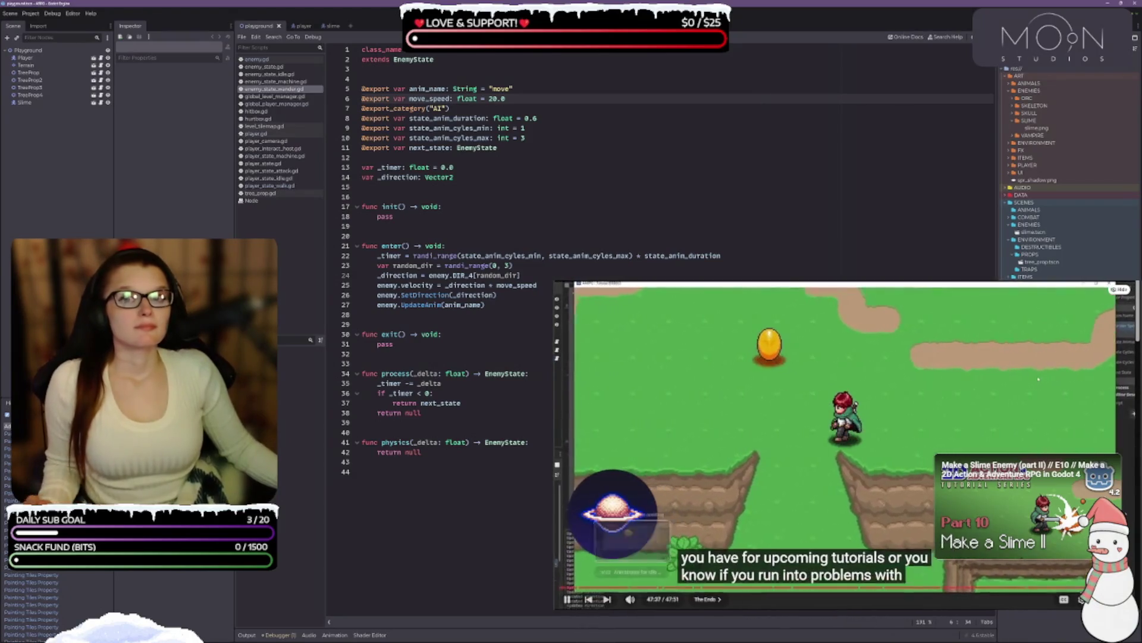
key("shift+n")
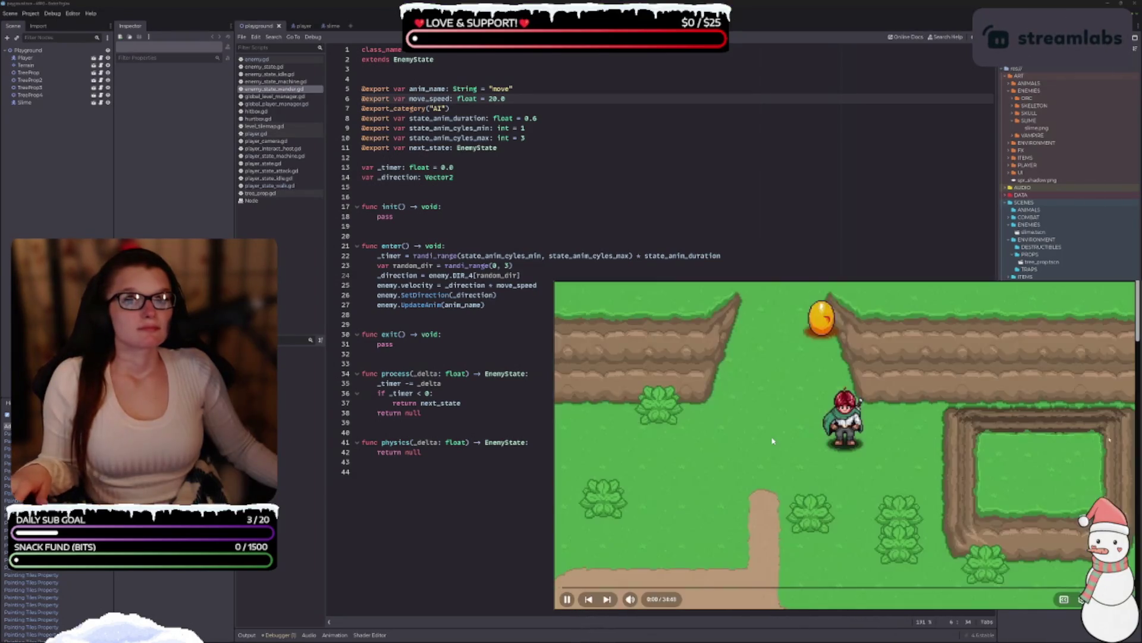
left_click(825, 488)
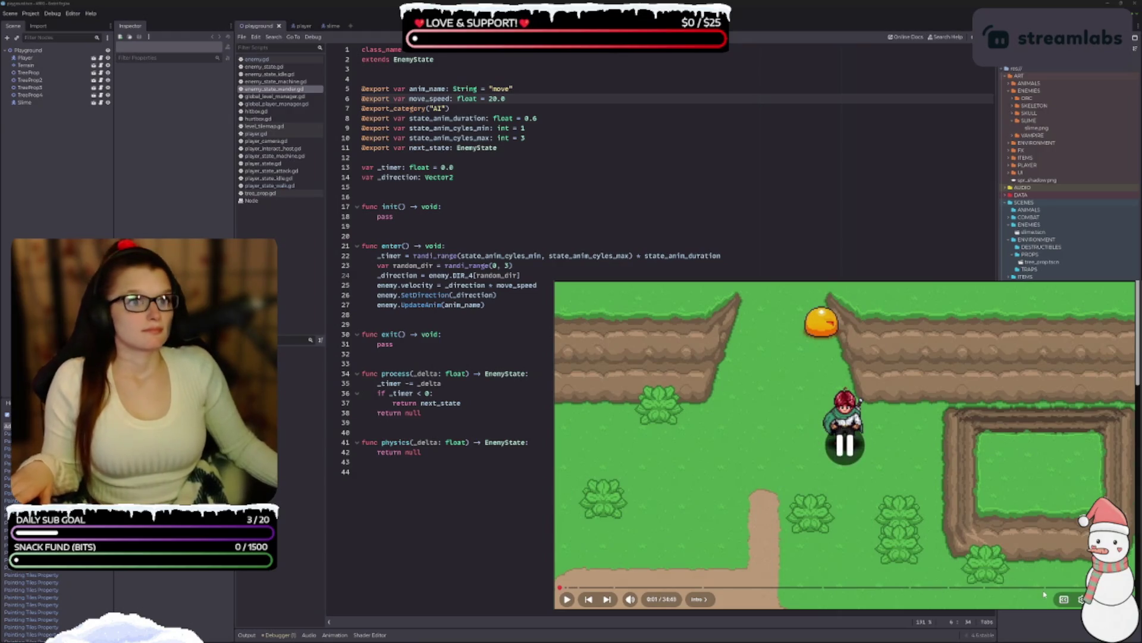
left_click(1064, 599)
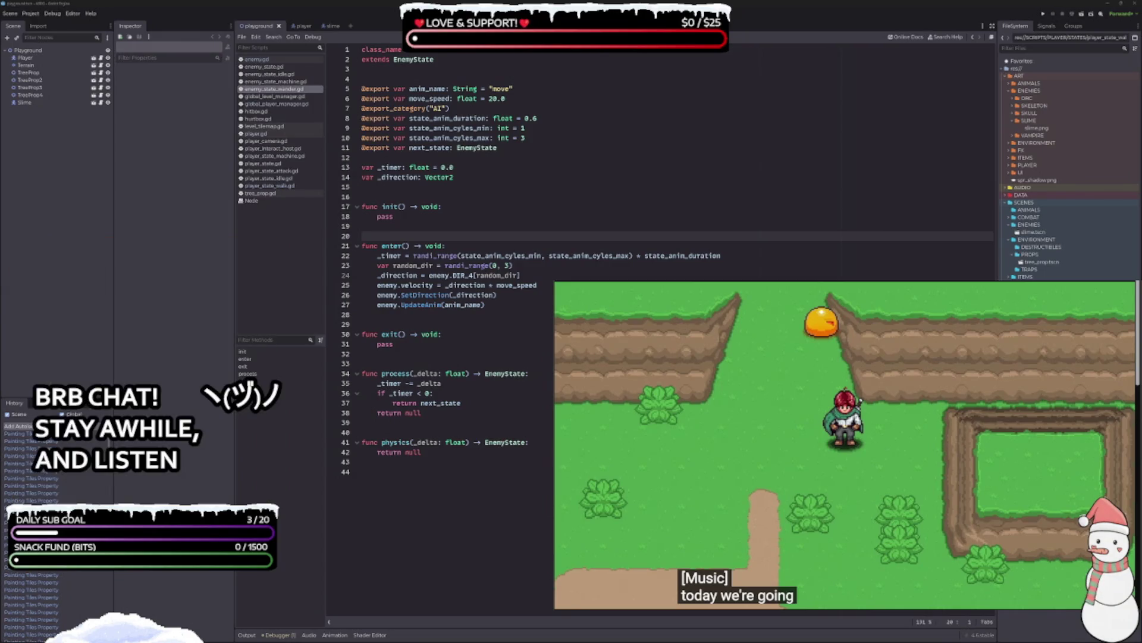
left_click(543, 13)
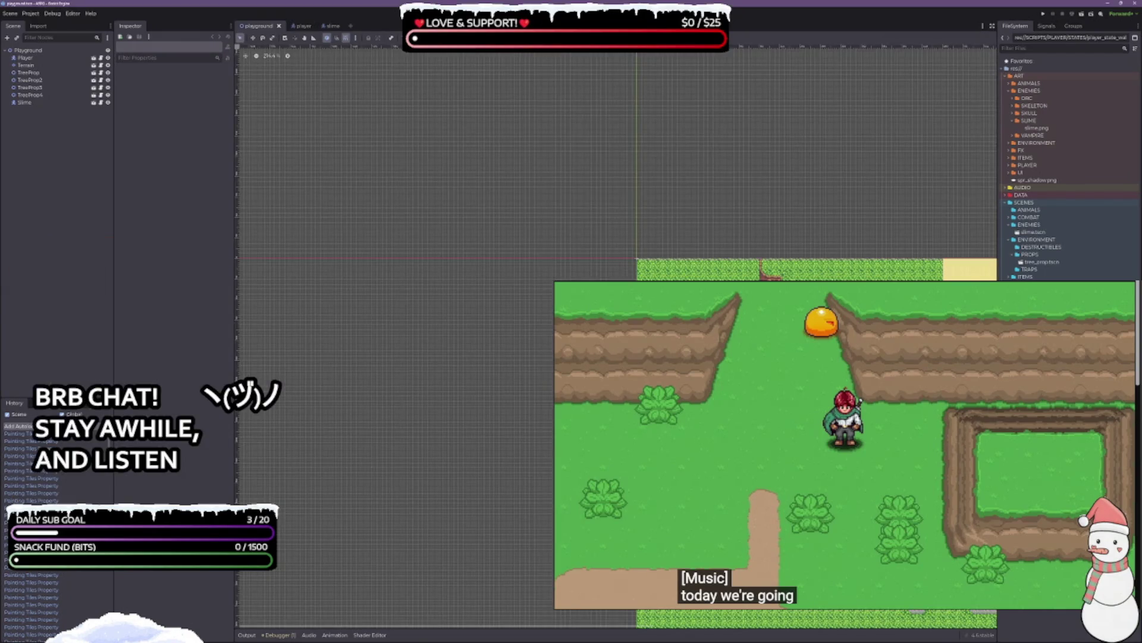
scroll(619, 333, "up", 5)
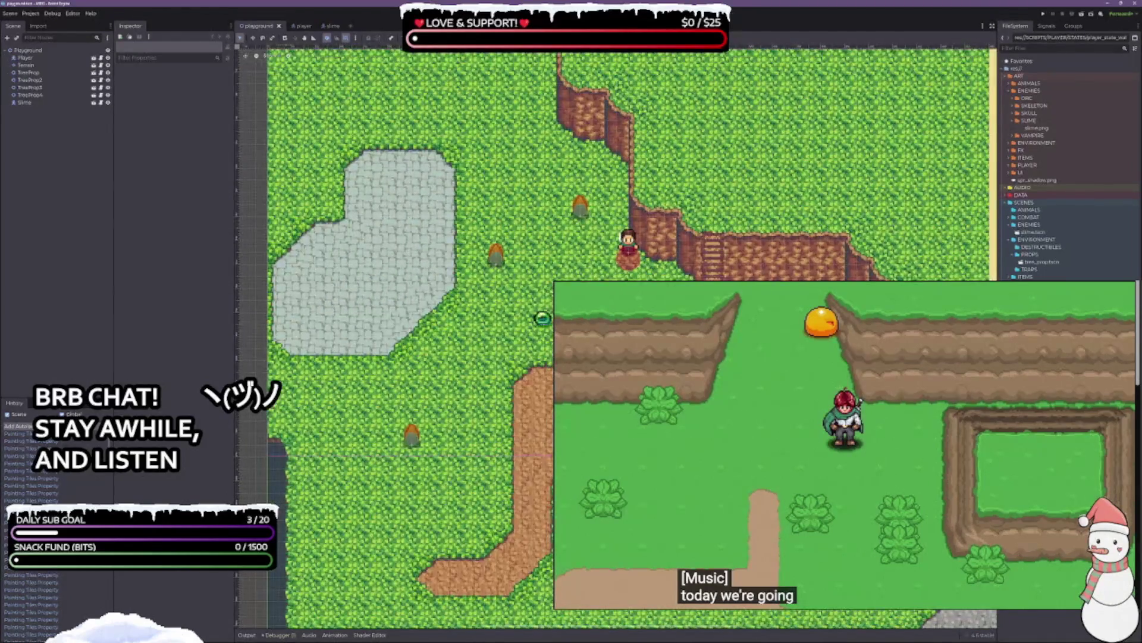
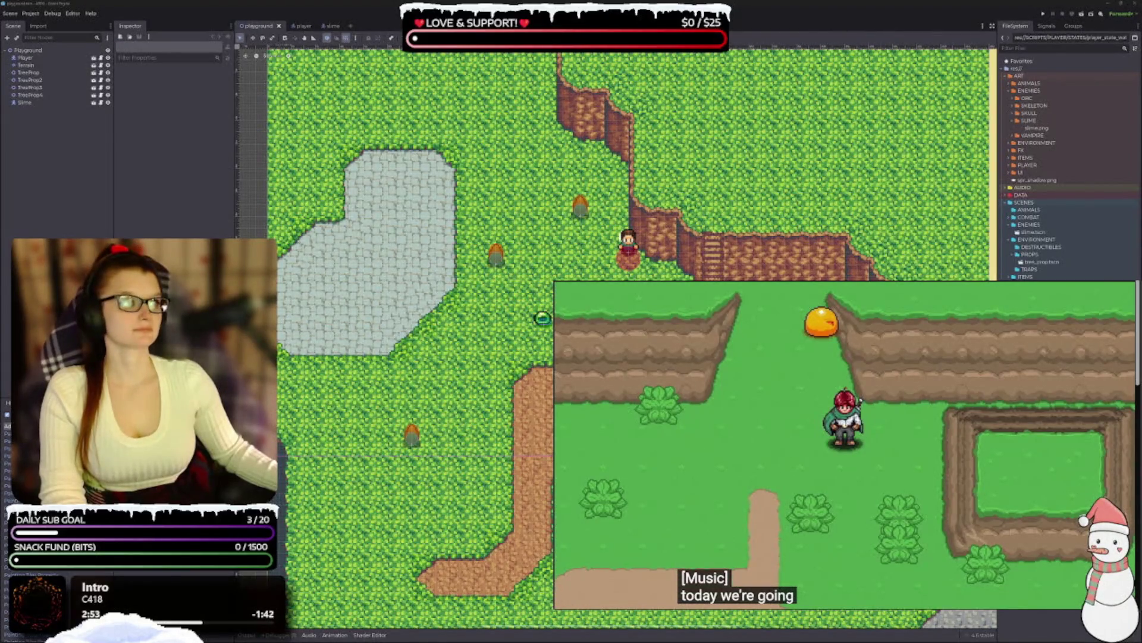
Step: Run the playground scene with F6 and fit the capture area over the game window
key("F6")
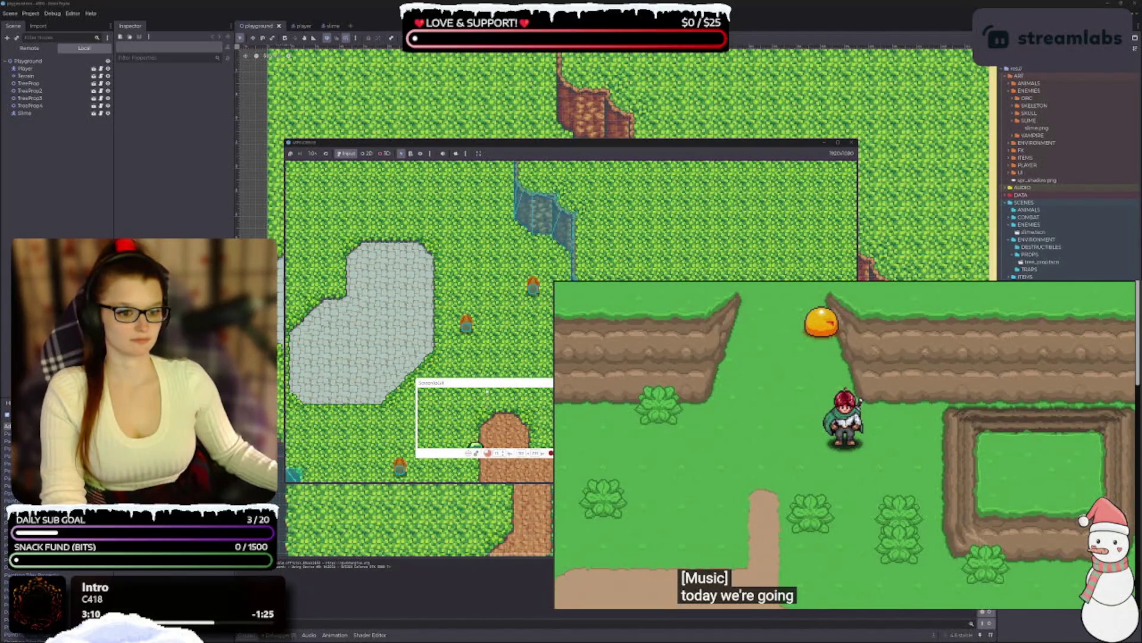
mouse_move(487, 386)
left_mouse_down()
mouse_move(487, 424)
mouse_move(398, 429)
mouse_move(412, 405)
left_mouse_up()
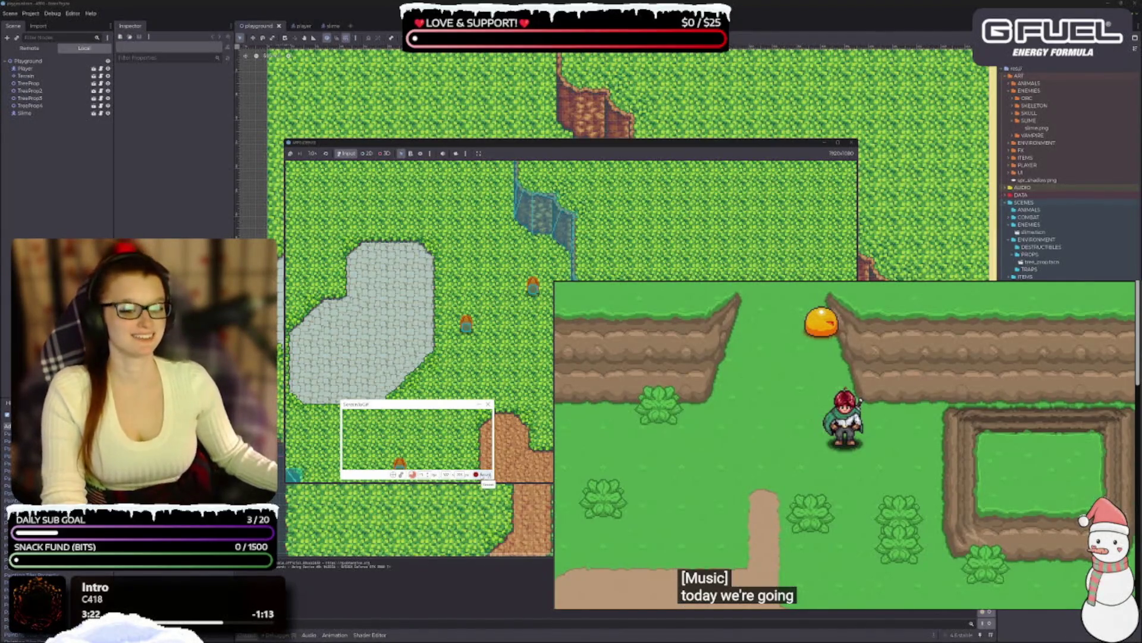
Step: Record a short ScreenToGif clip of the running slime game and view its playback controls
left_click(485, 475)
left_click(485, 475)
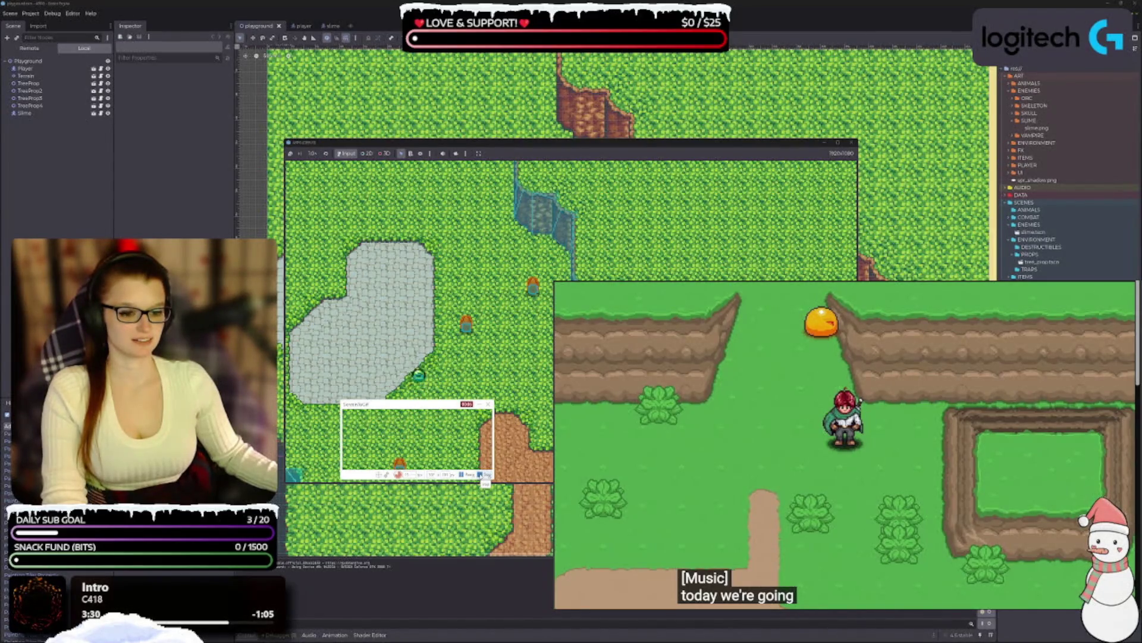
left_click(485, 474)
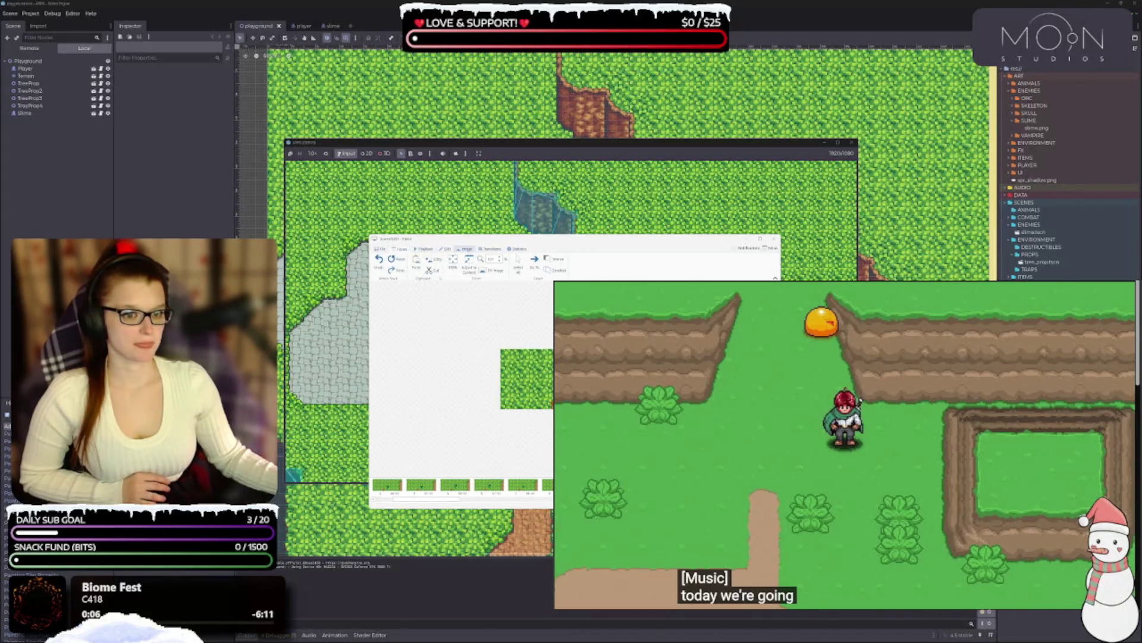
left_click(423, 249)
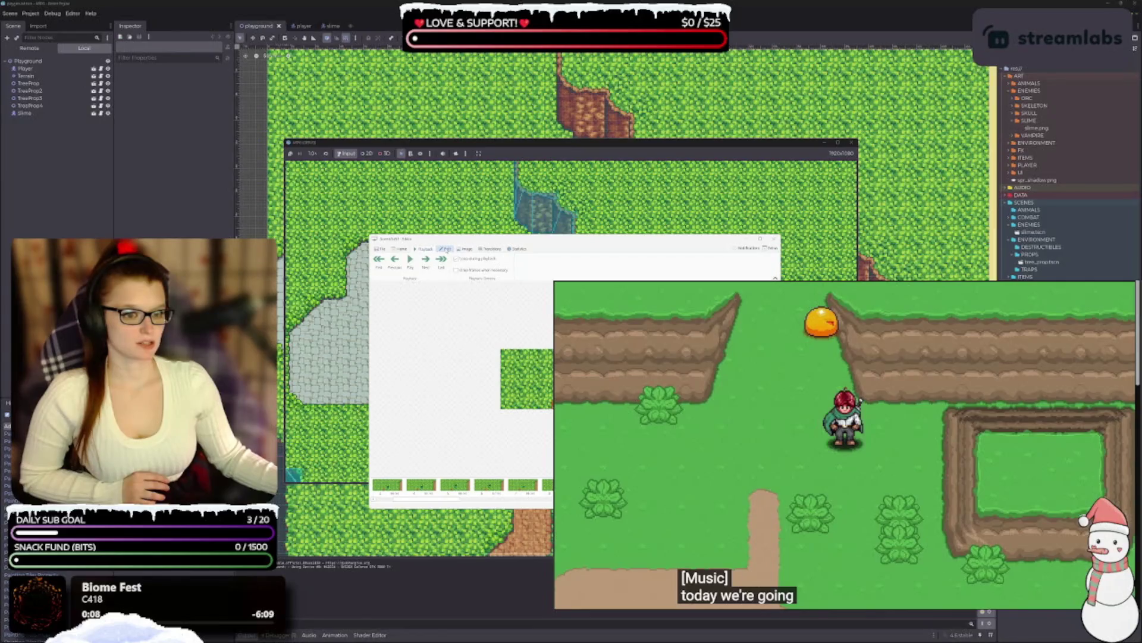
Step: Look through the Edit and Image tools, then go to the File saving options
left_click(446, 250)
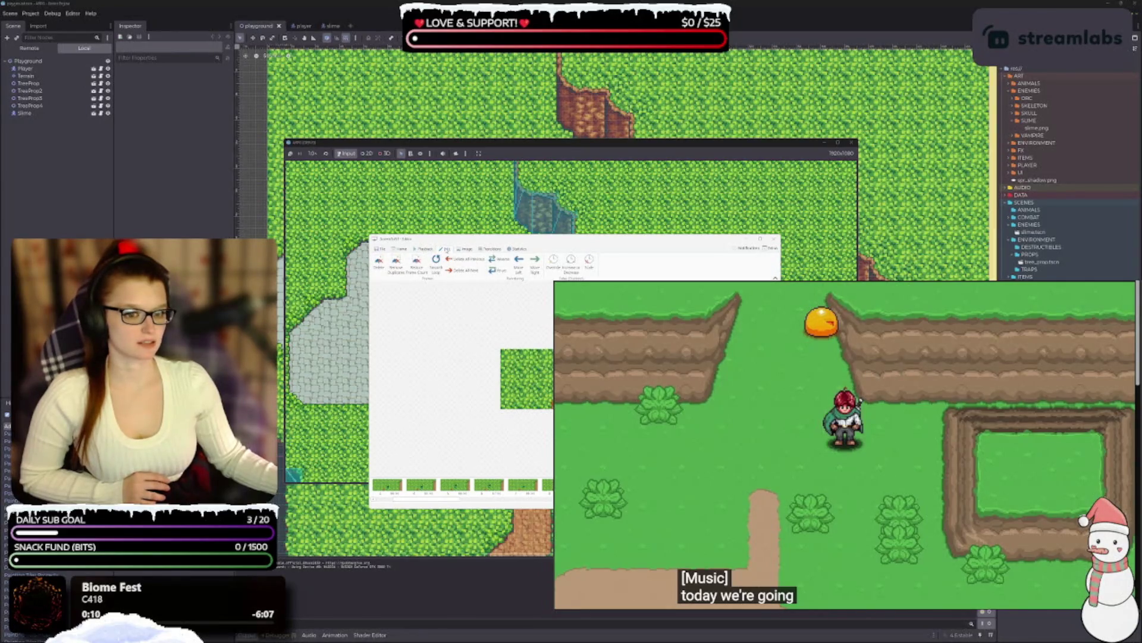
left_click(467, 250)
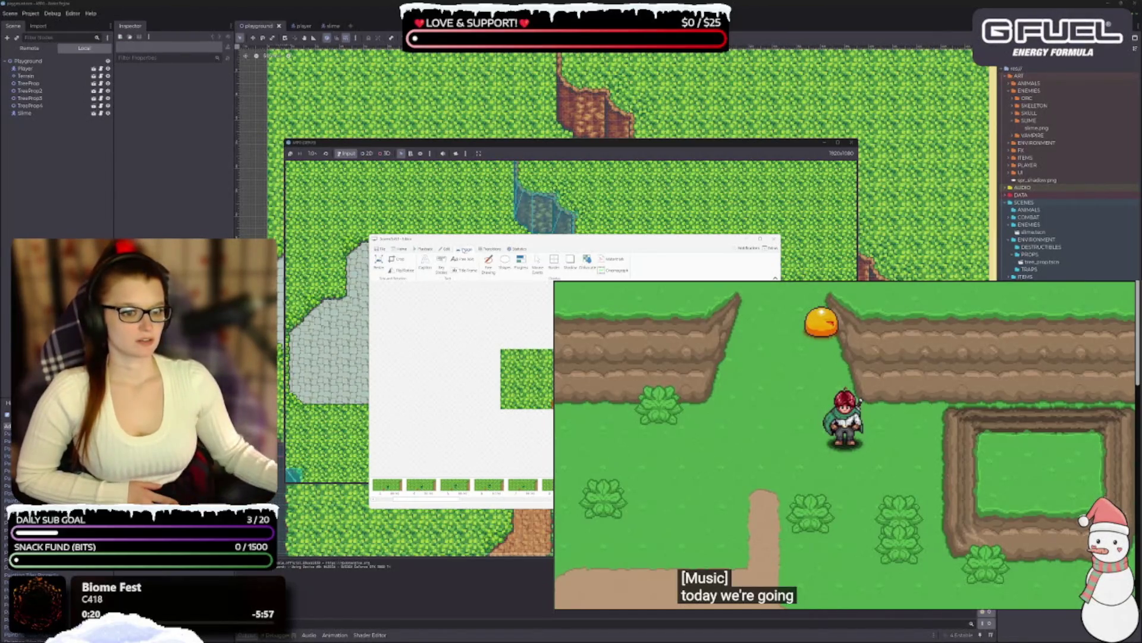
left_click(382, 250)
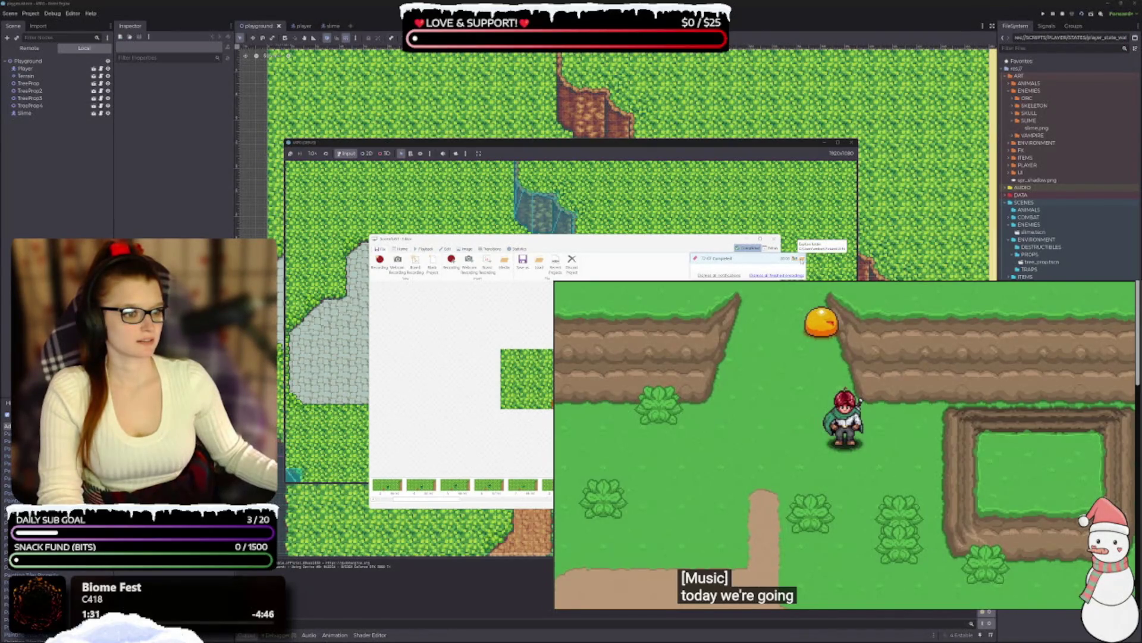
Step: Dismiss the Completed notice, minimize the ScreenToGif editor, and stop the running game
left_click(802, 260)
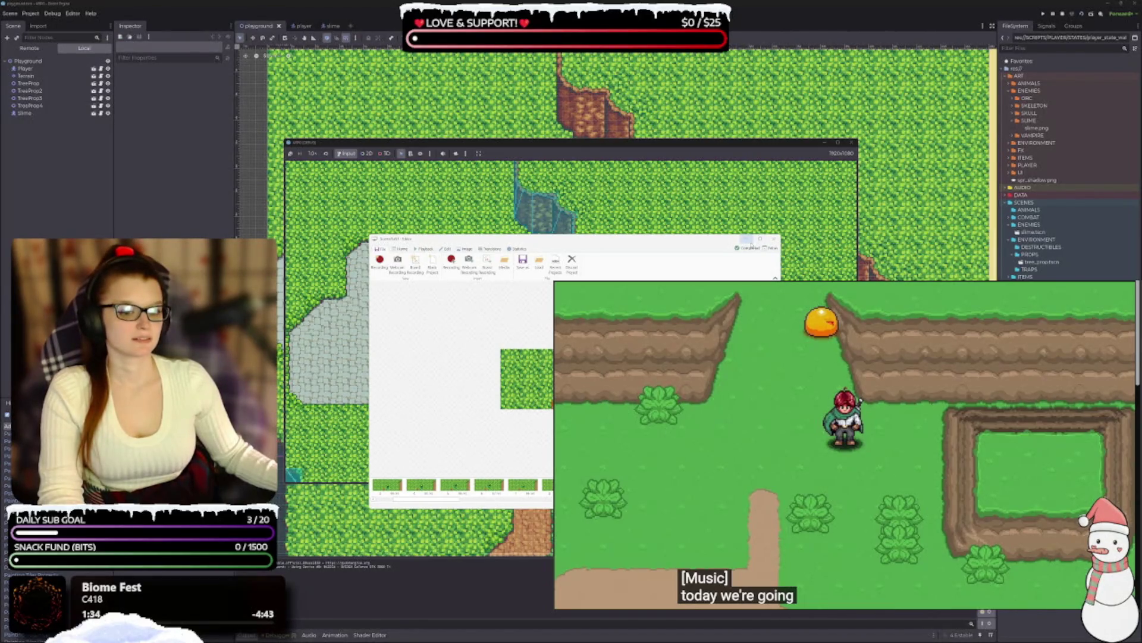
left_click(747, 240)
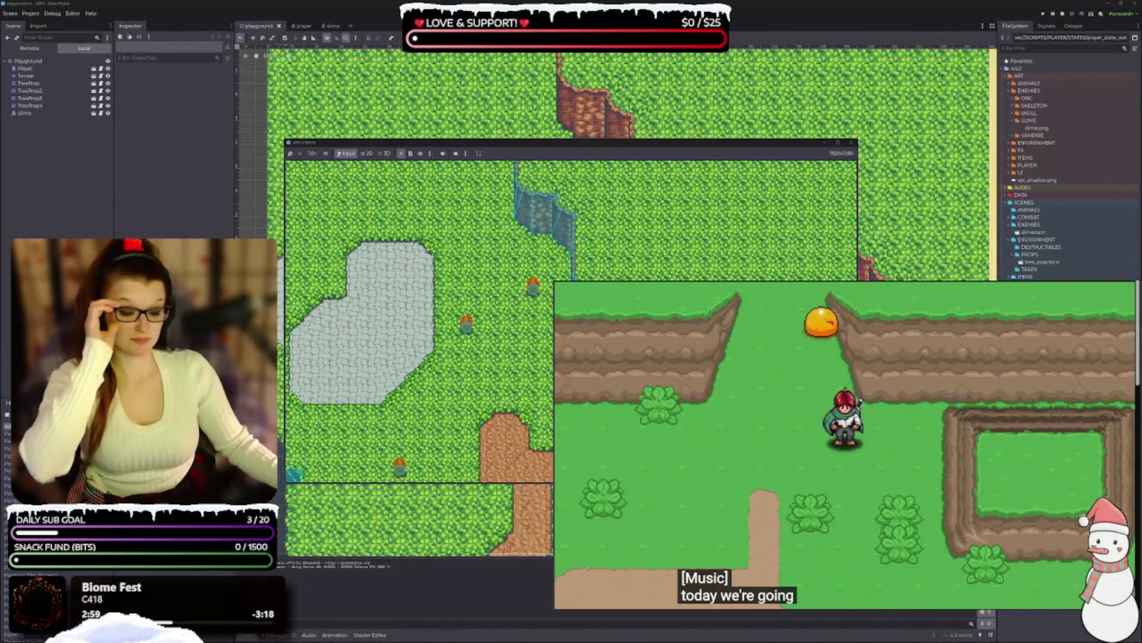
left_click(852, 143)
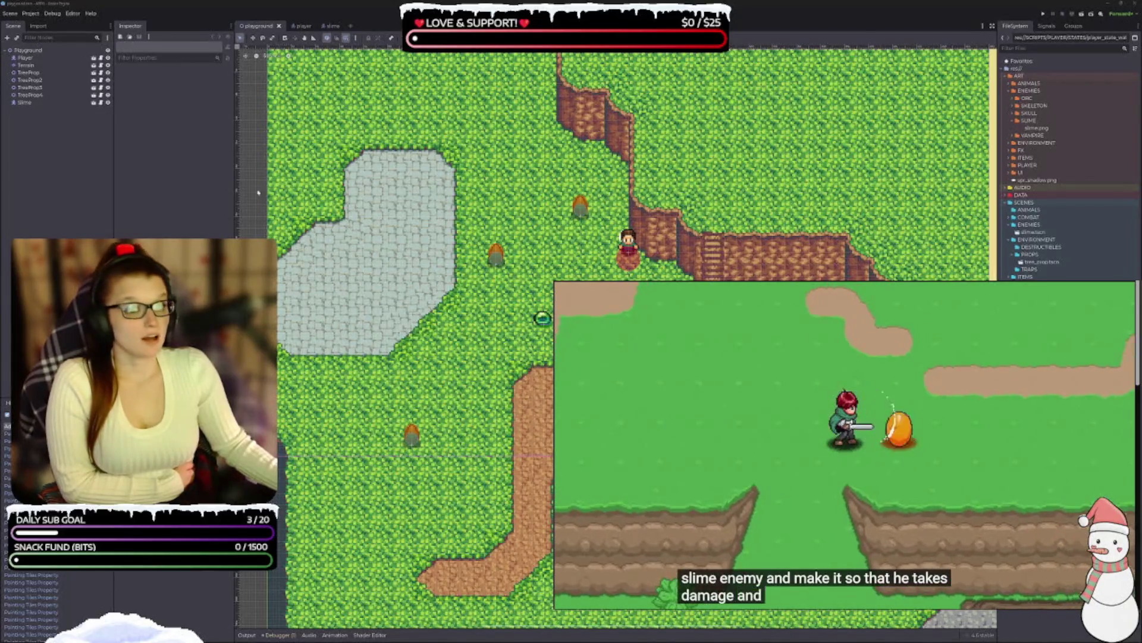
Step: Switch to the slime scene tab to edit its move animation
left_click(325, 25)
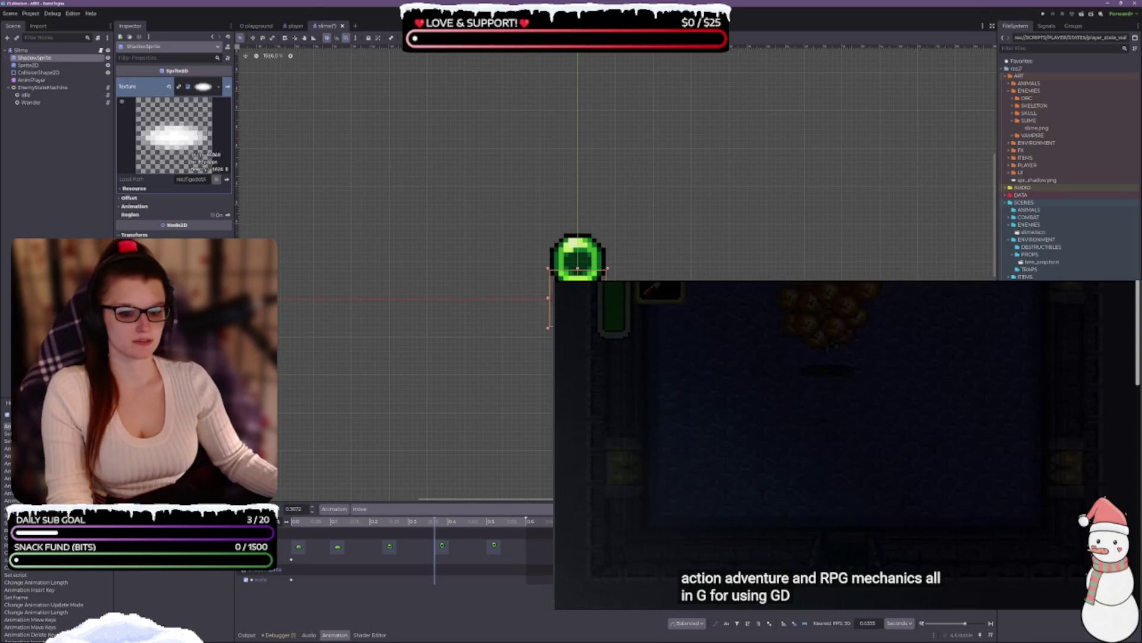
Step: Undo the shadow scale change and scrub the move animation around 0.37 s
key("ctrl+z")
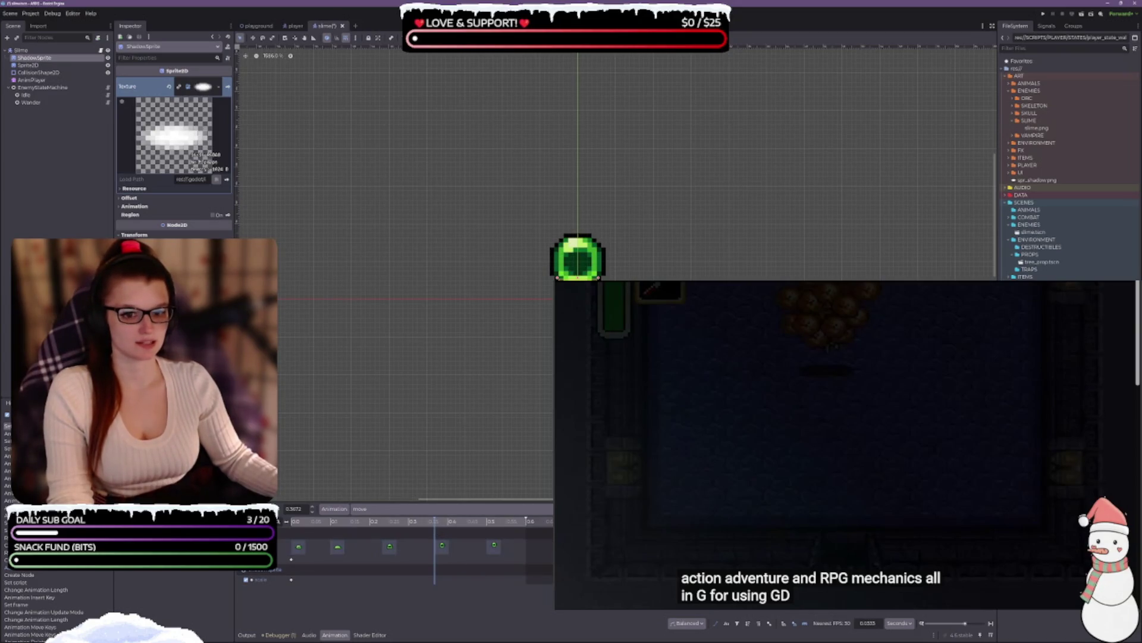
left_click(434, 521)
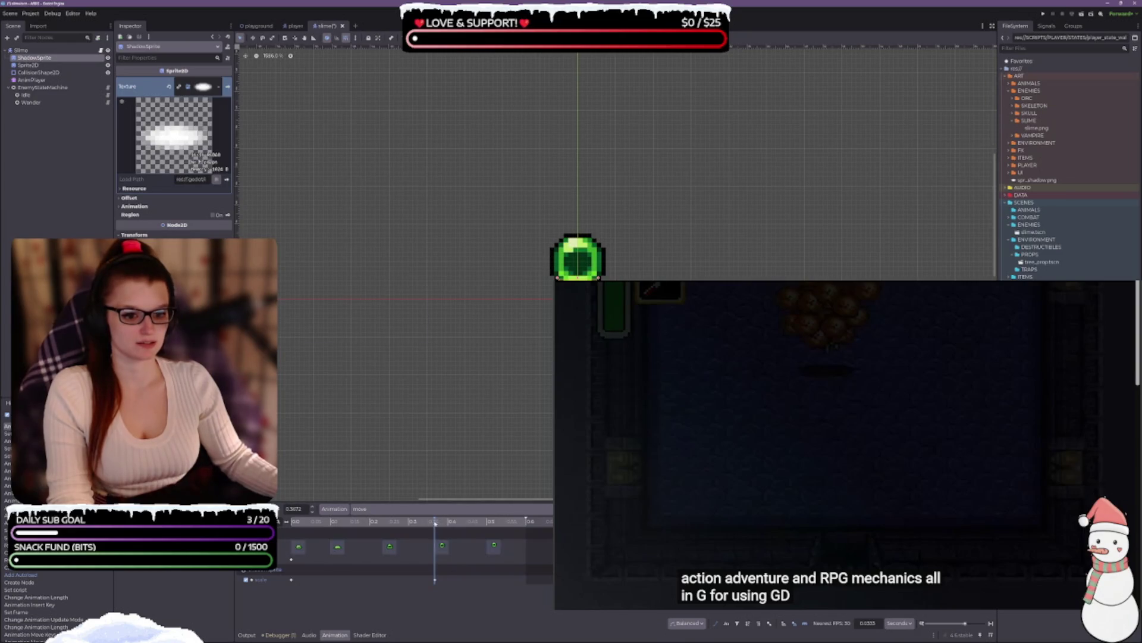
mouse_move(435, 522)
left_mouse_down()
mouse_move(488, 522)
mouse_move(436, 518)
left_mouse_up()
Step: Set the 0.37 s shadow scale key's x and y values to 0.6
left_click(435, 580)
left_click(435, 580)
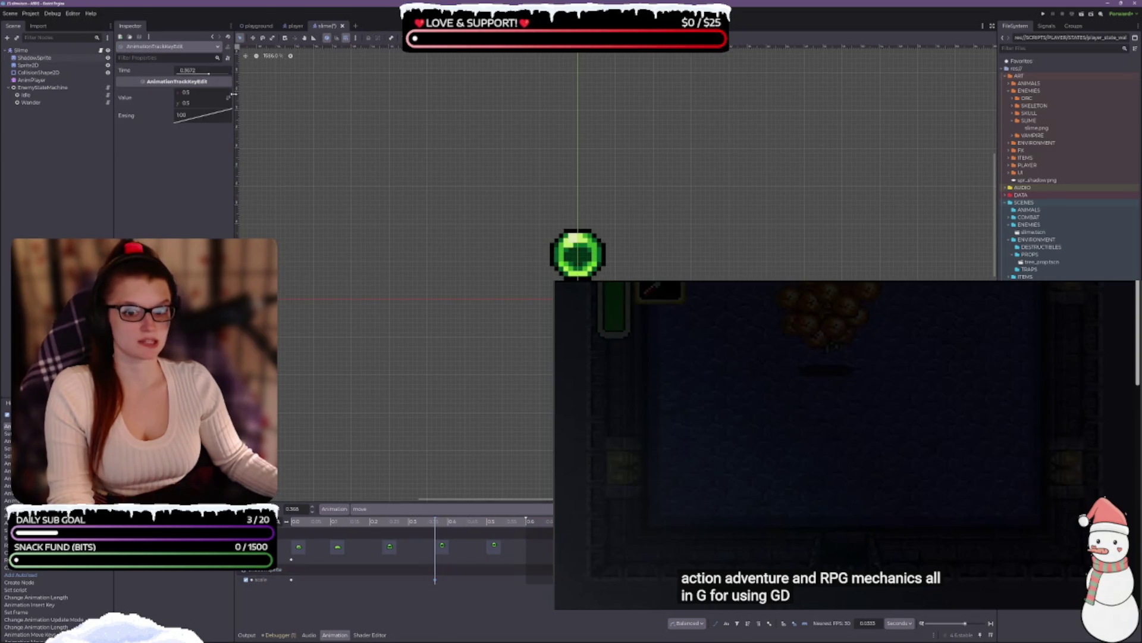
type("0.6")
key("Return")
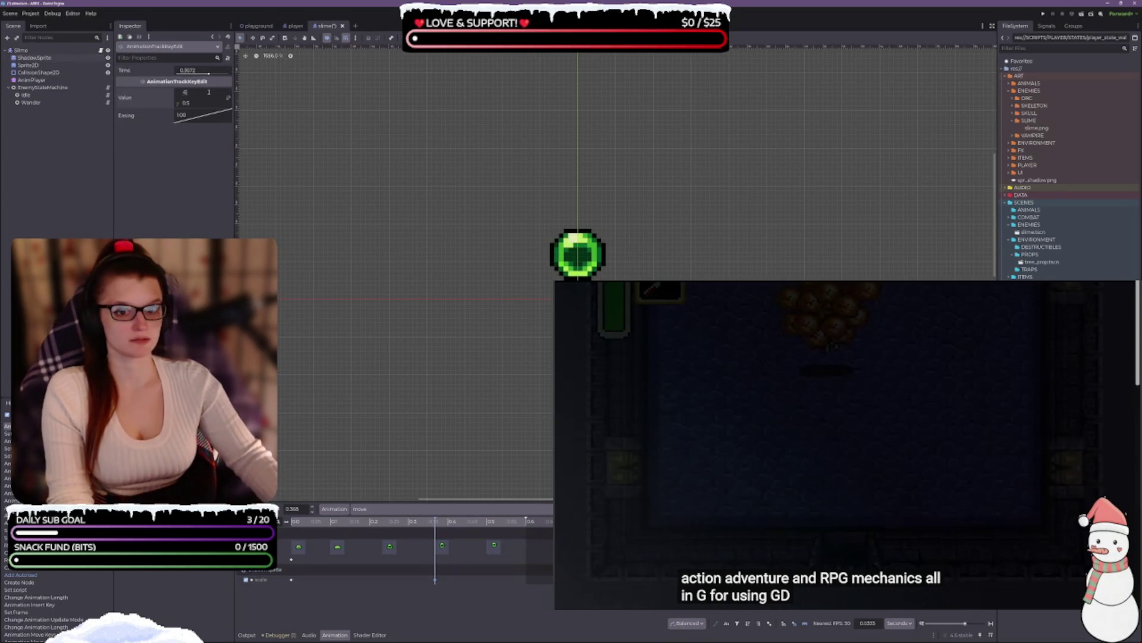
key("Tab")
type("0.6")
key("Return")
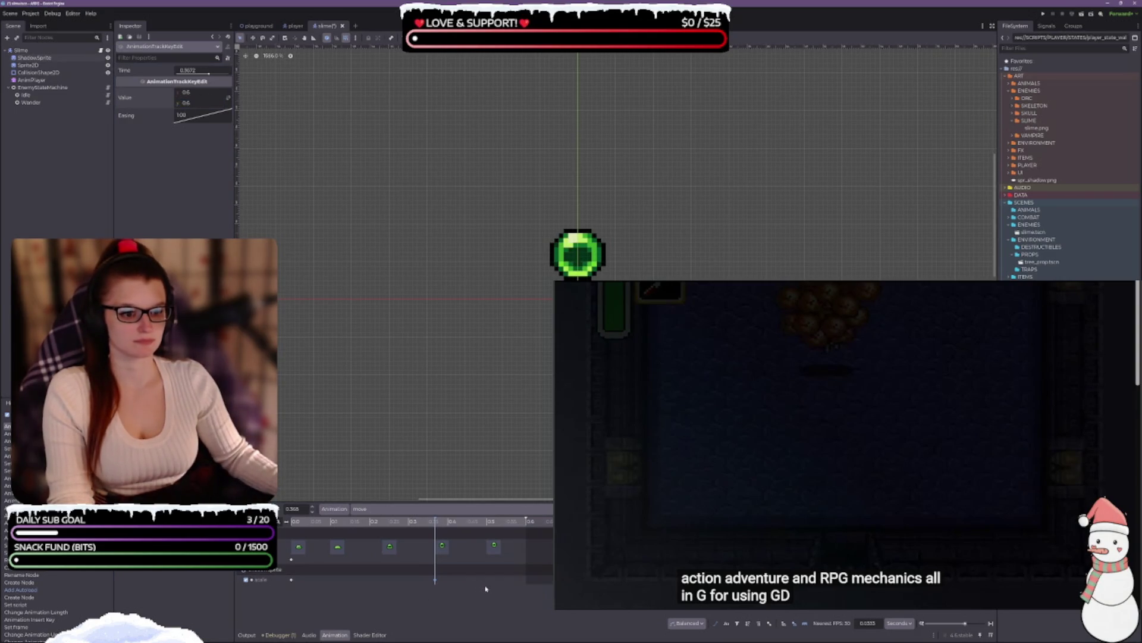
Step: Move the playhead to 0.5 s, set scale 0.5, and insert a ShadowSprite scale key there
left_click(436, 523)
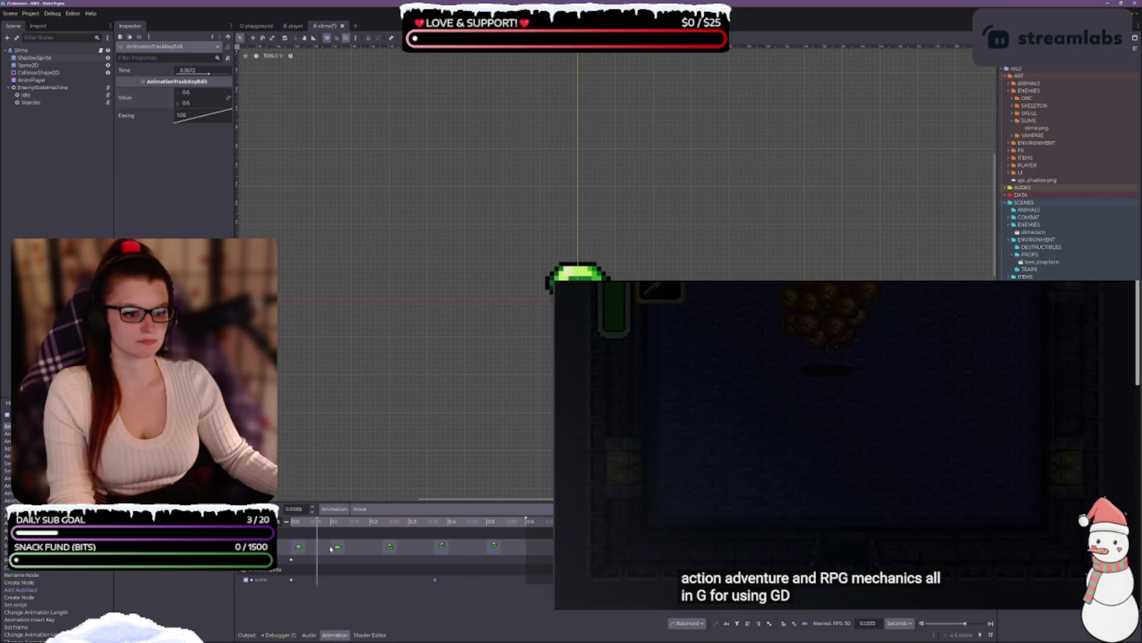
left_click(390, 546)
left_click(413, 554)
left_click(436, 551)
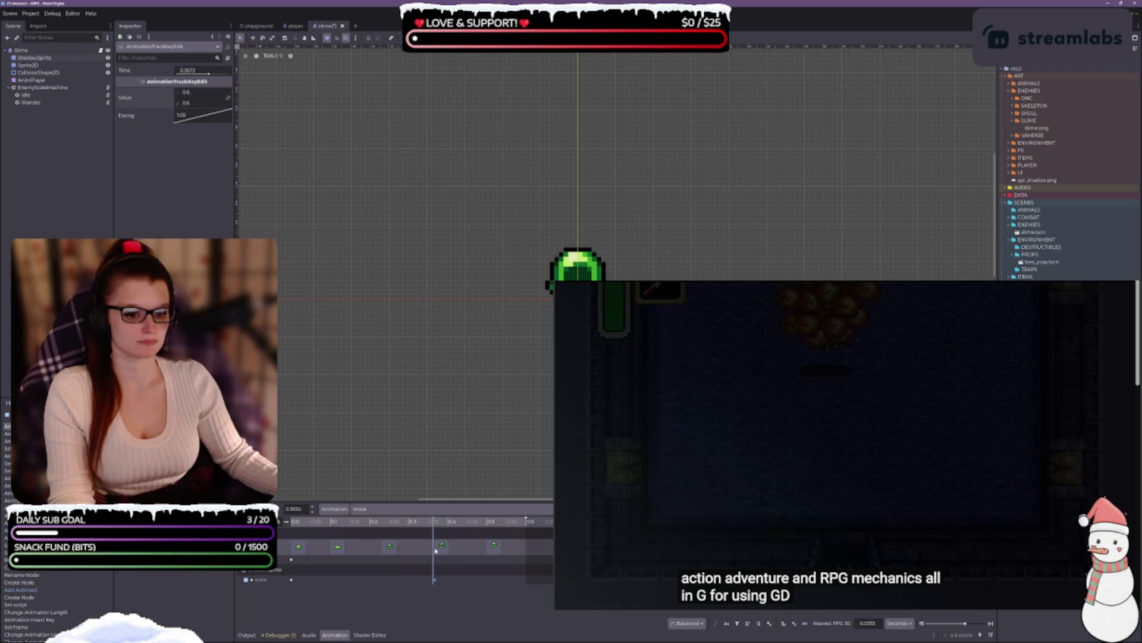
left_click_drag(437, 551, 488, 545)
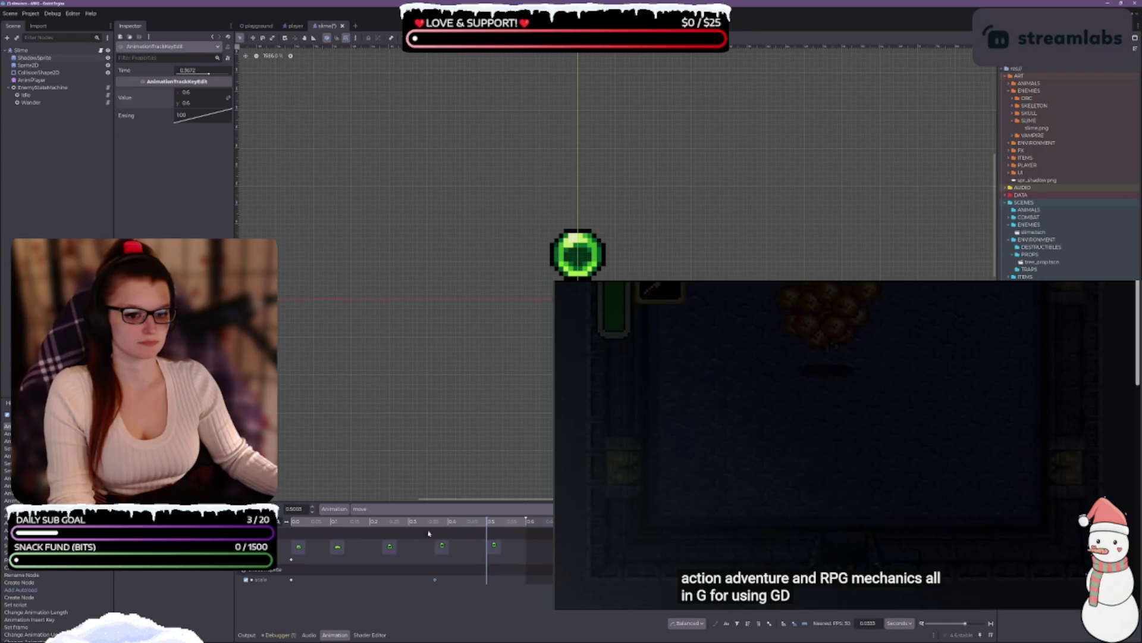
key("BackSpace")
key("BackSpace")
key("BackSpace")
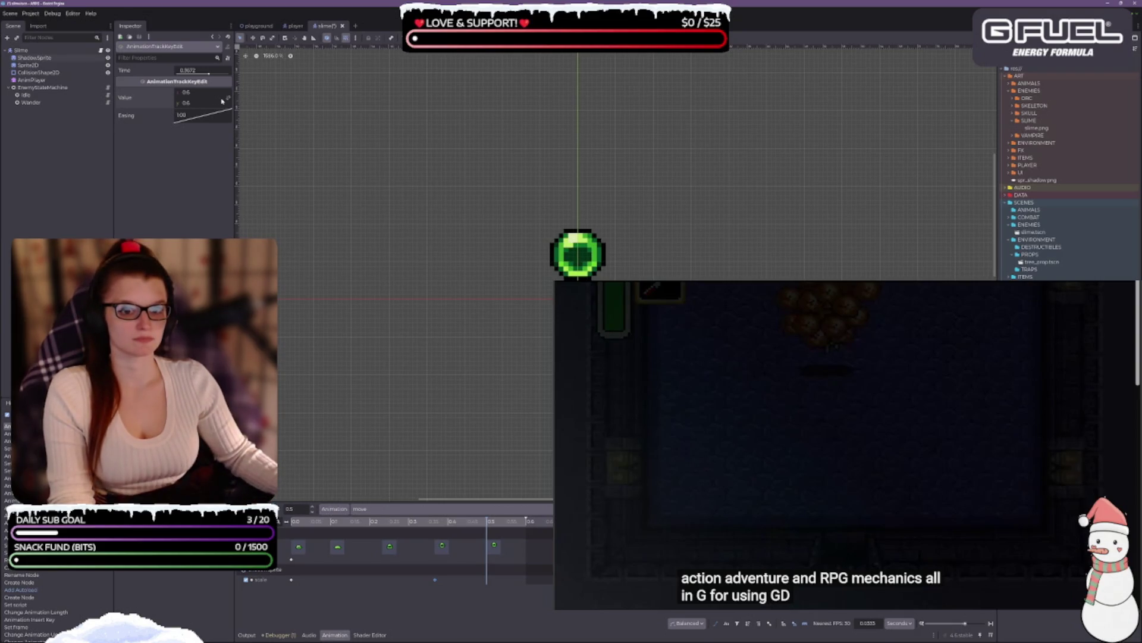
left_click(193, 93)
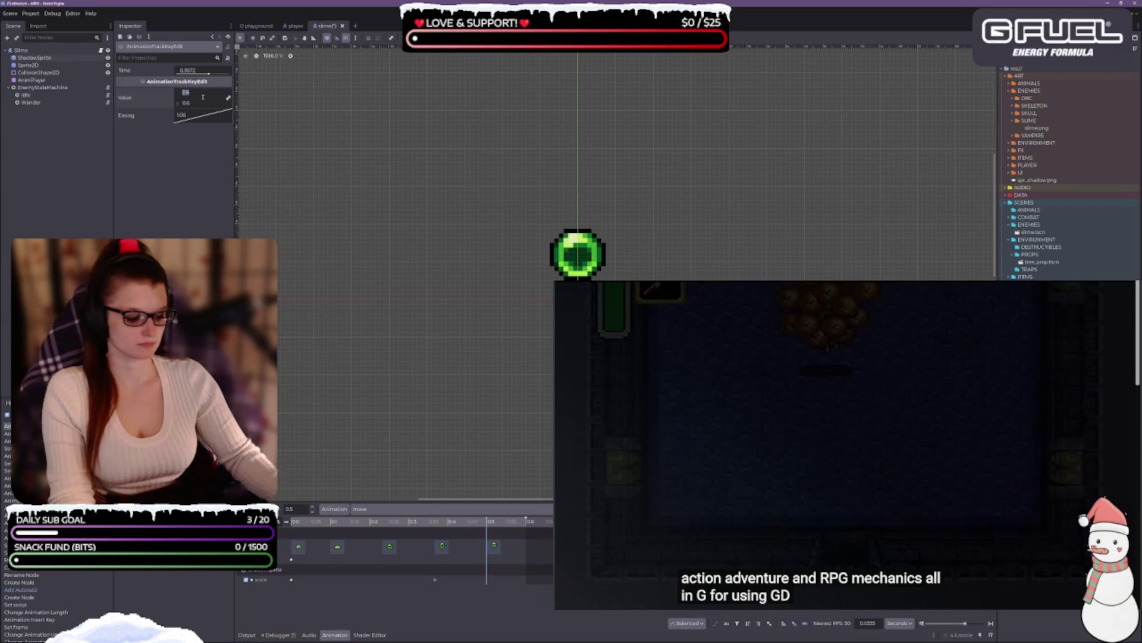
type("0.5")
key("Tab")
type("0.5")
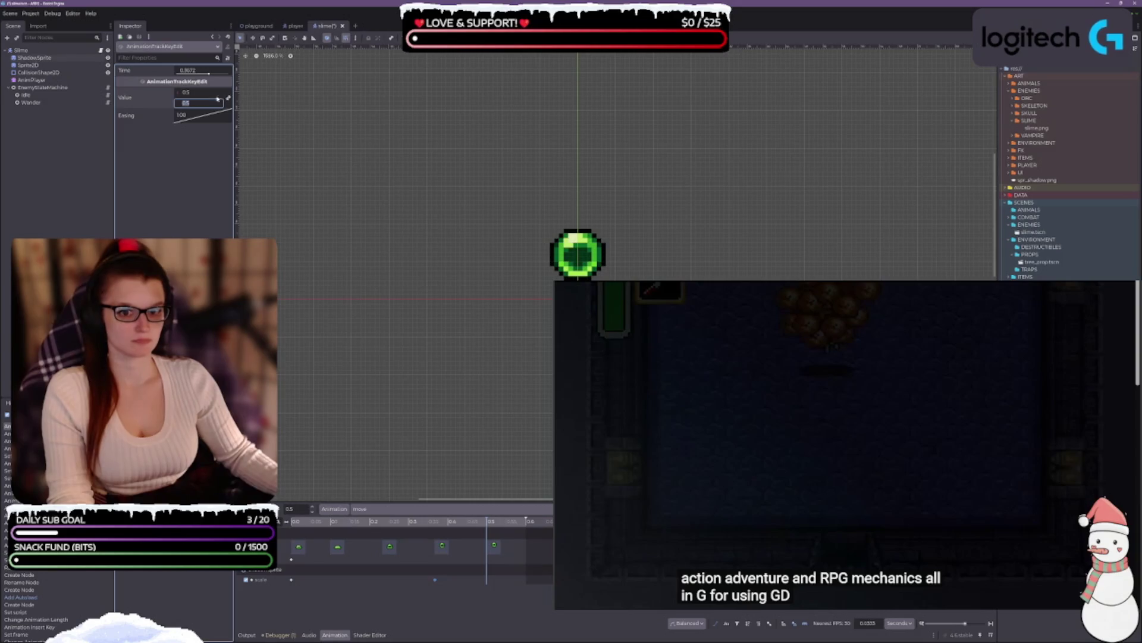
left_click(36, 58)
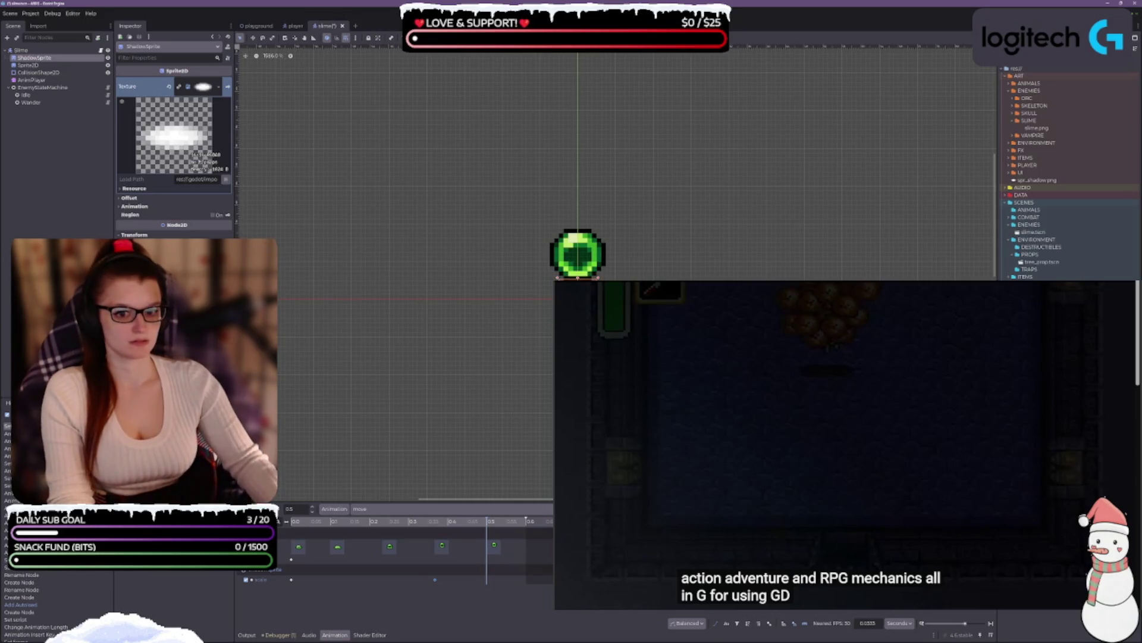
key("Insert")
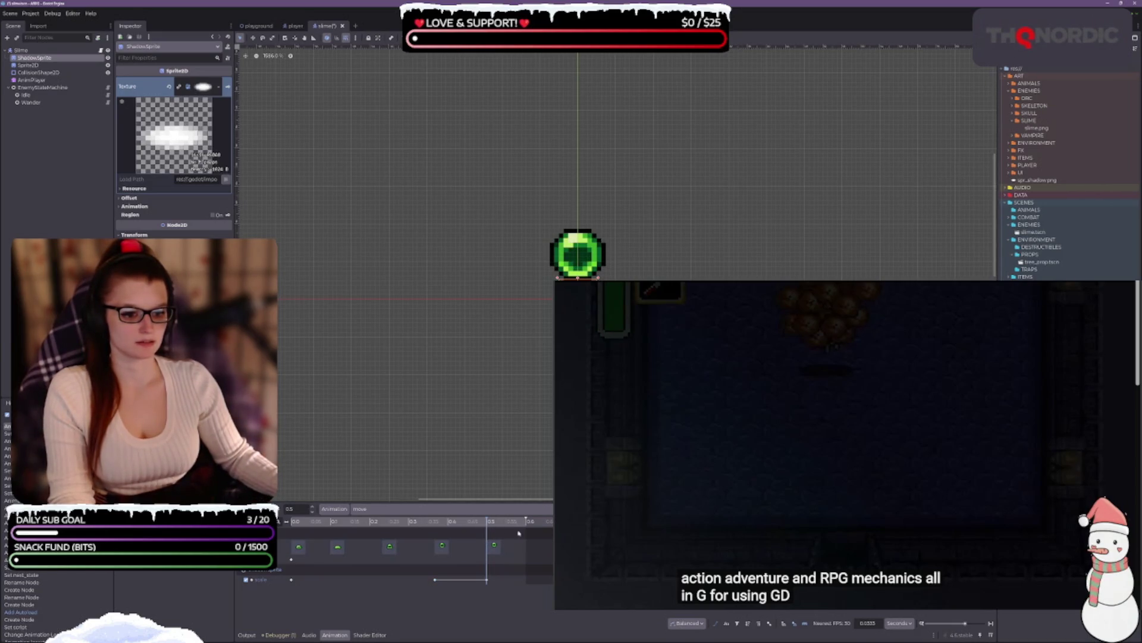
Step: Preview the move animation, delete the unwanted key, replay it, and select the 0.5 s scale key
left_click(279, 510)
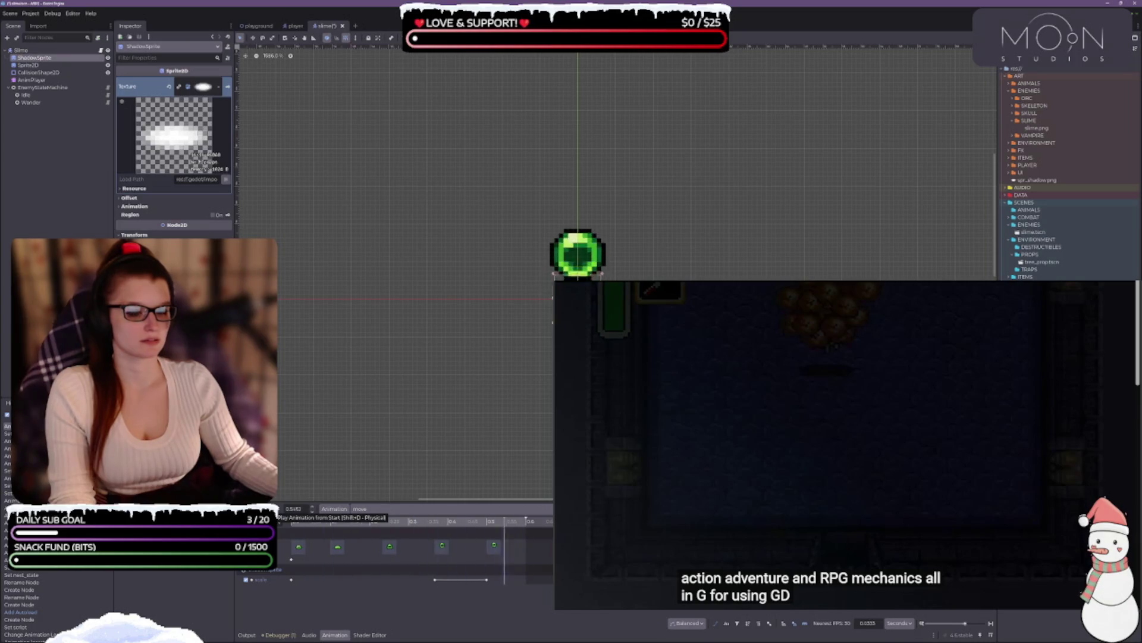
key("shift+d")
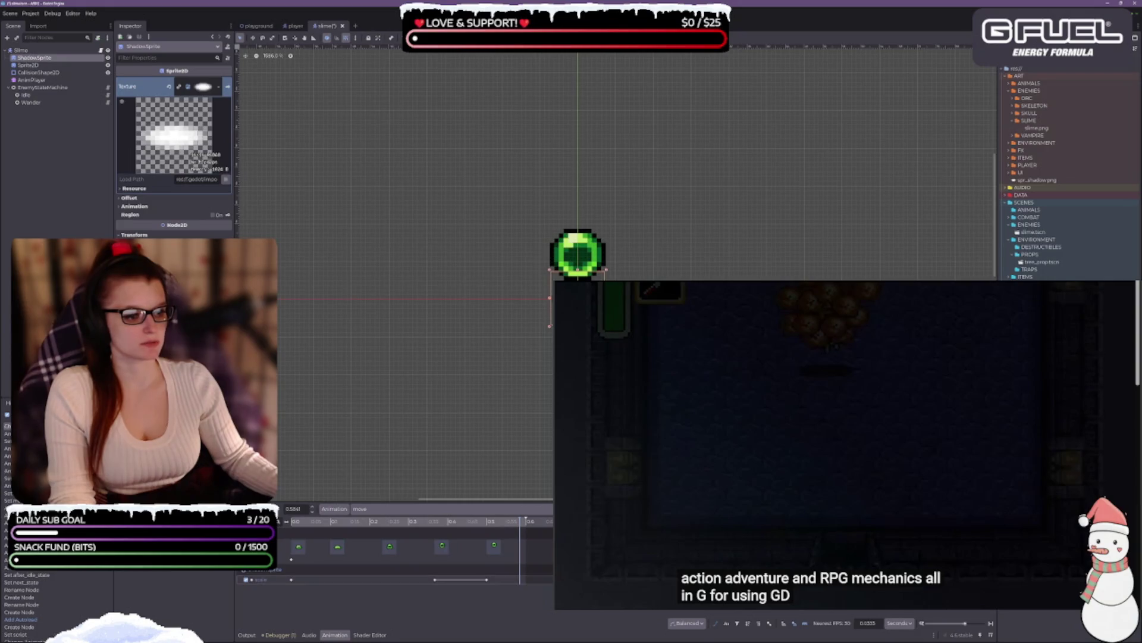
key("Delete")
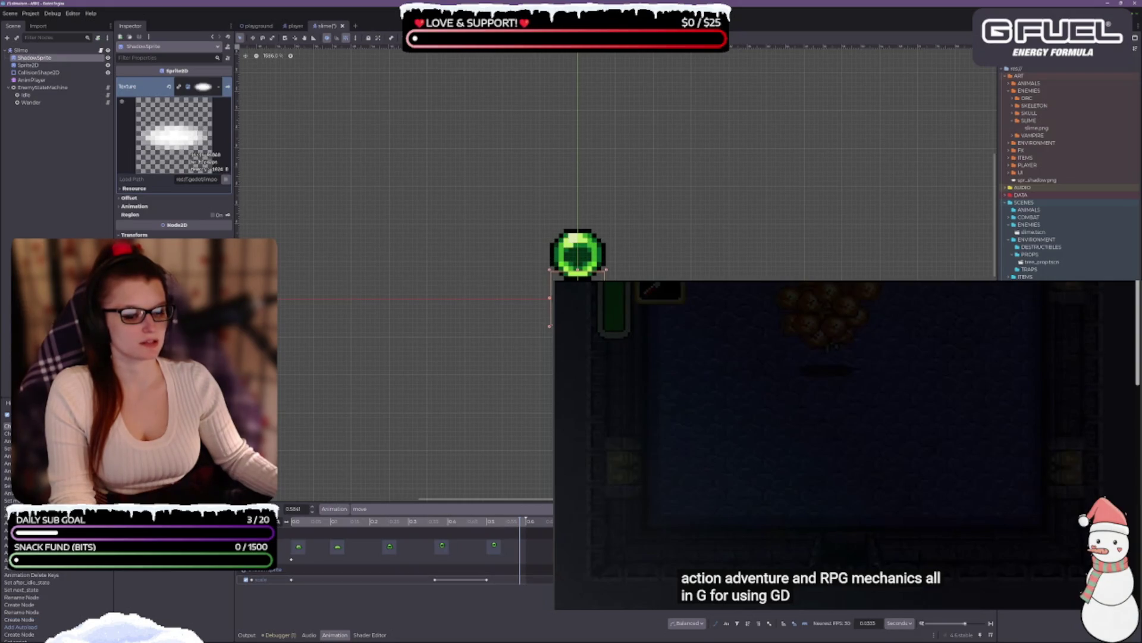
left_click(281, 510)
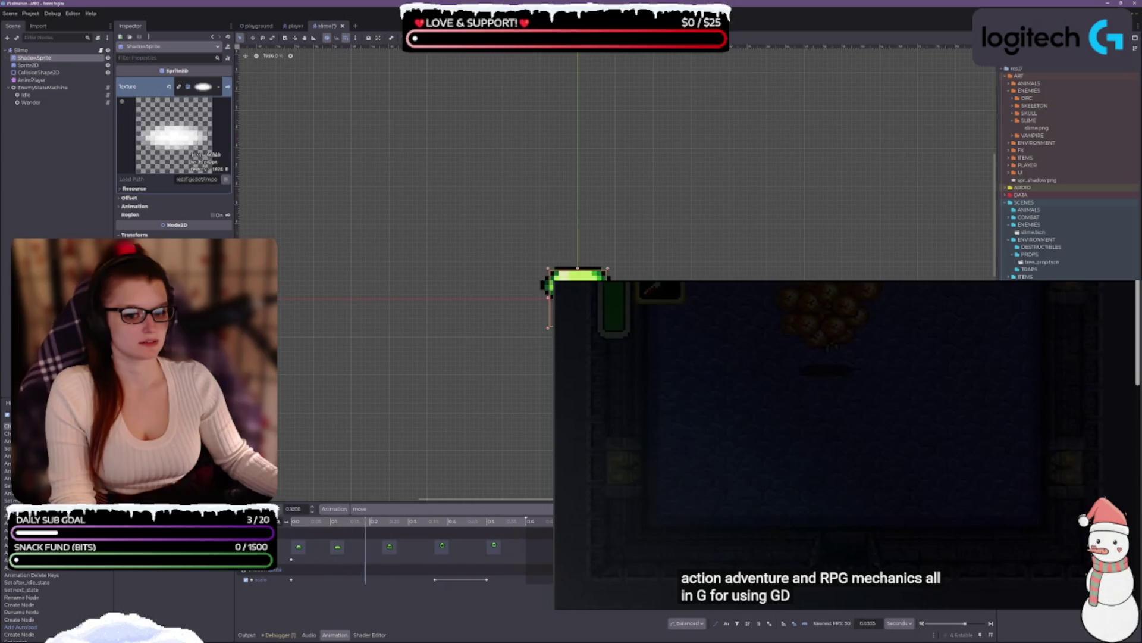
left_click(438, 579)
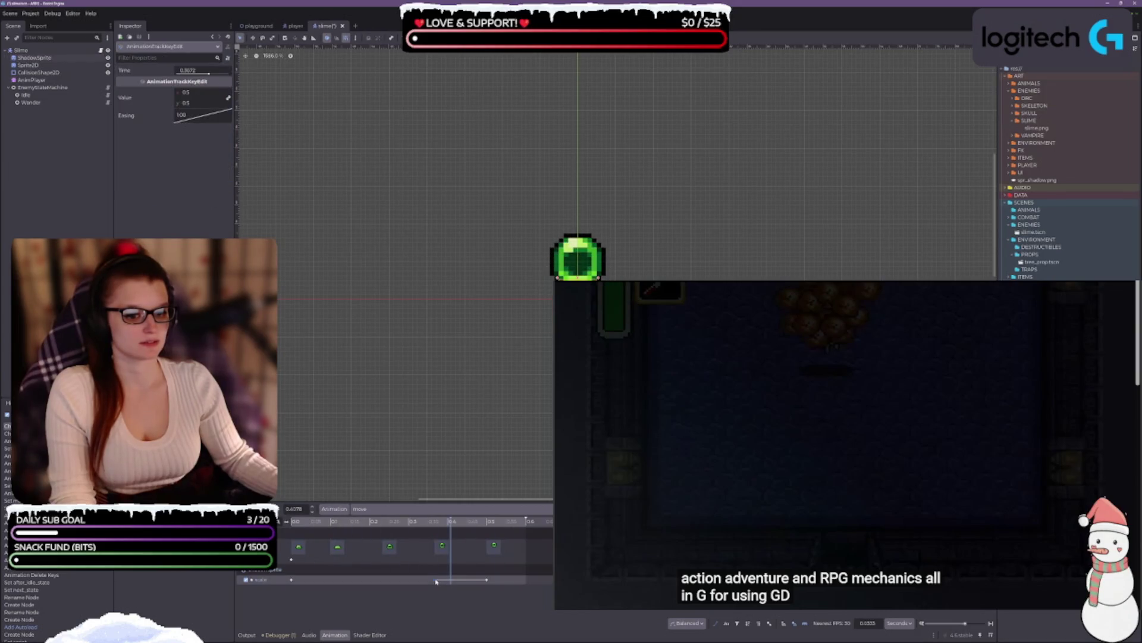
Step: Select ShadowSprite, scrub and play the move animation, then save the slime scene
left_click(35, 58)
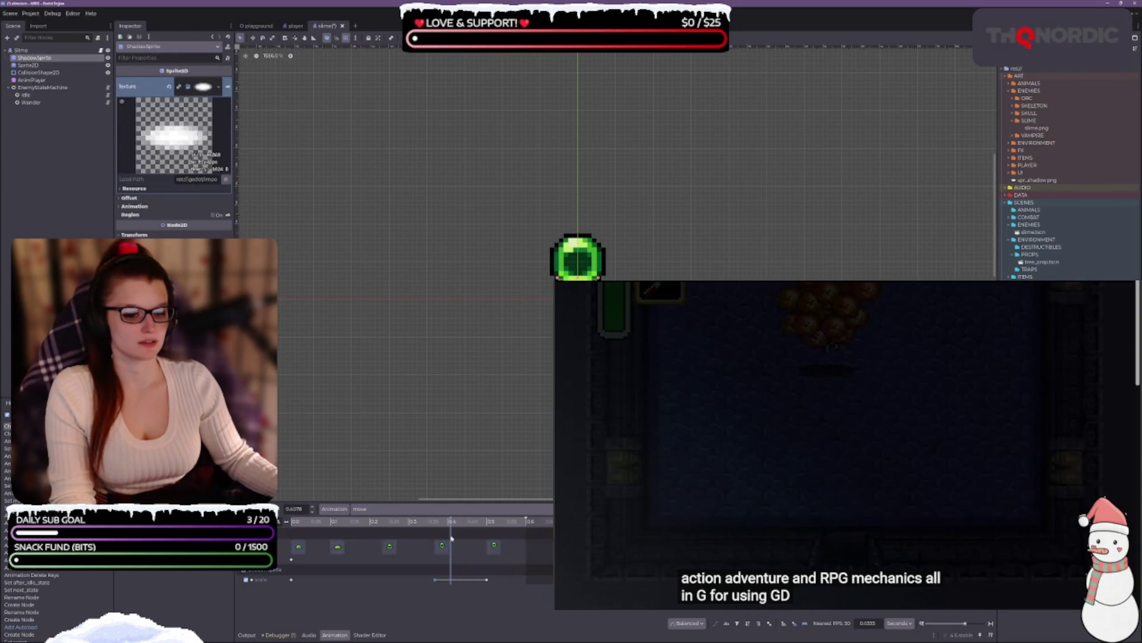
mouse_move(437, 582)
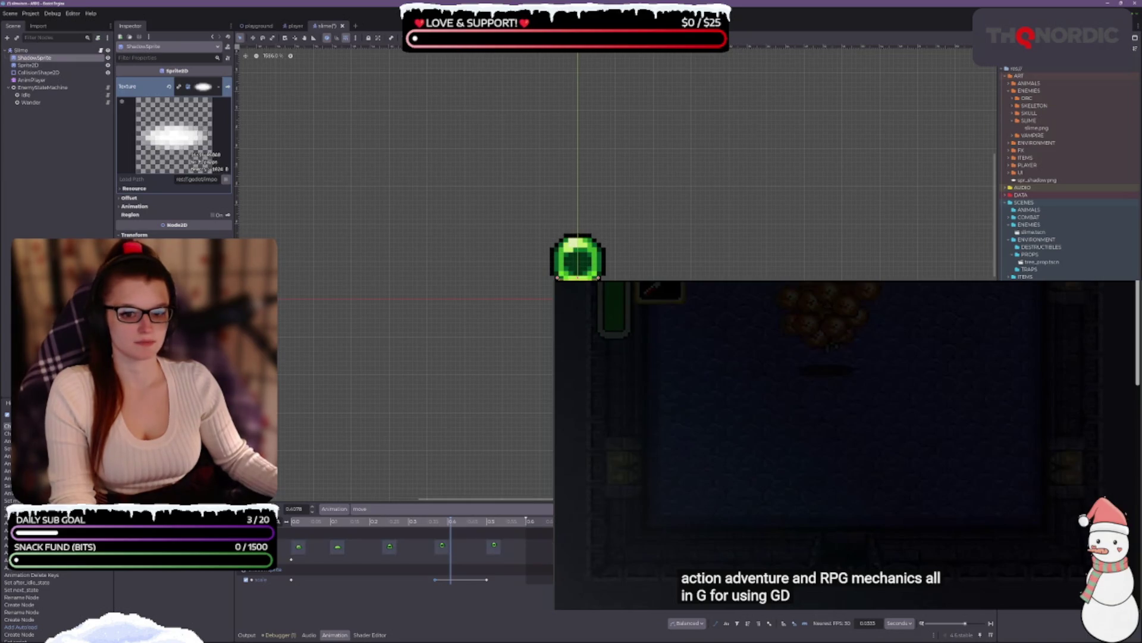
left_click_drag(450, 524, 445, 524)
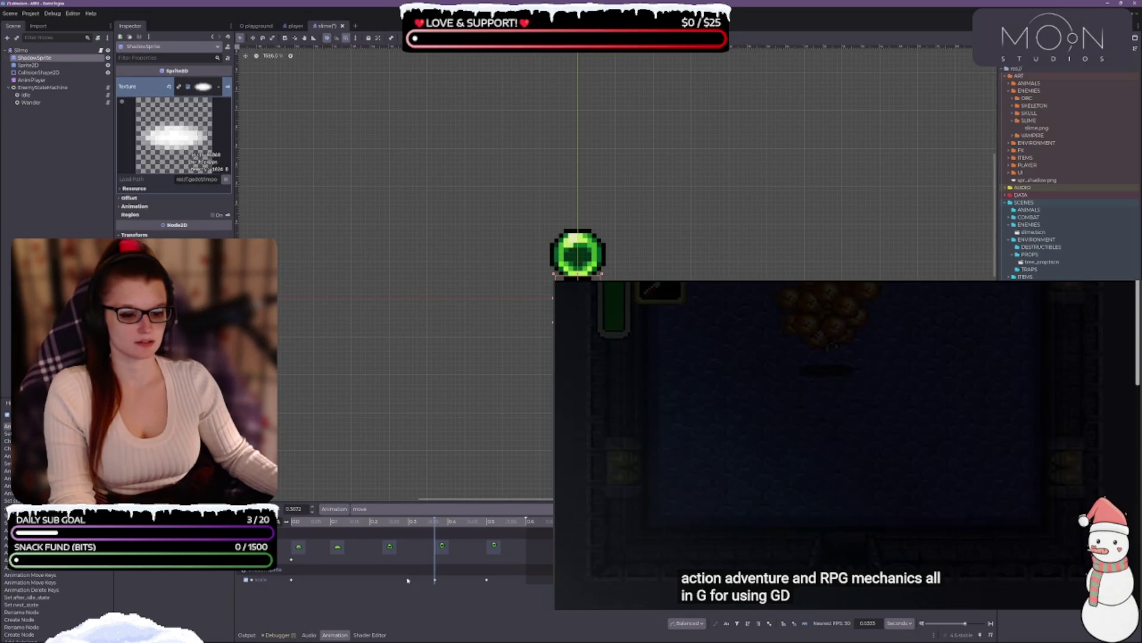
left_click(275, 510)
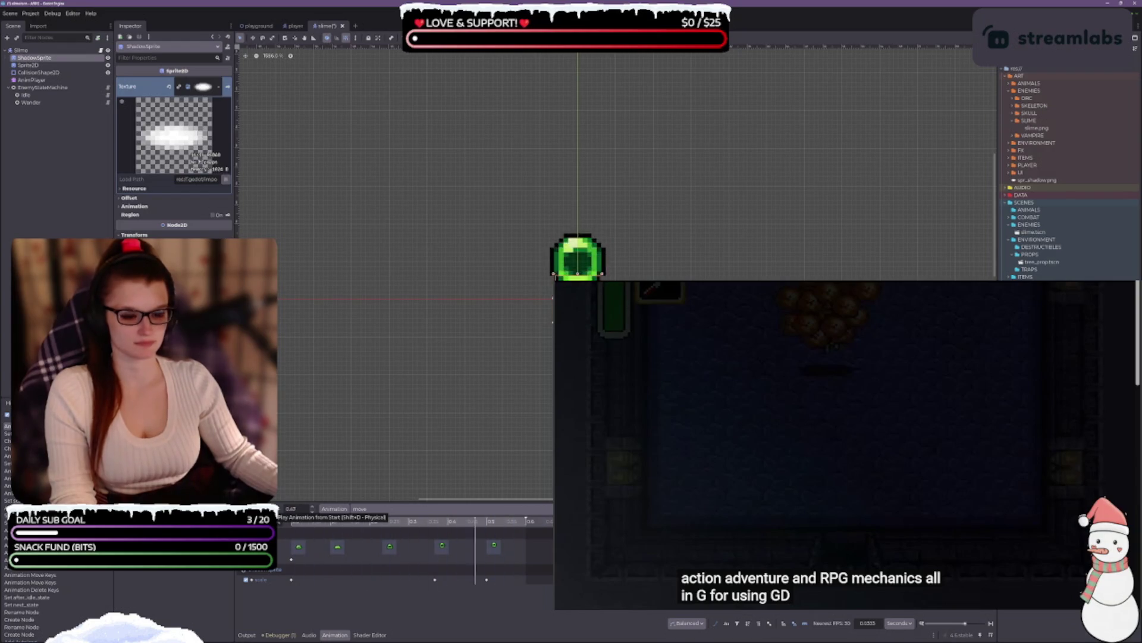
key("ctrl+s")
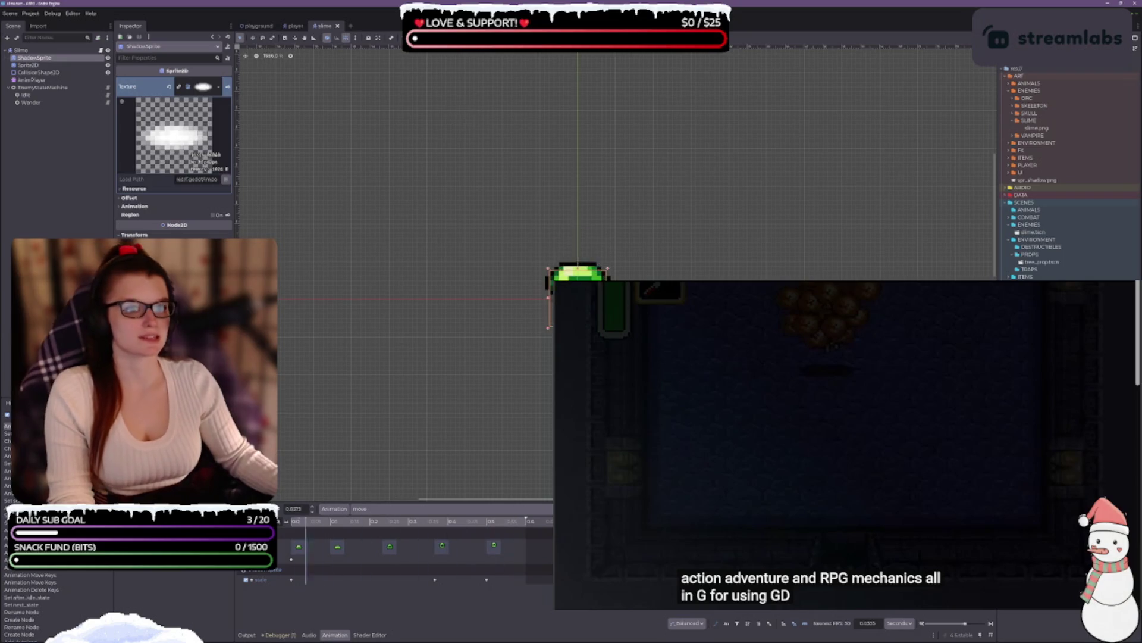
Step: Run the playground scene twice with F5 to watch the slime, closing the game each time
left_click(256, 26)
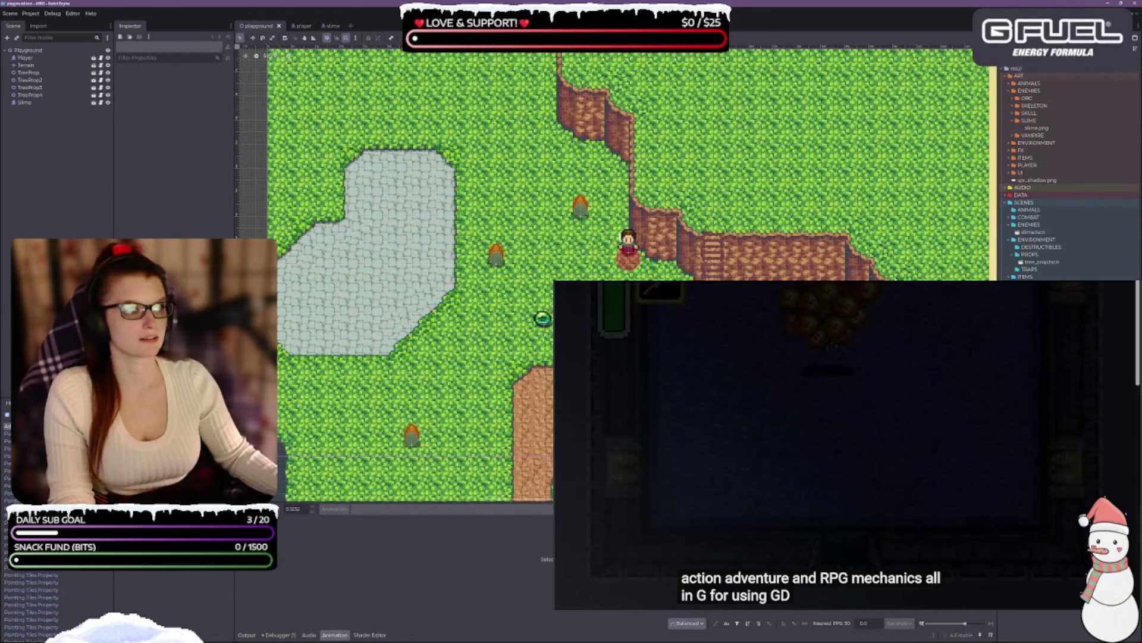
key("F5")
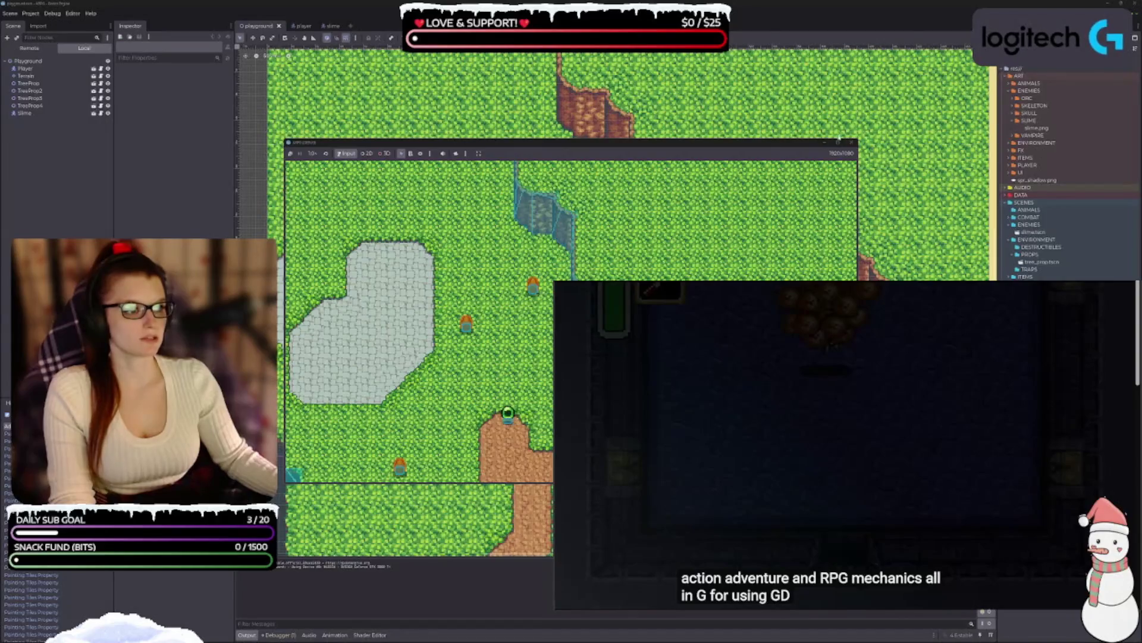
left_click(852, 142)
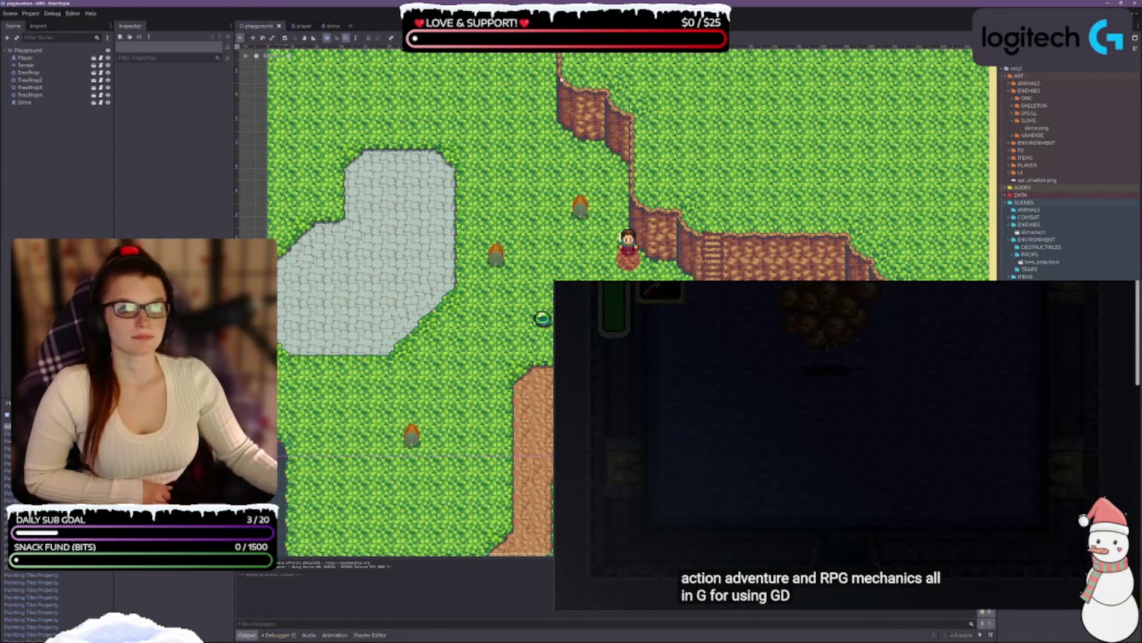
left_click(53, 13)
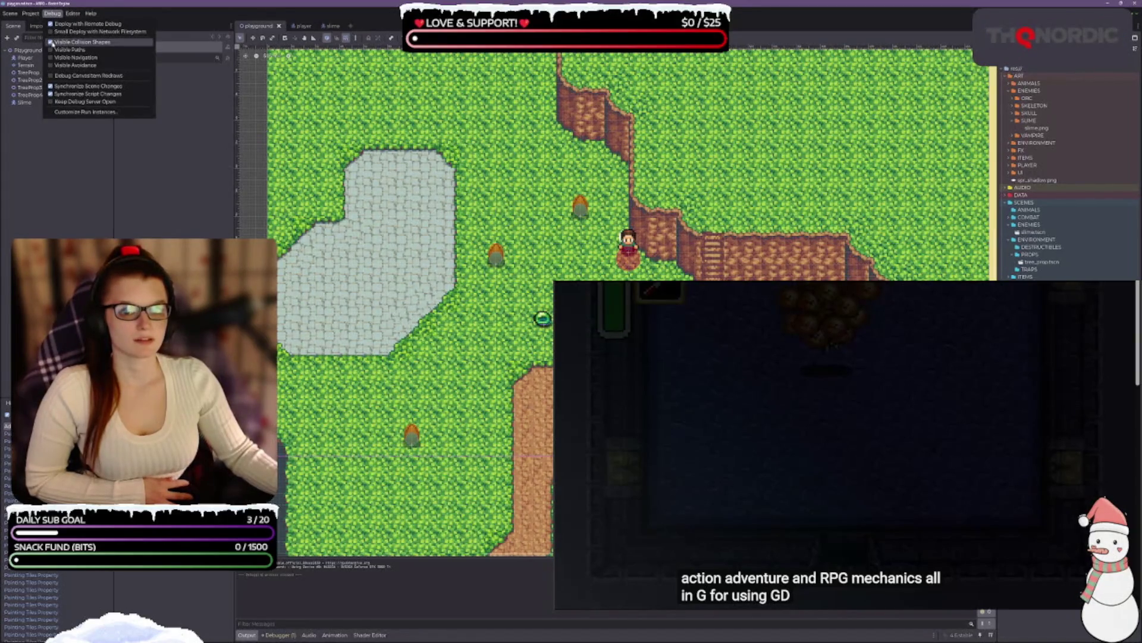
key("Escape")
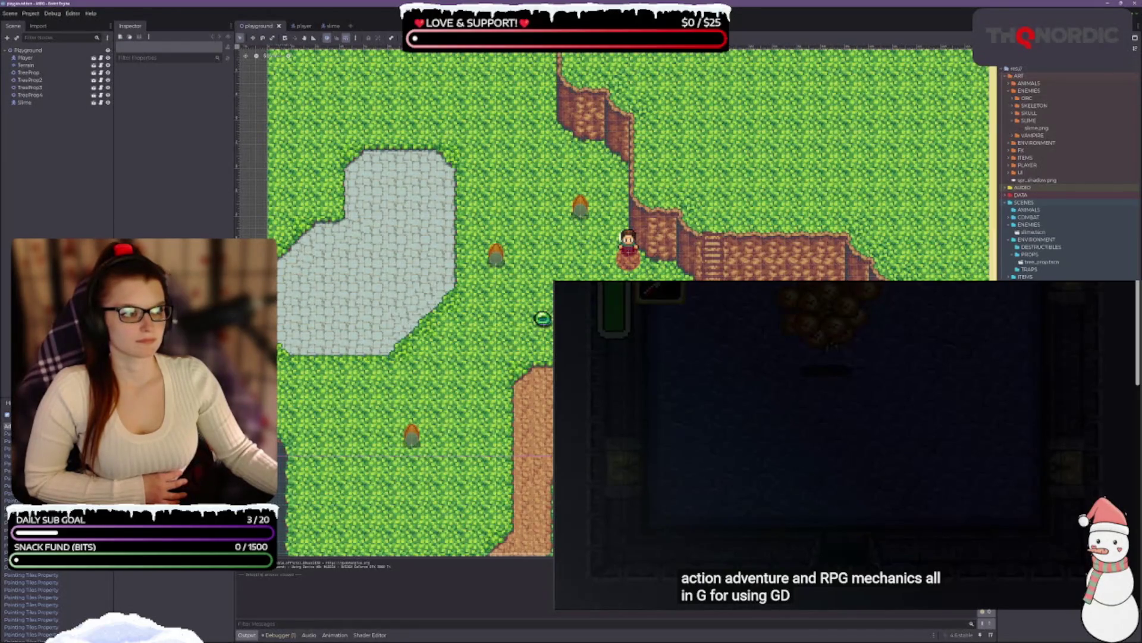
key("F5")
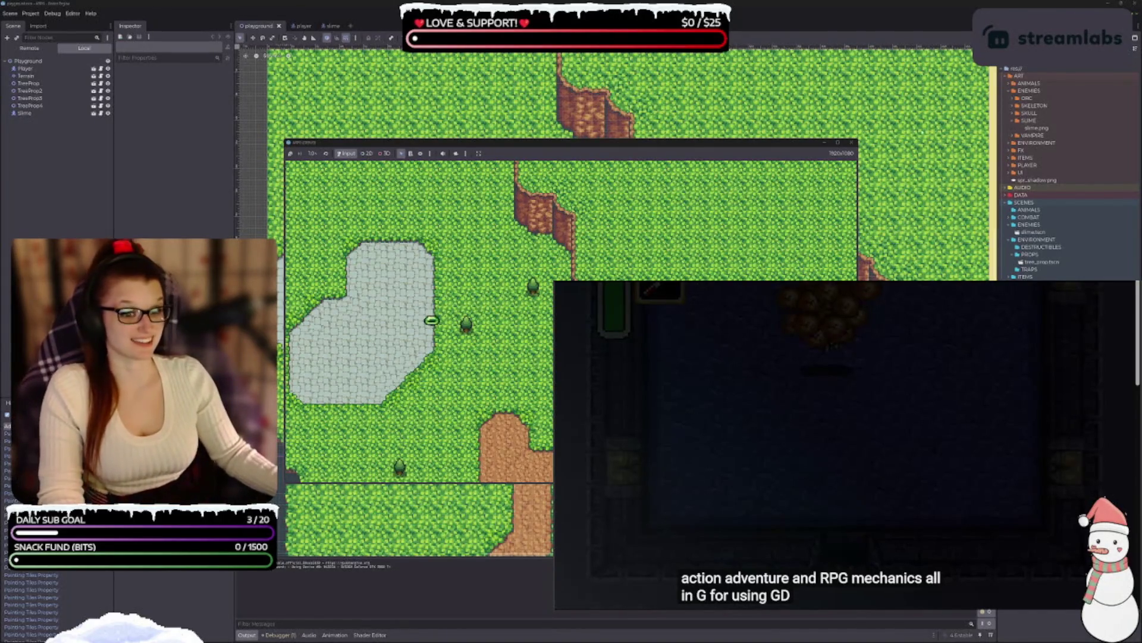
left_click(852, 142)
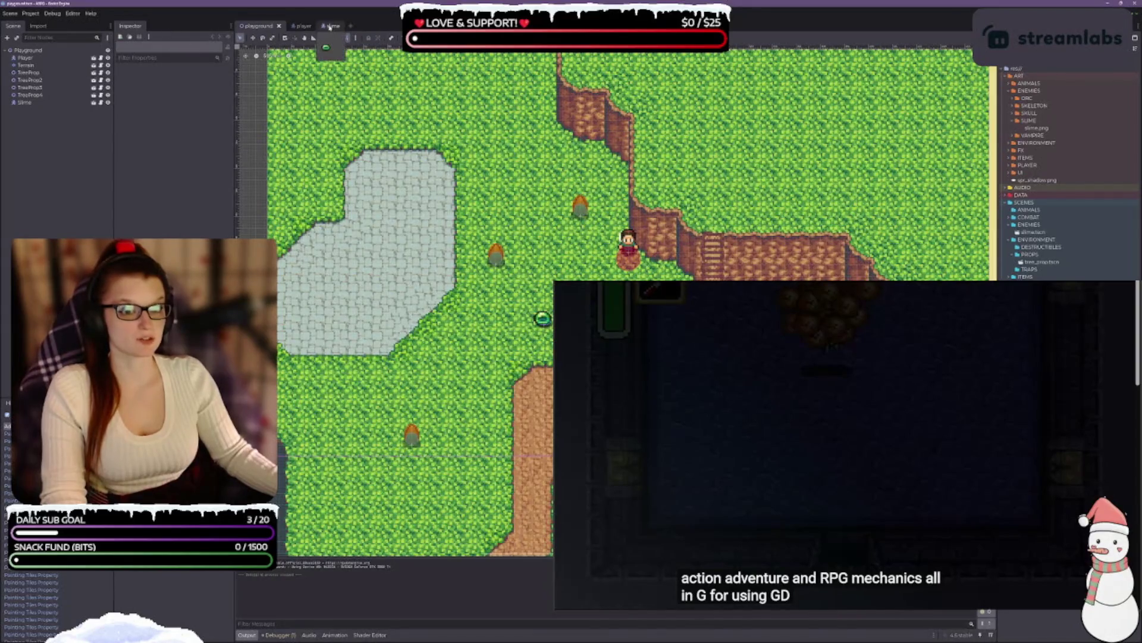
Step: Nudge the keyframes in the slime's move animation slightly, then test-run the playground scene
left_click(331, 26)
left_click(335, 635)
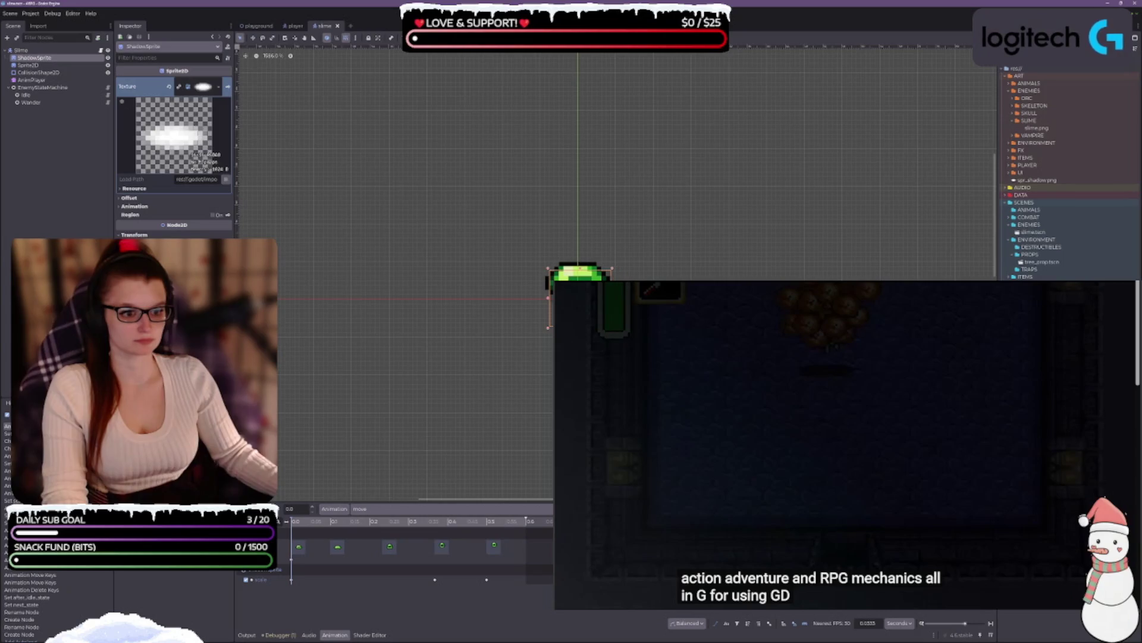
left_click_drag(546, 297, 542, 297)
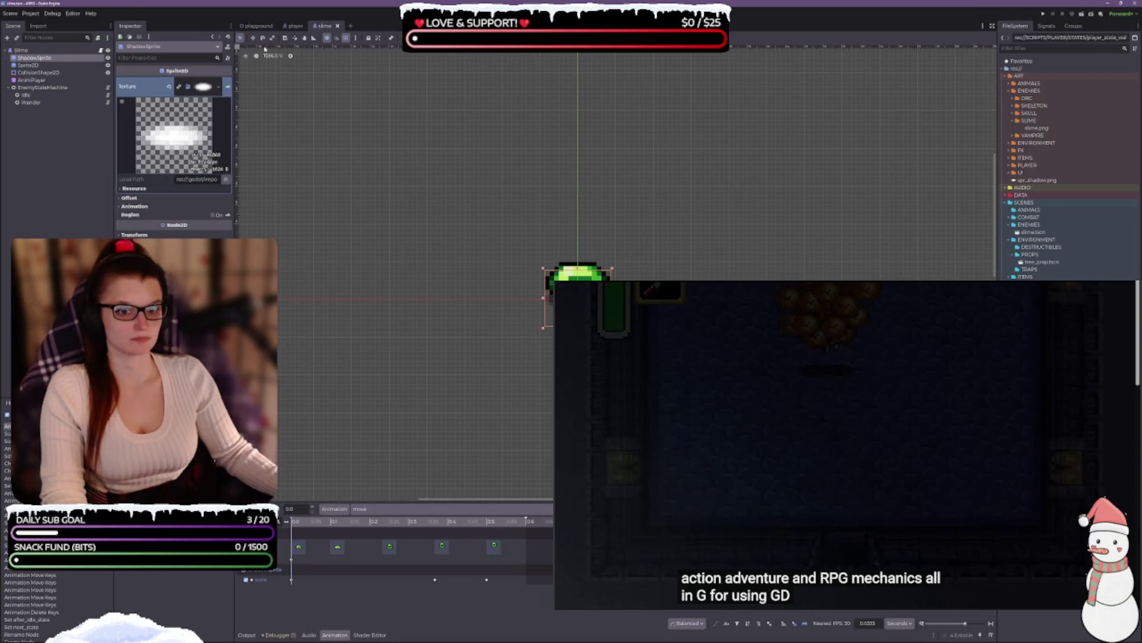
left_click(256, 26)
left_click(1080, 15)
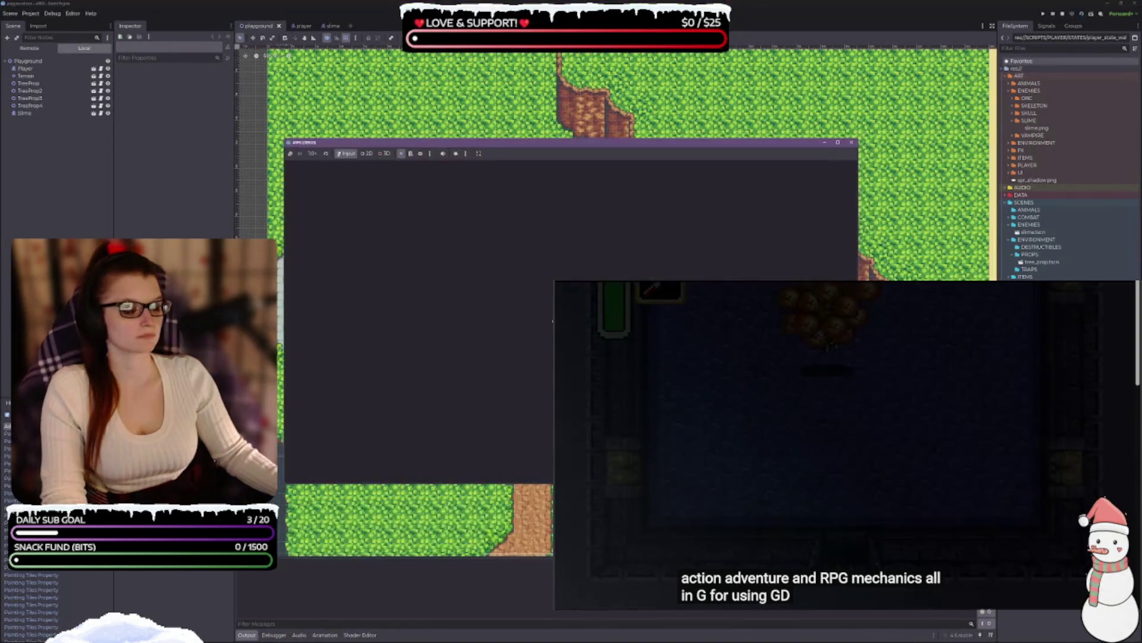